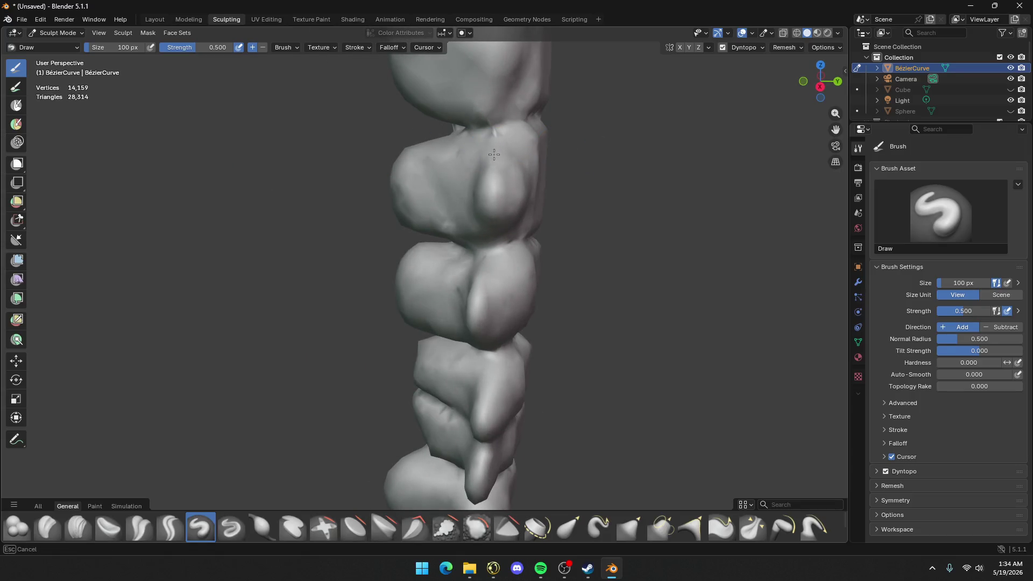
# Use the Draw brush to add a small stroke and raise a ridge on the vertebrae
pyautogui.moveTo(494, 155); pyautogui.dragTo(495, 157)
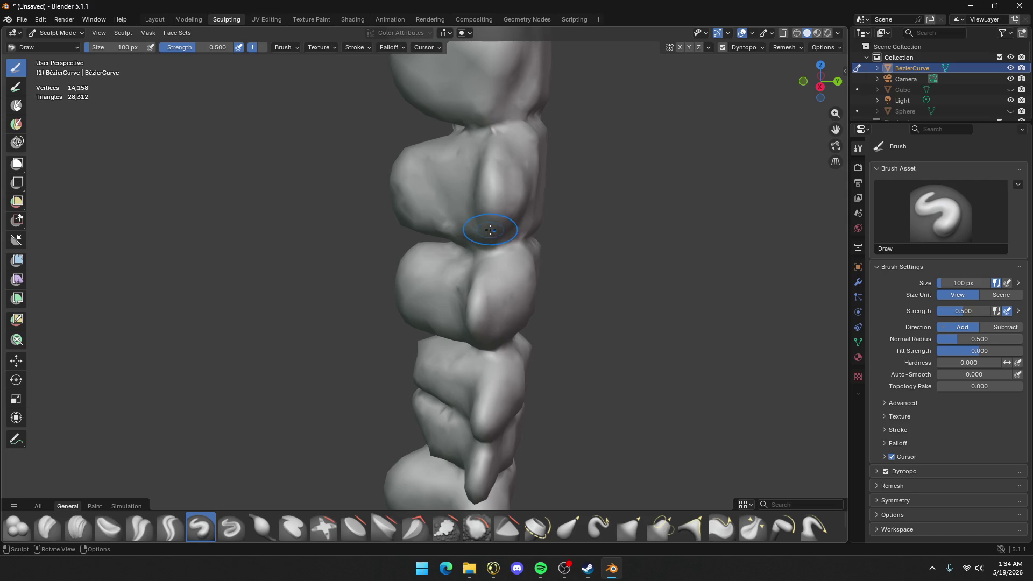
pyautogui.moveTo(499, 203)
pyautogui.keyDown('shift'); pyautogui.mouseDown(button='middle')
pyautogui.moveTo(491, 166)
pyautogui.moveTo(484, 220)
pyautogui.mouseUp(button='middle'); pyautogui.keyUp('shift')
pyautogui.moveTo(484, 220)
pyautogui.mouseDown()
pyautogui.moveTo(480, 154)
pyautogui.moveTo(471, 237)
pyautogui.moveTo(489, 194)
pyautogui.mouseUp()
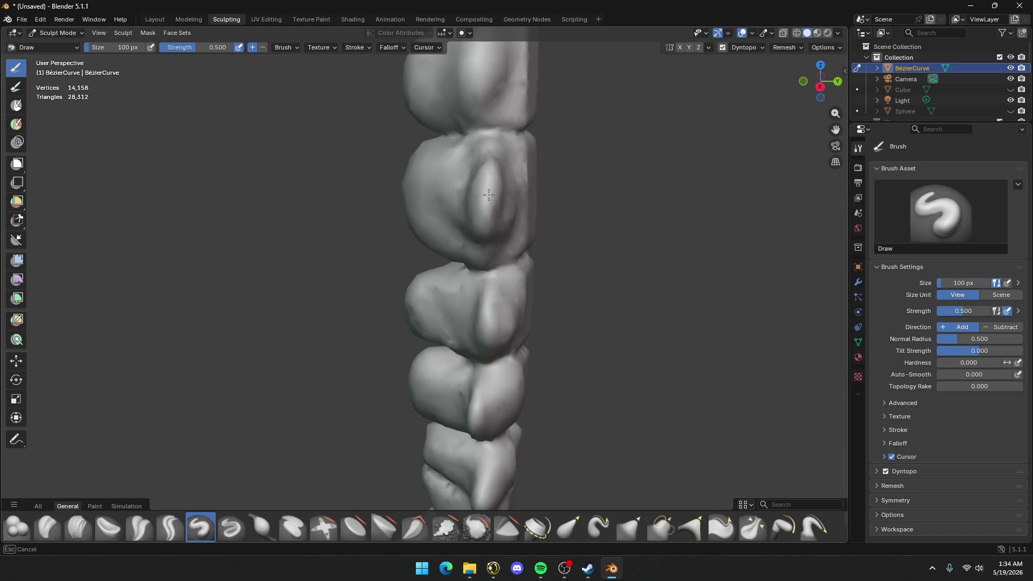
pyautogui.moveTo(485, 249); pyautogui.dragTo(487, 245)
pyautogui.moveTo(487, 245)
pyautogui.mouseDown(button='middle')
pyautogui.moveTo(616, 152)
pyautogui.moveTo(388, 143)
pyautogui.mouseUp(button='middle')
pyautogui.moveTo(388, 143)
pyautogui.mouseDown()
pyautogui.moveTo(354, 177)
pyautogui.moveTo(355, 141)
pyautogui.moveTo(346, 204)
pyautogui.mouseUp()
pyautogui.moveTo(345, 205)
pyautogui.mouseDown(button='middle')
pyautogui.moveTo(526, 115)
pyautogui.moveTo(426, 128)
pyautogui.moveTo(439, 148)
pyautogui.moveTo(493, 162)
pyautogui.mouseUp(button='middle')
pyautogui.scroll(2, 462, 162)
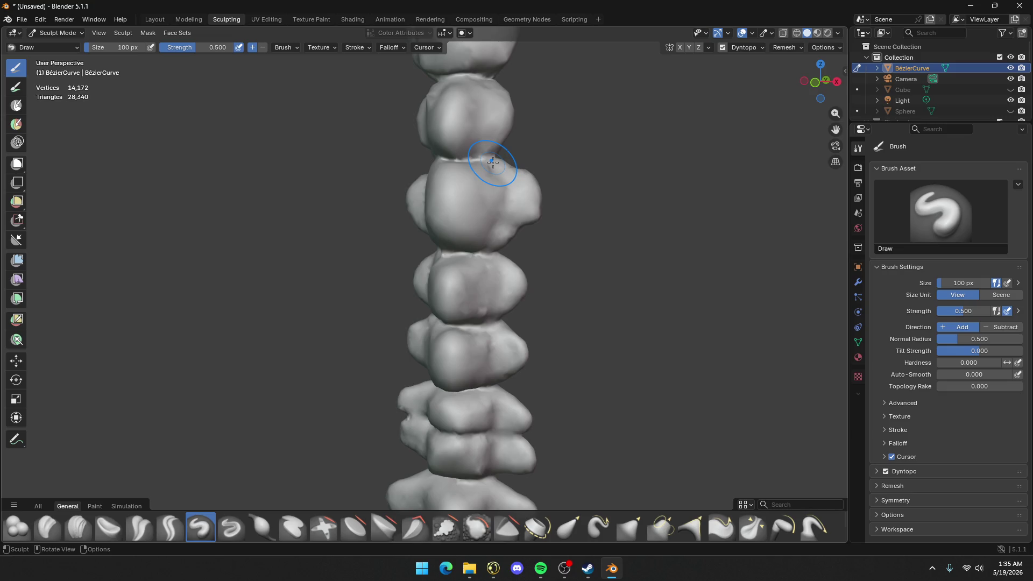
pyautogui.scroll(-5, 480, 186)
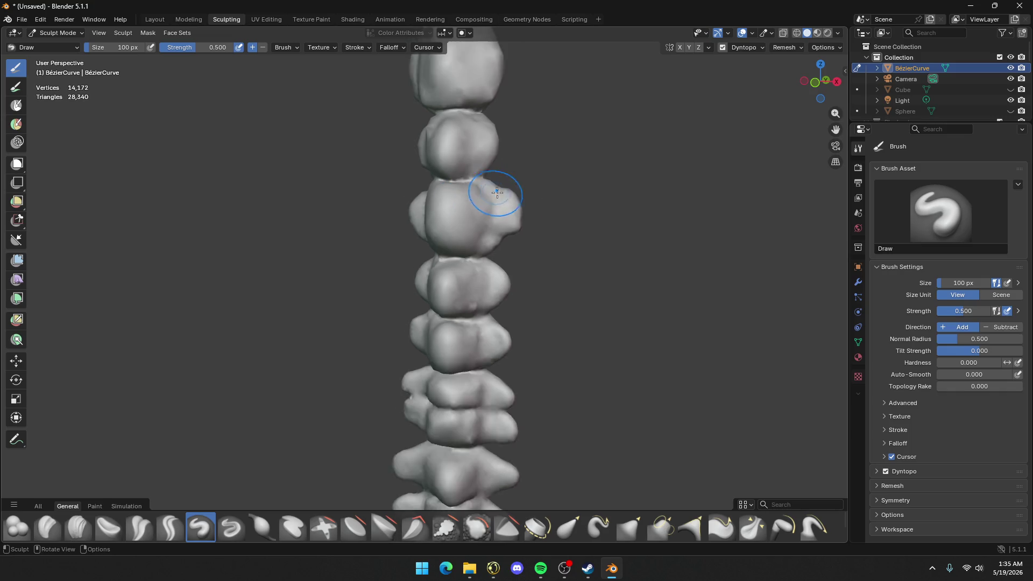
pyautogui.moveTo(507, 200)
pyautogui.mouseDown(button='middle')
pyautogui.moveTo(512, 241)
pyautogui.moveTo(625, 296)
pyautogui.moveTo(388, 295)
pyautogui.mouseUp(button='middle')
pyautogui.scroll(5, 637, 300)
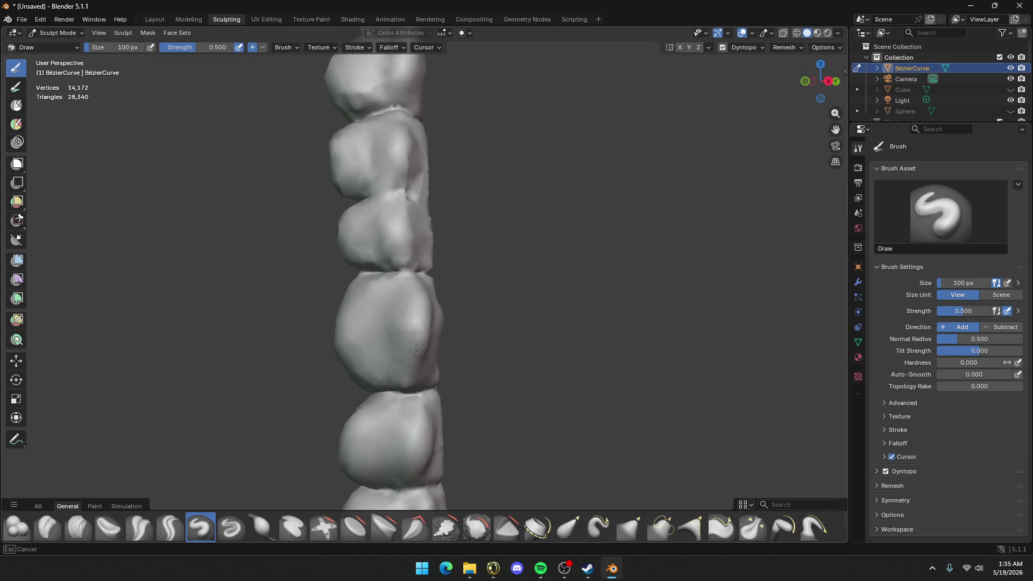
# Sculpt bulges on the middle, upper and right vertebrae and along one vertebra's edge
pyautogui.moveTo(410, 212); pyautogui.dragTo(406, 238)
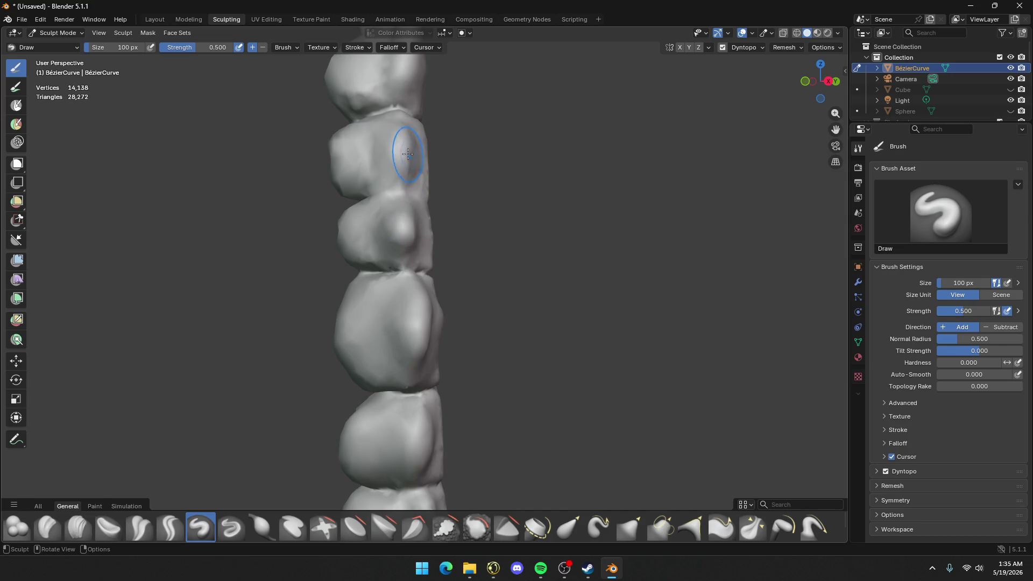
pyautogui.moveTo(403, 150); pyautogui.dragTo(414, 134)
pyautogui.moveTo(414, 135)
pyautogui.mouseDown(button='middle')
pyautogui.moveTo(535, 157)
pyautogui.moveTo(589, 185)
pyautogui.mouseUp(button='middle')
pyautogui.scroll(2, 589, 185)
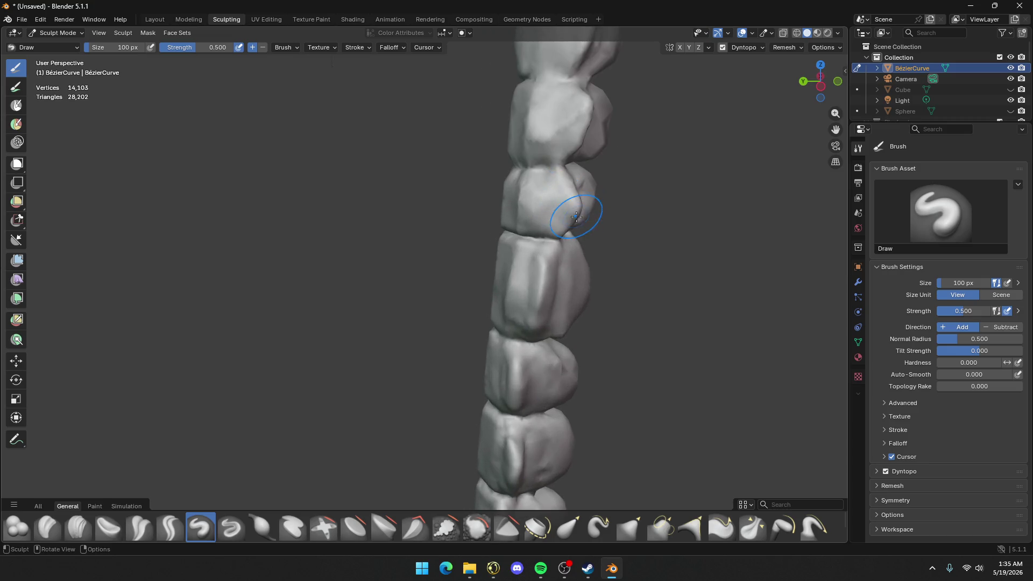
pyautogui.moveTo(565, 208); pyautogui.dragTo(576, 199)
pyautogui.keyDown('shift'); pyautogui.moveTo(635, 205); pyautogui.dragTo(400, 210, button='middle'); pyautogui.keyUp('shift')
pyautogui.moveTo(402, 134); pyautogui.dragTo(409, 111)
pyautogui.moveTo(419, 118)
pyautogui.mouseDown(button='middle')
pyautogui.moveTo(473, 124)
pyautogui.moveTo(407, 114)
pyautogui.moveTo(403, 158)
pyautogui.mouseUp(button='middle')
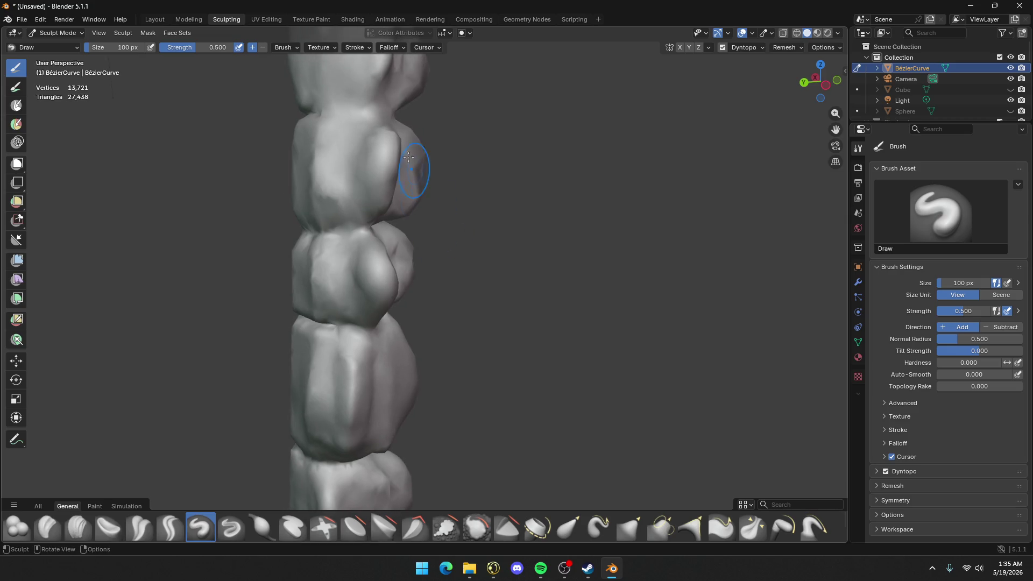
pyautogui.moveTo(399, 161)
pyautogui.mouseDown()
pyautogui.moveTo(390, 188)
pyautogui.moveTo(396, 141)
pyautogui.mouseUp()
pyautogui.moveTo(395, 141)
pyautogui.mouseDown(button='middle')
pyautogui.moveTo(565, 143)
pyautogui.moveTo(454, 131)
pyautogui.moveTo(502, 144)
pyautogui.moveTo(538, 213)
pyautogui.moveTo(505, 243)
pyautogui.moveTo(473, 237)
pyautogui.moveTo(523, 215)
pyautogui.moveTo(637, 242)
pyautogui.moveTo(596, 180)
pyautogui.moveTo(617, 186)
pyautogui.mouseUp(button='middle')
# Add a short stroke, an upper-edge stroke and a ridge down the middle vertebra
pyautogui.scroll(4, 637, 243)
pyautogui.moveTo(642, 196); pyautogui.dragTo(681, 178)
pyautogui.scroll(-5, 680, 177)
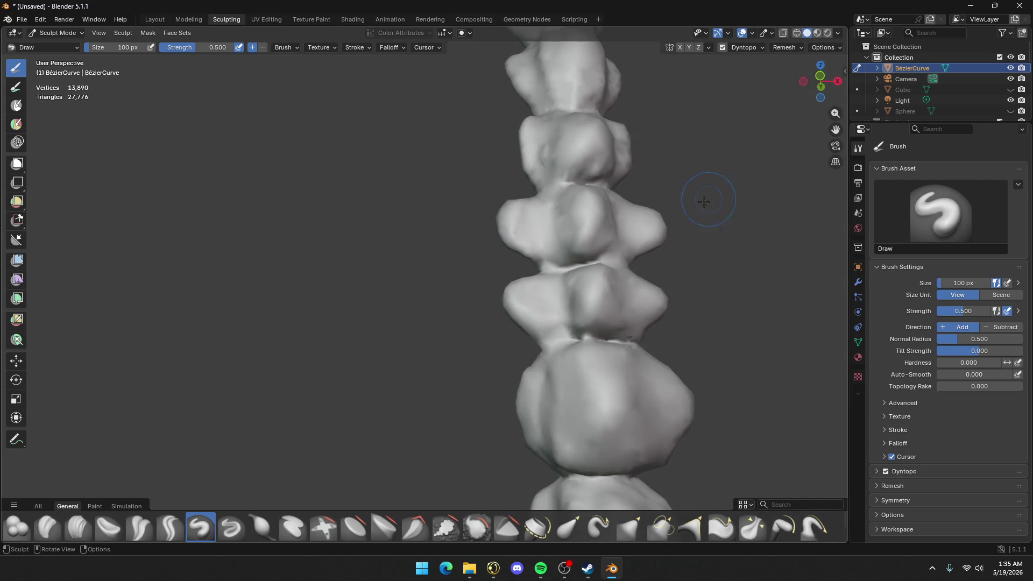
pyautogui.moveTo(708, 201)
pyautogui.mouseDown(button='middle')
pyautogui.moveTo(673, 233)
pyautogui.moveTo(588, 226)
pyautogui.mouseUp(button='middle')
pyautogui.scroll(1, 526, 219)
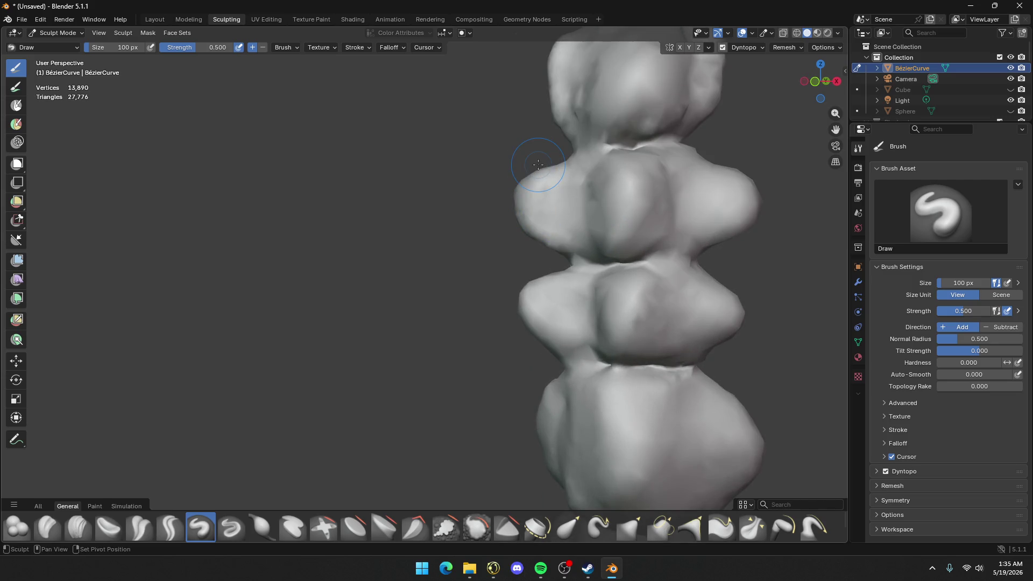
pyautogui.moveTo(586, 302)
pyautogui.mouseDown()
pyautogui.moveTo(545, 286)
pyautogui.moveTo(545, 272)
pyautogui.mouseUp()
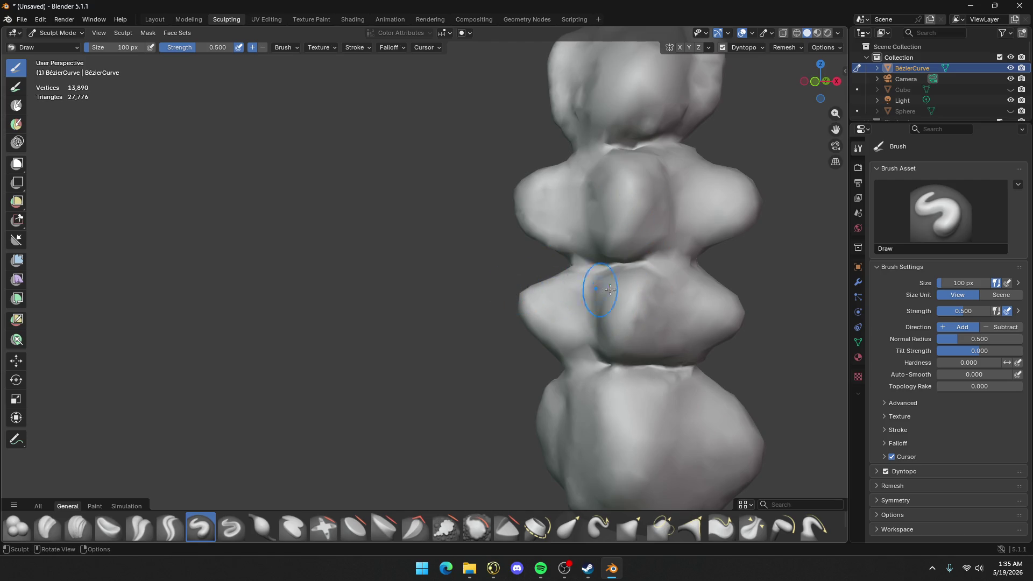
pyautogui.scroll(-7, 755, 313)
pyautogui.moveTo(753, 330)
pyautogui.mouseDown(button='middle')
pyautogui.moveTo(621, 352)
pyautogui.moveTo(592, 214)
pyautogui.moveTo(578, 216)
pyautogui.mouseUp(button='middle')
pyautogui.scroll(6, 622, 352)
pyautogui.moveTo(470, 215); pyautogui.dragTo(451, 210, button='middle')
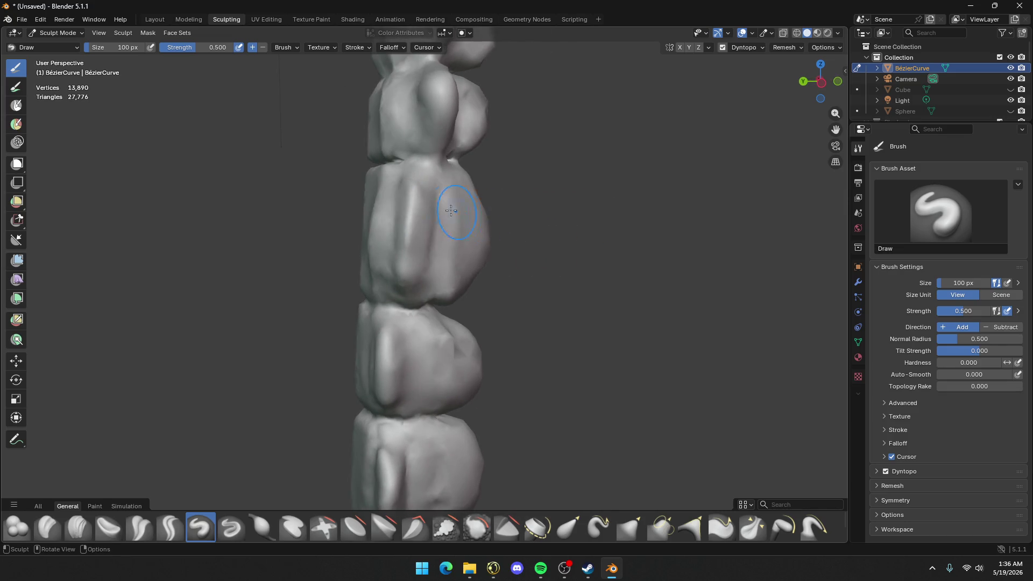
pyautogui.moveTo(423, 195)
pyautogui.mouseDown()
pyautogui.moveTo(403, 269)
pyautogui.moveTo(398, 194)
pyautogui.moveTo(403, 242)
pyautogui.moveTo(426, 221)
pyautogui.moveTo(414, 218)
pyautogui.mouseUp()
pyautogui.moveTo(415, 218)
pyautogui.mouseDown(button='middle')
pyautogui.moveTo(554, 219)
pyautogui.moveTo(495, 219)
pyautogui.moveTo(532, 226)
pyautogui.mouseUp(button='middle')
pyautogui.scroll(-5, 538, 230)
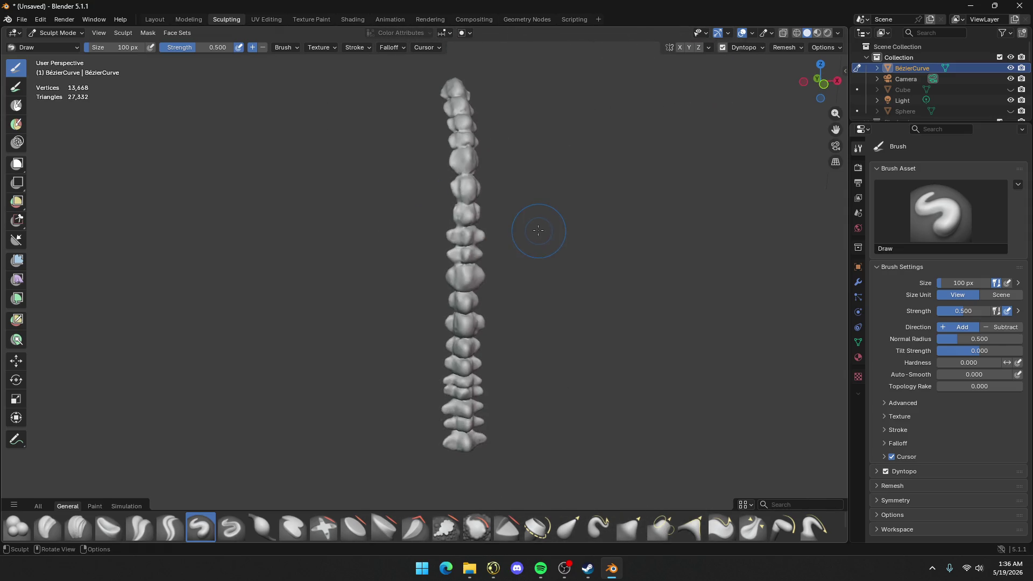
pyautogui.scroll(8, 532, 229)
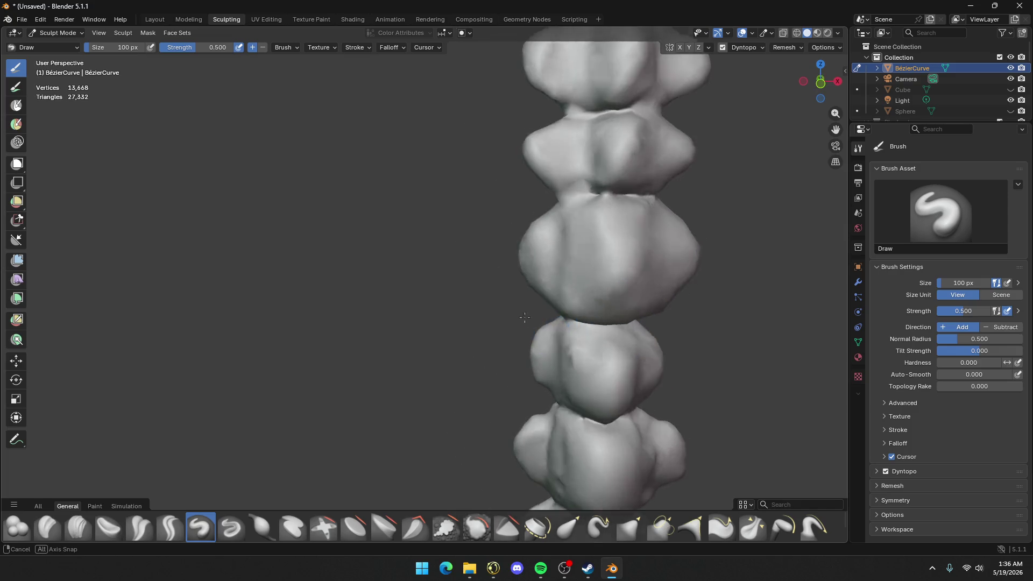
# Dent one vertebra's surface and sculpt the lower vertebra
pyautogui.moveTo(533, 318); pyautogui.dragTo(450, 300, button='middle')
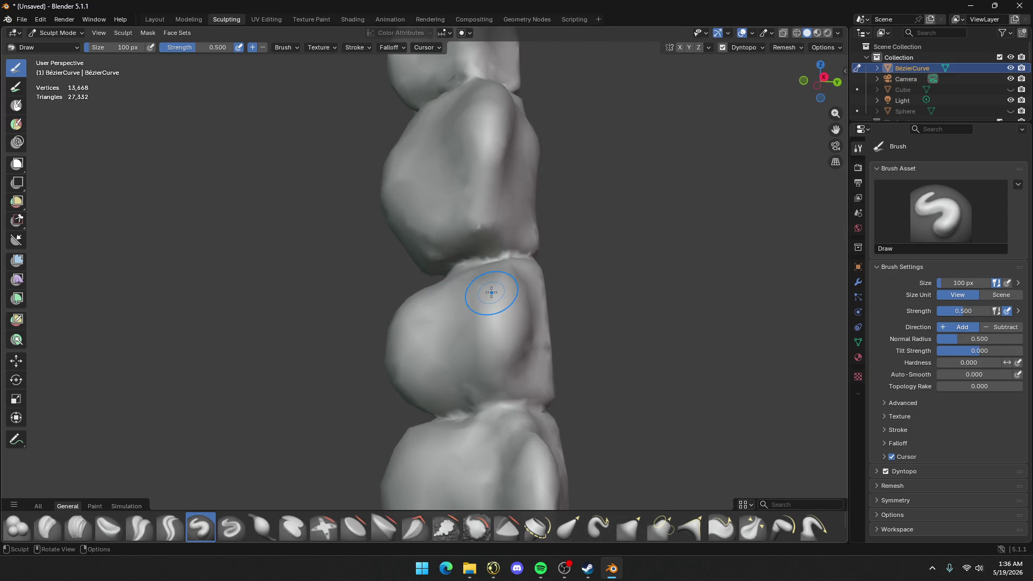
pyautogui.moveTo(490, 291)
pyautogui.mouseDown()
pyautogui.moveTo(482, 318)
pyautogui.moveTo(495, 312)
pyautogui.mouseUp()
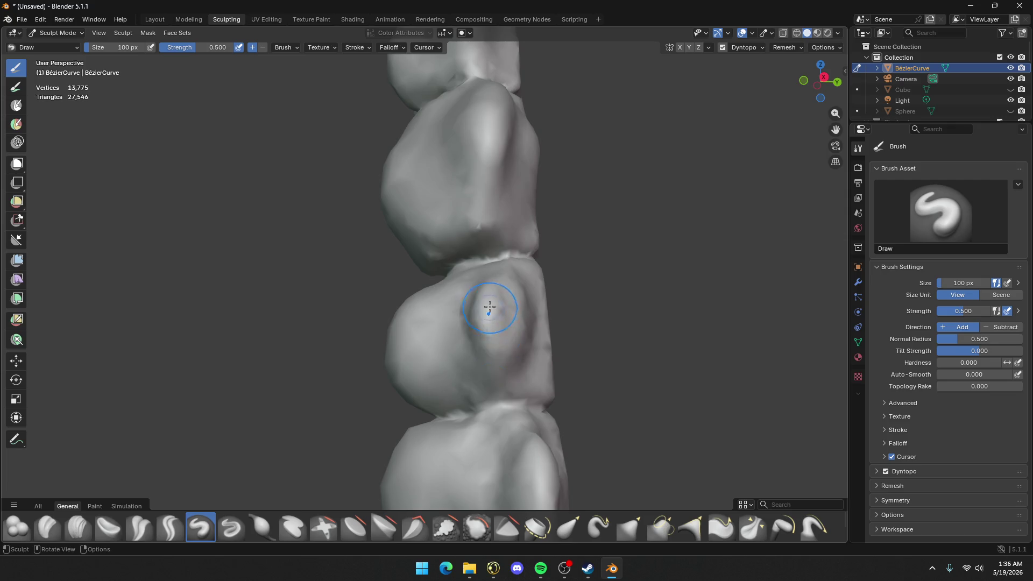
pyautogui.moveTo(496, 312)
pyautogui.mouseDown(button='middle')
pyautogui.moveTo(579, 318)
pyautogui.moveTo(385, 365)
pyautogui.moveTo(367, 382)
pyautogui.mouseUp(button='middle')
pyautogui.moveTo(367, 382)
pyautogui.mouseDown()
pyautogui.moveTo(350, 452)
pyautogui.moveTo(342, 409)
pyautogui.moveTo(342, 485)
pyautogui.mouseUp()
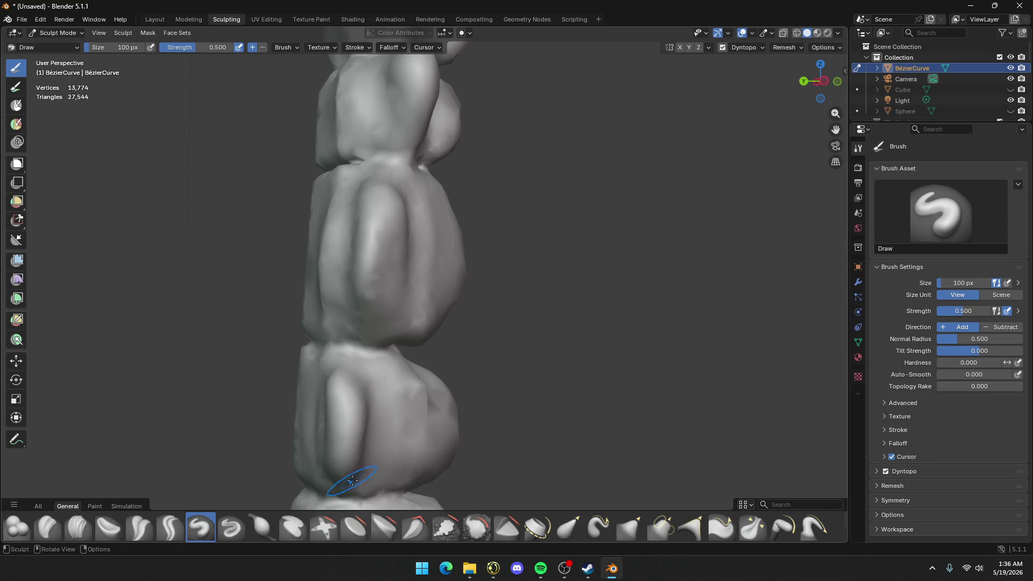
pyautogui.moveTo(341, 484)
pyautogui.mouseDown(button='middle')
pyautogui.moveTo(430, 365)
pyautogui.moveTo(312, 347)
pyautogui.mouseUp(button='middle')
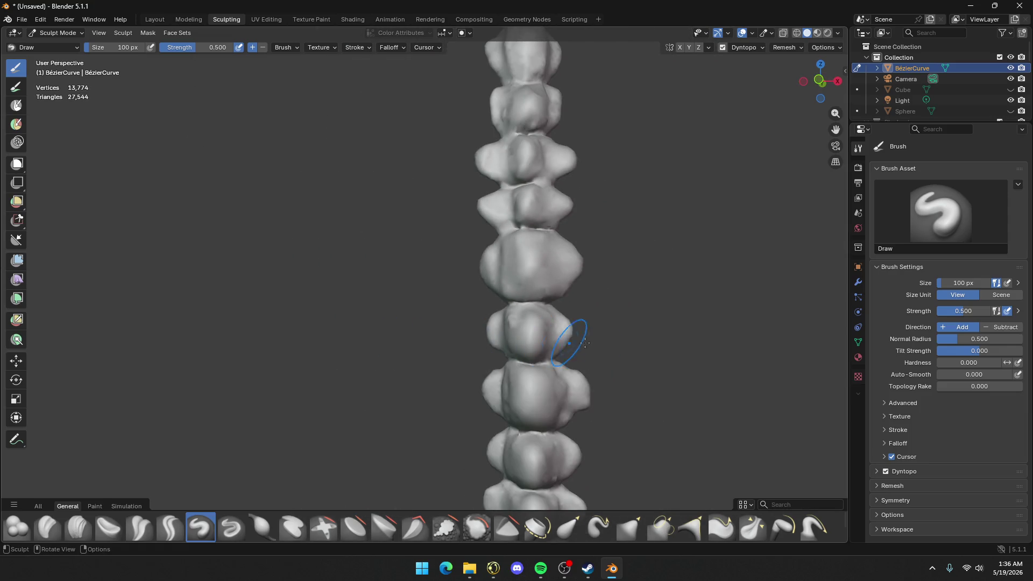
pyautogui.scroll(5, 587, 343)
# Zoom out and orbit to view the whole curved spine from above
pyautogui.moveTo(603, 358)
pyautogui.mouseDown(button='middle')
pyautogui.moveTo(465, 434)
pyautogui.moveTo(484, 393)
pyautogui.moveTo(536, 372)
pyautogui.mouseUp(button='middle')
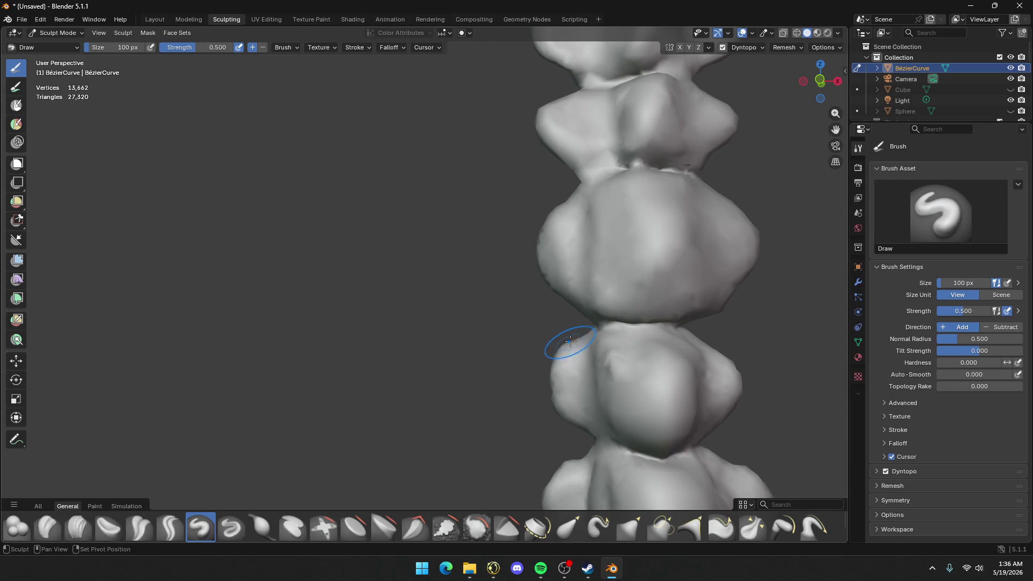
pyautogui.moveTo(572, 337); pyautogui.dragTo(574, 336, button='middle')
pyautogui.scroll(-4, 612, 351)
pyautogui.moveTo(624, 345); pyautogui.dragTo(623, 350, button='middle')
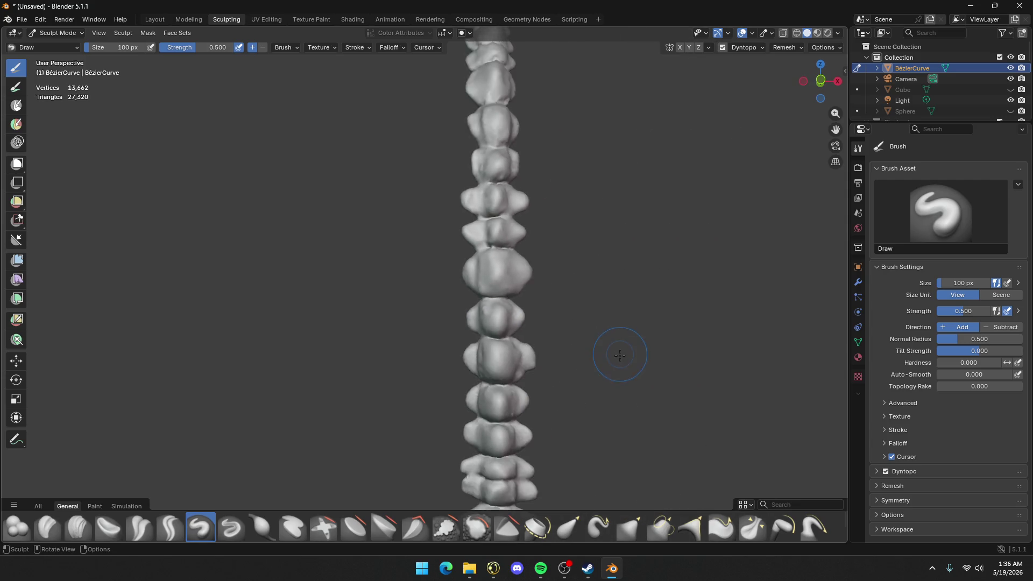
pyautogui.scroll(-5, 627, 354)
pyautogui.scroll(3, 531, 231)
pyautogui.scroll(-2, 535, 240)
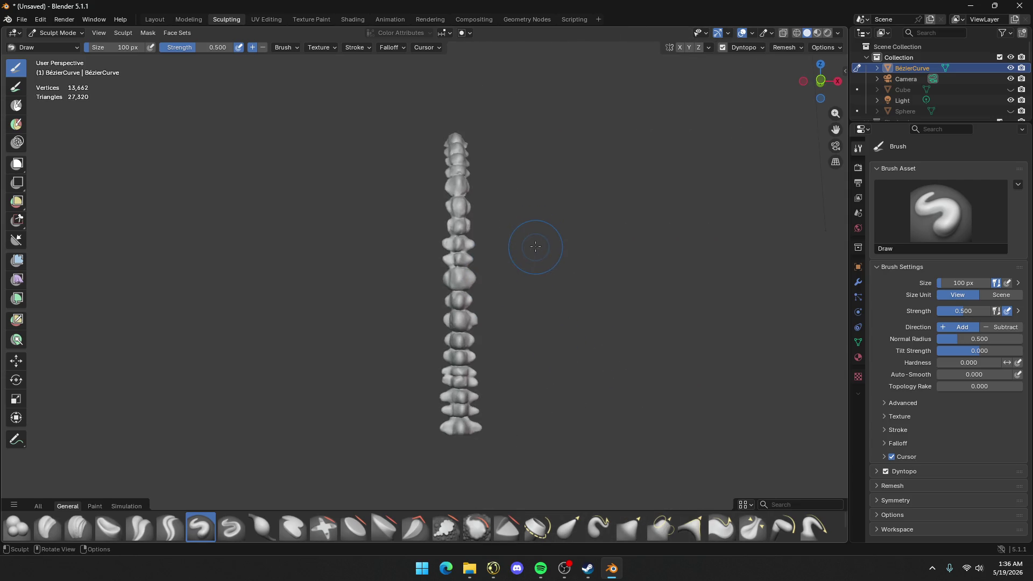
pyautogui.moveTo(533, 243); pyautogui.dragTo(637, 266, button='middle')
pyautogui.scroll(3, 538, 265)
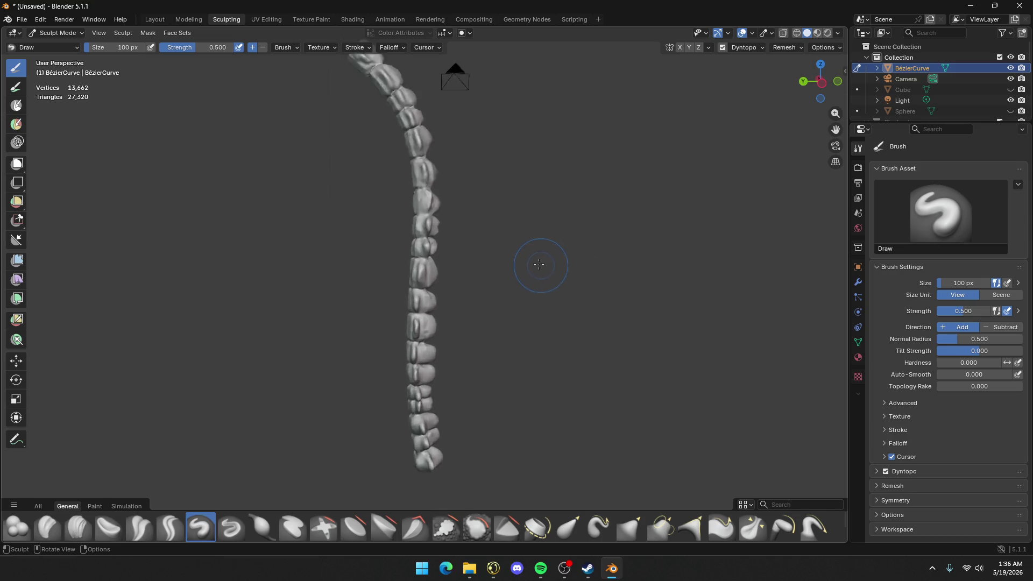
pyautogui.scroll(3, 517, 231)
pyautogui.moveTo(505, 200); pyautogui.dragTo(554, 433, button='middle')
pyautogui.moveTo(404, 193)
pyautogui.mouseDown(button='middle')
pyautogui.moveTo(377, 202)
pyautogui.moveTo(362, 191)
pyautogui.moveTo(387, 215)
pyautogui.moveTo(380, 196)
pyautogui.moveTo(318, 212)
pyautogui.moveTo(279, 207)
pyautogui.mouseUp(button='middle')
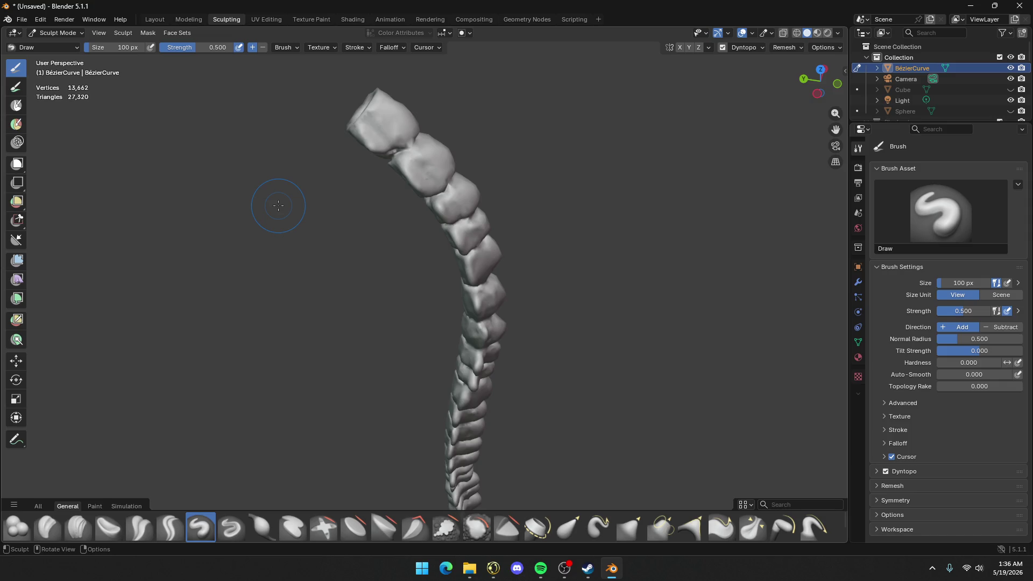
pyautogui.moveTo(431, 196)
pyautogui.mouseDown(button='middle')
pyautogui.moveTo(449, 173)
pyautogui.moveTo(337, 144)
pyautogui.mouseUp(button='middle')
pyautogui.scroll(-5, 372, 165)
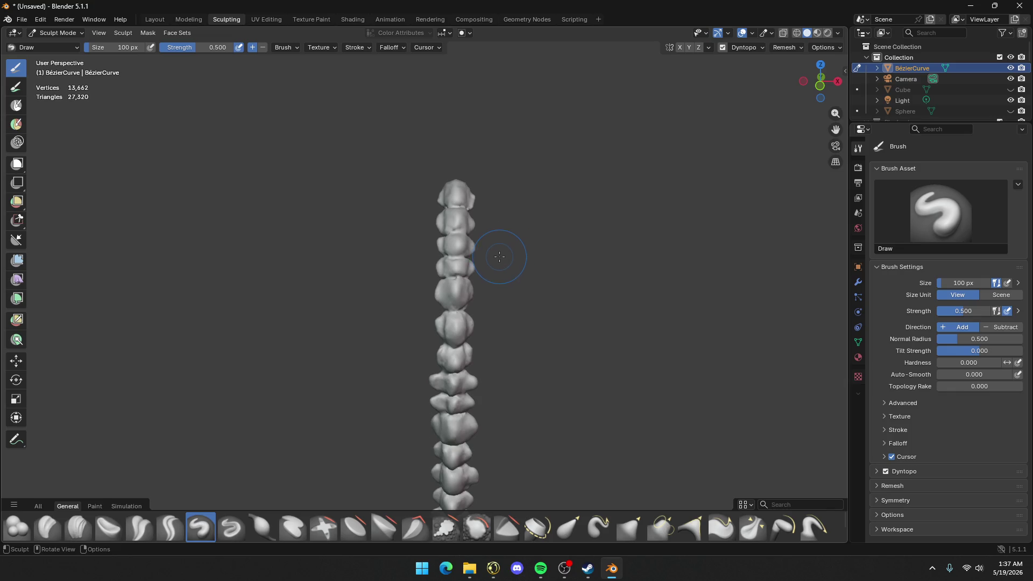
pyautogui.scroll(-3, 499, 256)
pyautogui.scroll(6, 473, 219)
pyautogui.moveTo(473, 219)
pyautogui.mouseDown(button='middle')
pyautogui.moveTo(564, 248)
pyautogui.moveTo(531, 214)
pyautogui.mouseUp(button='middle')
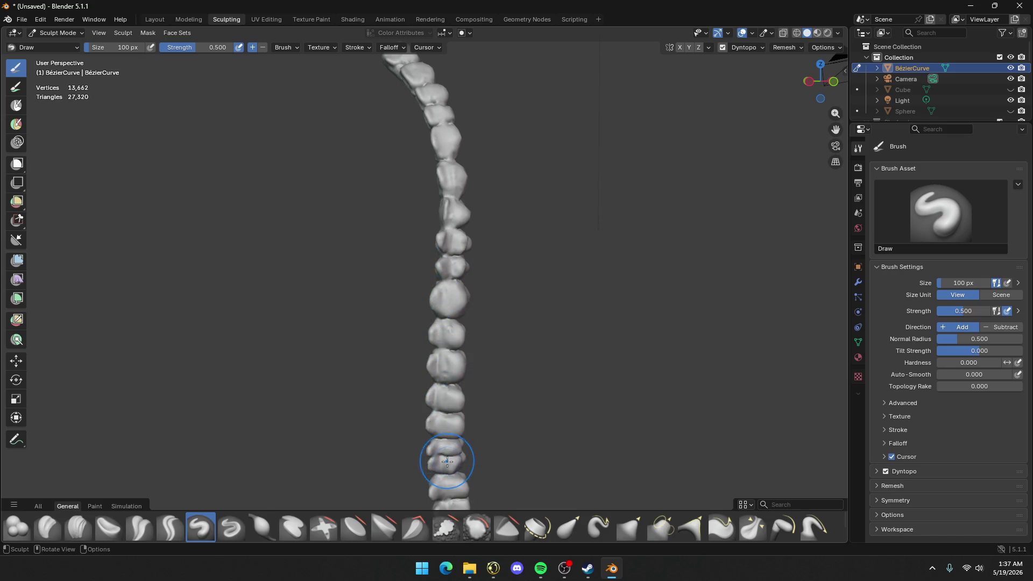
pyautogui.moveTo(513, 413); pyautogui.dragTo(531, 301, button='middle')
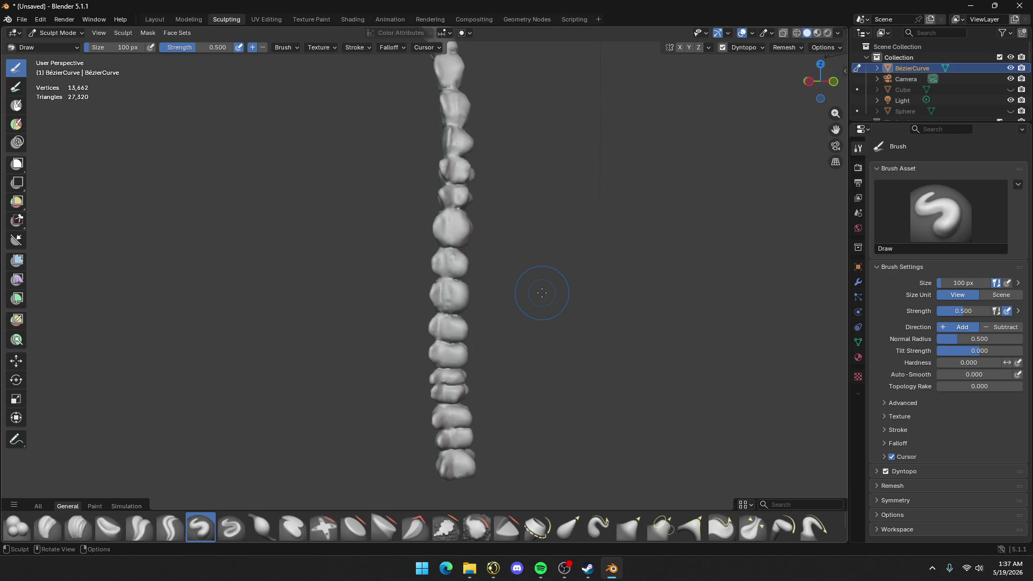
pyautogui.scroll(-5, 542, 293)
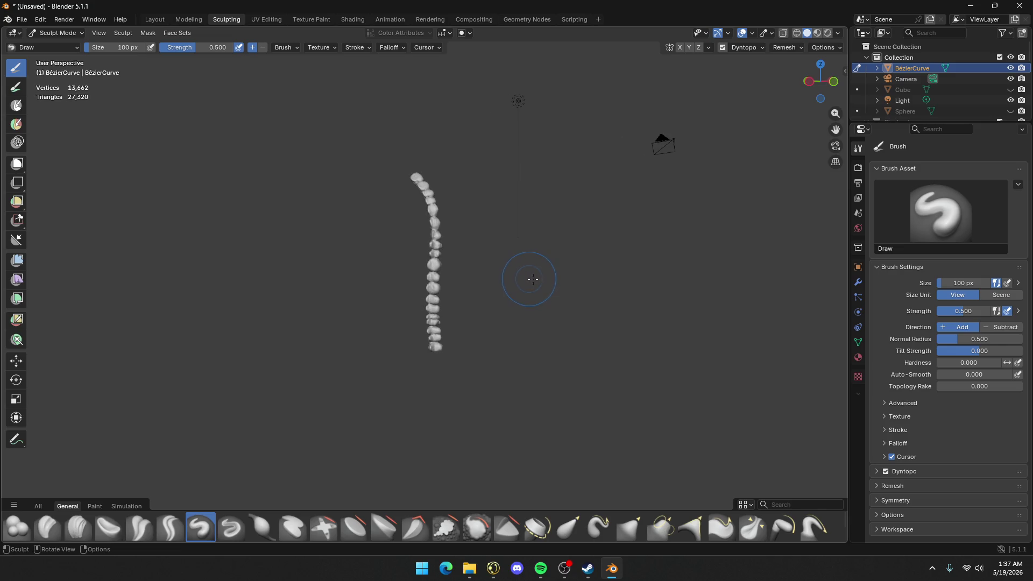
pyautogui.moveTo(526, 280); pyautogui.dragTo(506, 280, button='middle')
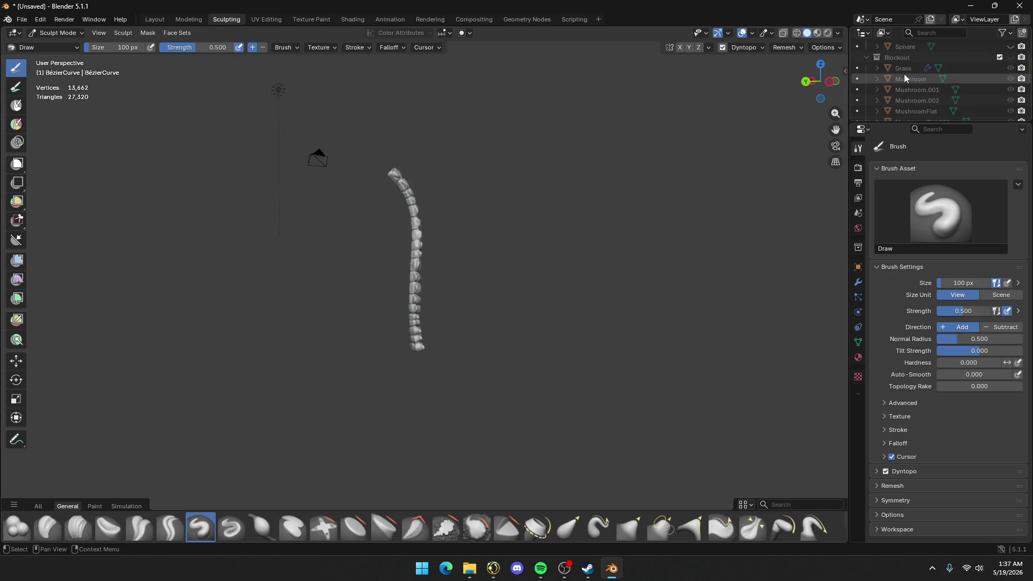
# Move the BézierCurve into the Skeletons collection and unhide the Ribcage
pyautogui.moveTo(906, 69)
pyautogui.mouseDown()
pyautogui.moveTo(913, 116)
pyautogui.moveTo(902, 101)
pyautogui.mouseUp()
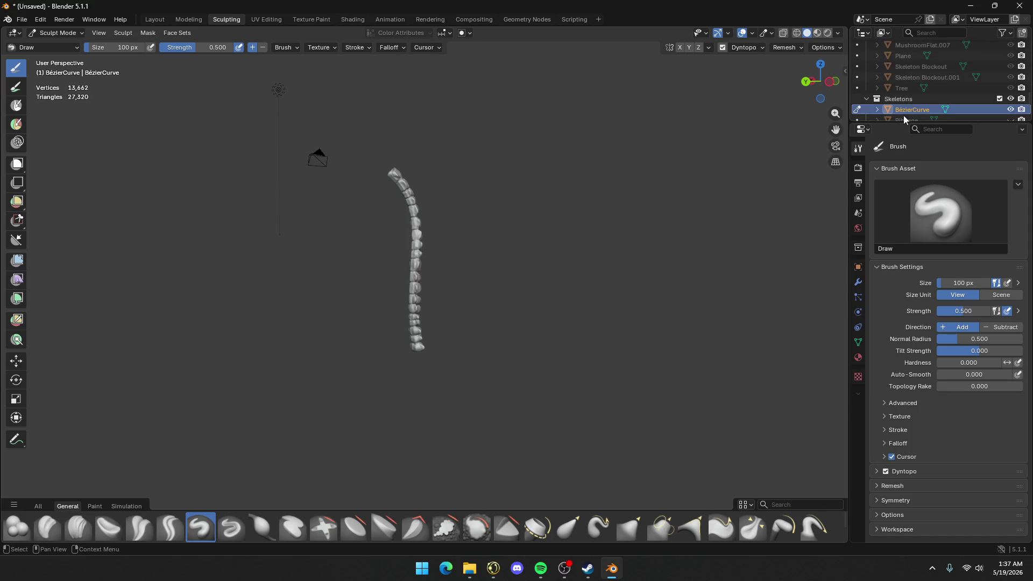
pyautogui.moveTo(1011, 122)
pyautogui.mouseDown()
pyautogui.moveTo(992, 123)
pyautogui.moveTo(993, 164)
pyautogui.mouseUp()
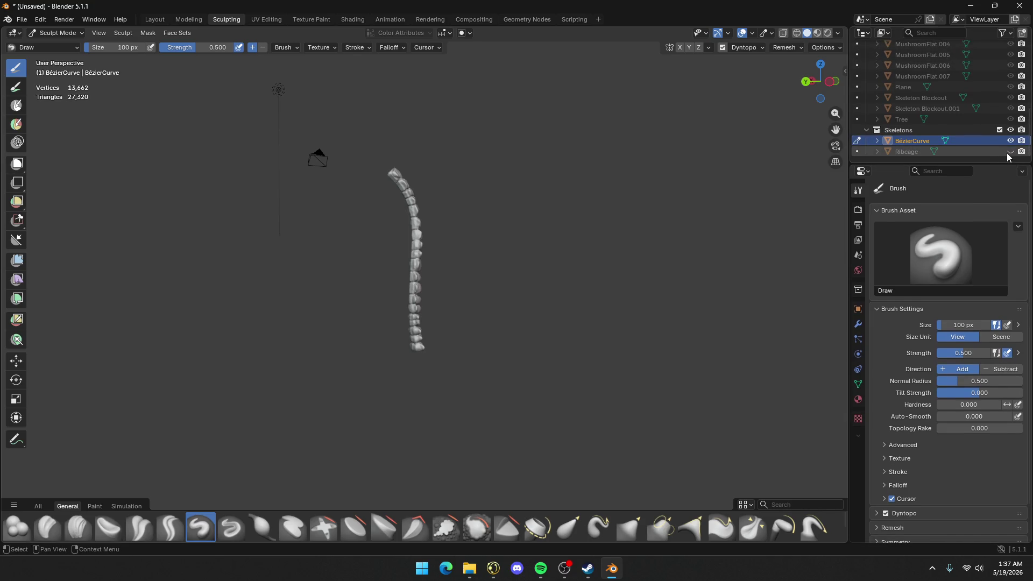
pyautogui.click(1011, 151)
# Turn off Dyntopo and switch to the Layout workspace
pyautogui.moveTo(377, 269)
pyautogui.mouseDown(button='middle')
pyautogui.moveTo(345, 273)
pyautogui.moveTo(350, 249)
pyautogui.mouseUp(button='middle')
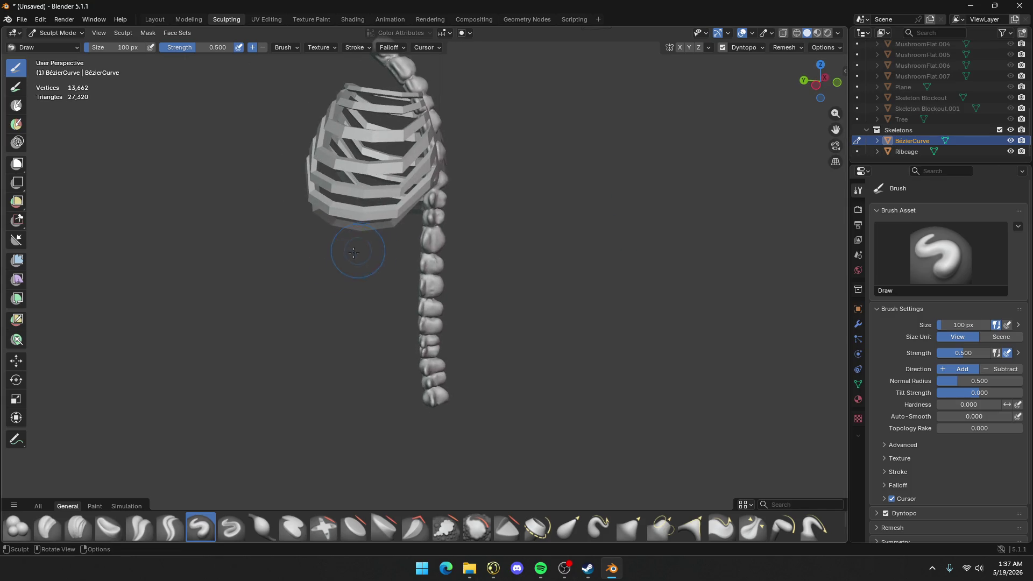
pyautogui.hotkey('ctrl', 'd')
pyautogui.click(157, 19)
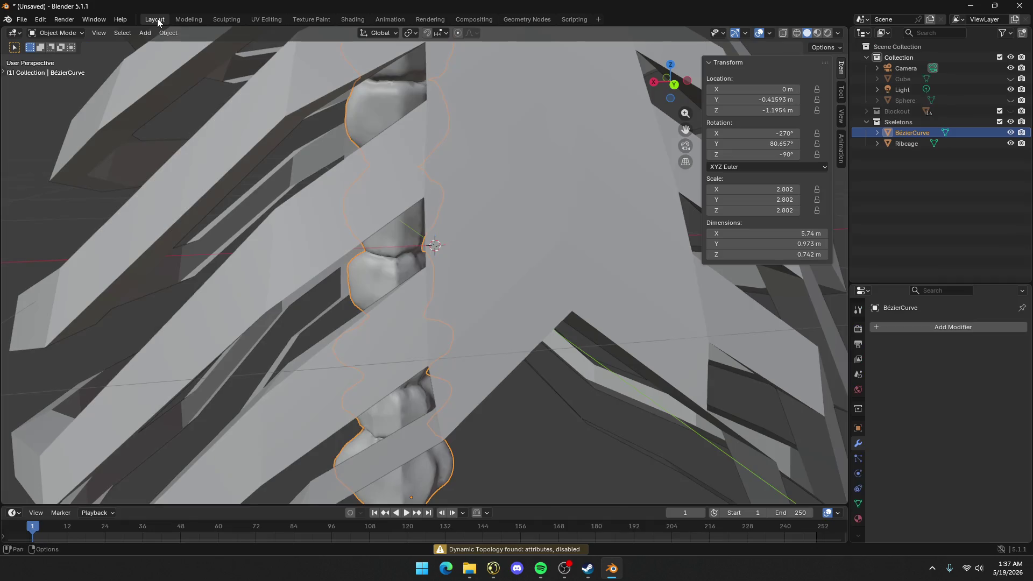
pyautogui.scroll(-6, 328, 181)
pyautogui.moveTo(392, 211)
pyautogui.mouseDown(button='middle')
pyautogui.moveTo(548, 210)
pyautogui.moveTo(338, 248)
pyautogui.mouseUp(button='middle')
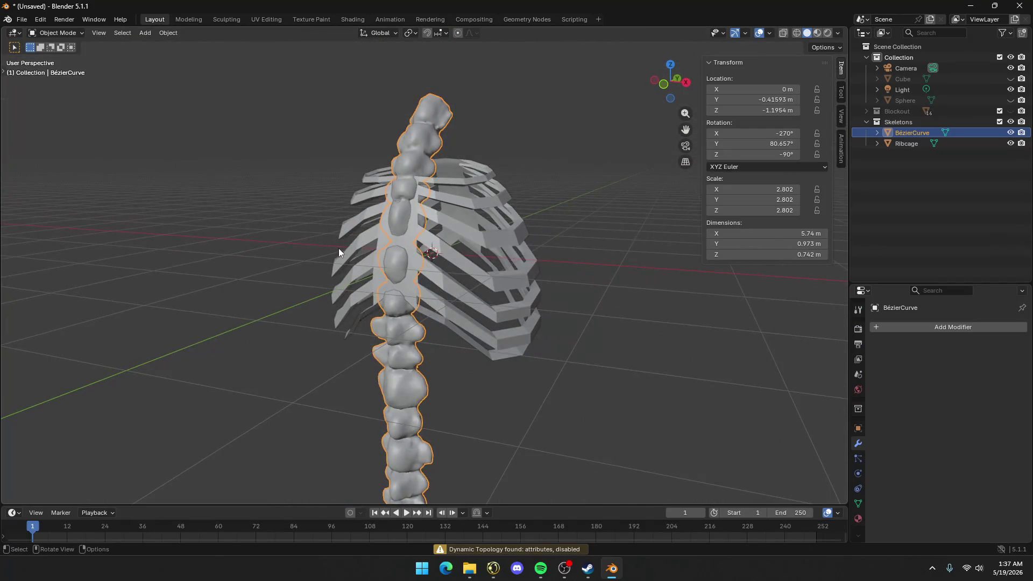
pyautogui.click(338, 248)
pyautogui.moveTo(517, 247); pyautogui.dragTo(433, 238, button='middle')
pyautogui.click(579, 389)
pyautogui.scroll(-5, 571, 371)
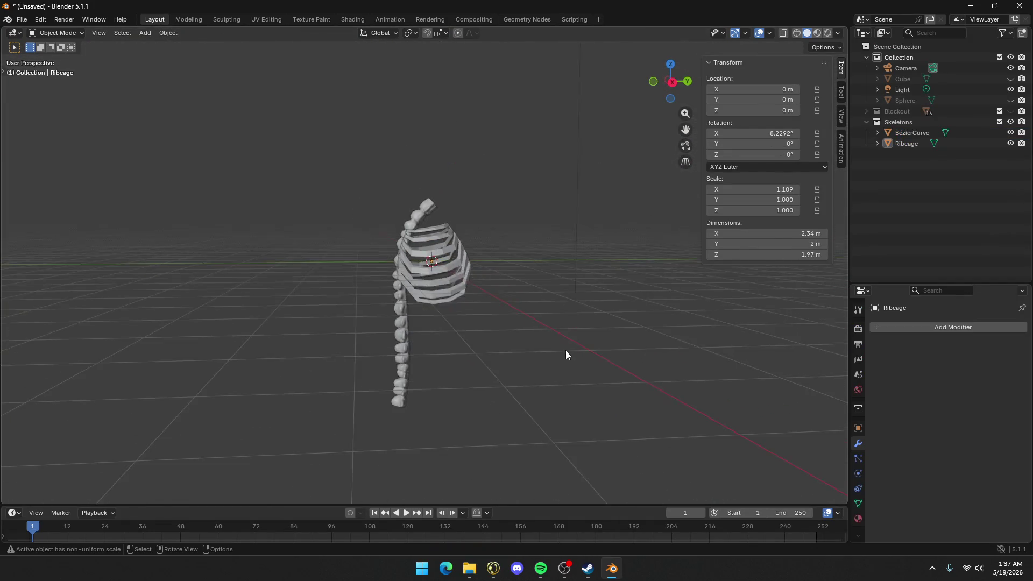
pyautogui.moveTo(565, 353)
pyautogui.mouseDown(button='middle')
pyautogui.moveTo(463, 323)
pyautogui.moveTo(572, 366)
pyautogui.moveTo(530, 341)
pyautogui.mouseUp(button='middle')
pyautogui.scroll(4, 531, 341)
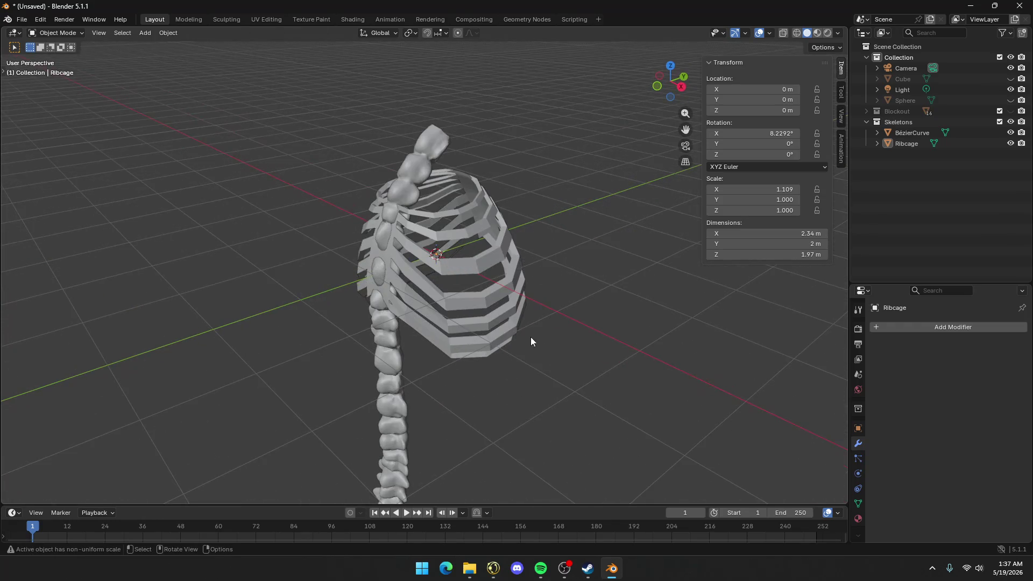
pyautogui.moveTo(470, 279); pyautogui.dragTo(409, 257, button='middle')
pyautogui.press('Tab')
pyautogui.press('Tab')
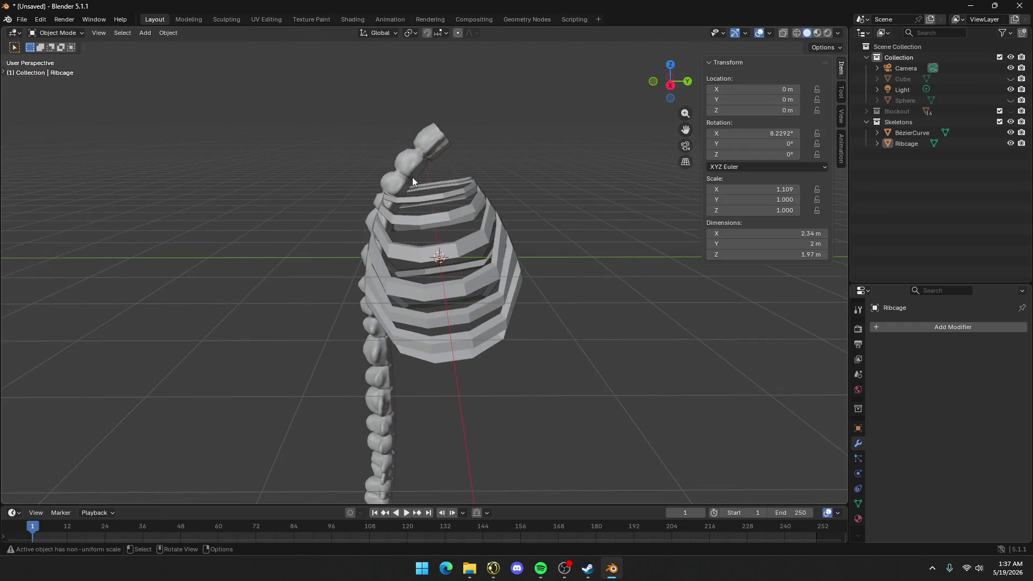
pyautogui.moveTo(412, 176); pyautogui.dragTo(395, 185, button='middle')
pyautogui.click(395, 185)
pyautogui.press('Tab')
pyautogui.moveTo(470, 166)
pyautogui.mouseDown(button='middle')
pyautogui.moveTo(419, 123)
pyautogui.moveTo(468, 140)
pyautogui.moveTo(474, 153)
pyautogui.moveTo(475, 113)
pyautogui.moveTo(481, 140)
pyautogui.mouseUp(button='middle')
pyautogui.press('Tab')
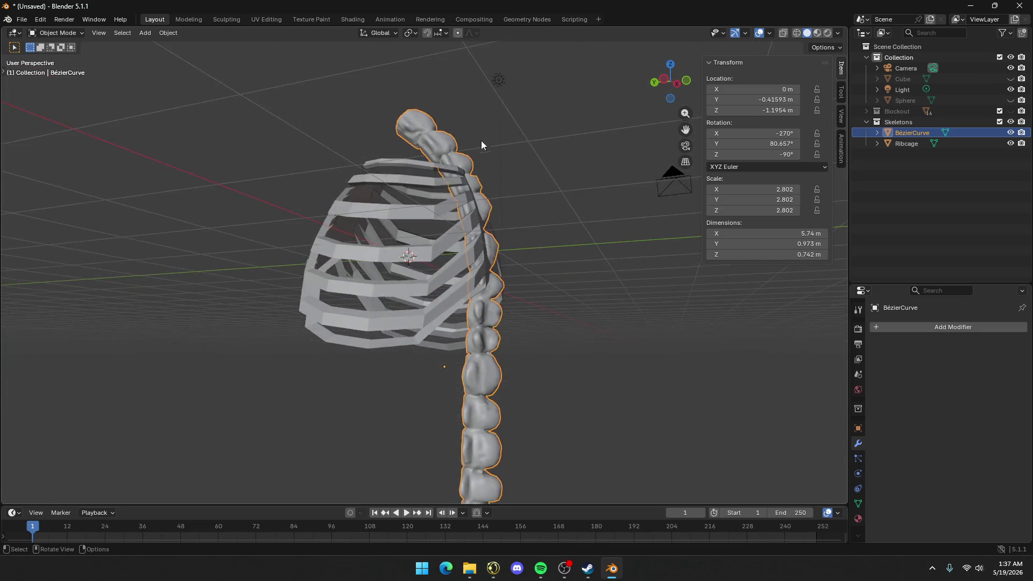
pyautogui.scroll(-4, 478, 265)
pyautogui.moveTo(478, 266)
pyautogui.mouseDown(button='middle')
pyautogui.moveTo(341, 286)
pyautogui.moveTo(280, 335)
pyautogui.moveTo(259, 303)
pyautogui.moveTo(401, 281)
pyautogui.moveTo(453, 261)
pyautogui.mouseUp(button='middle')
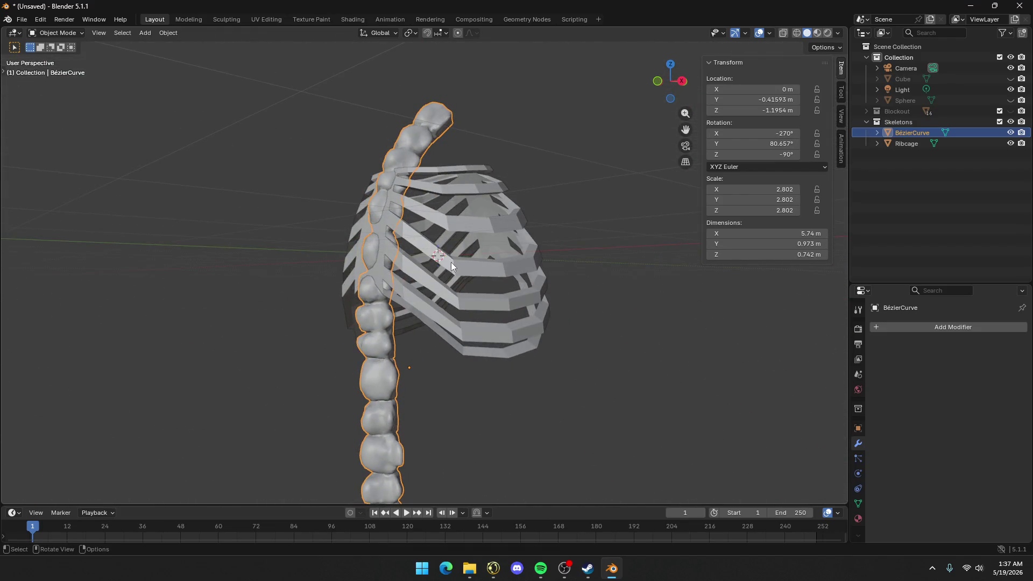
pyautogui.scroll(-2, 451, 263)
pyautogui.scroll(-2, 447, 266)
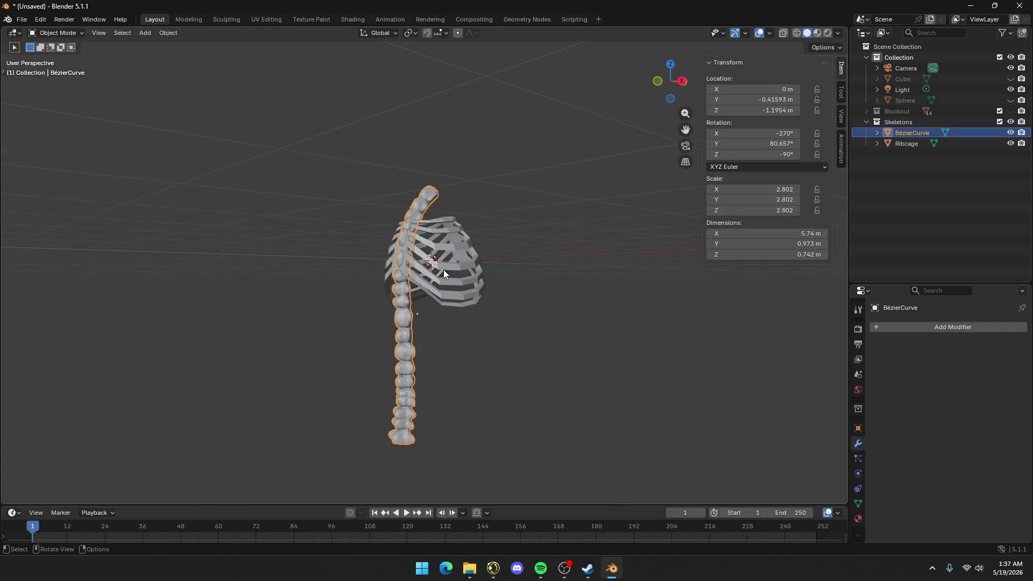
pyautogui.click(450, 265)
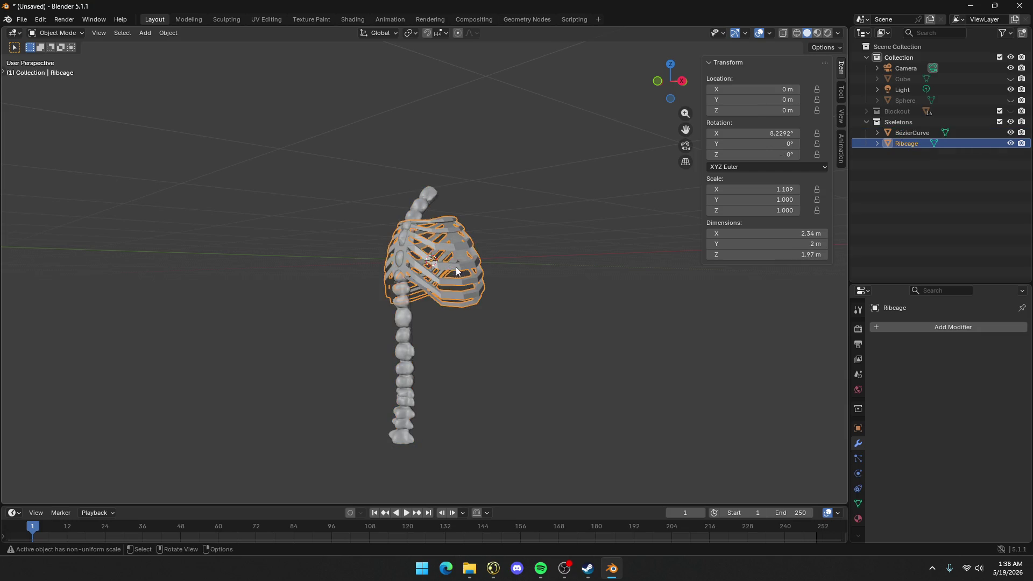
pyautogui.scroll(5, 457, 267)
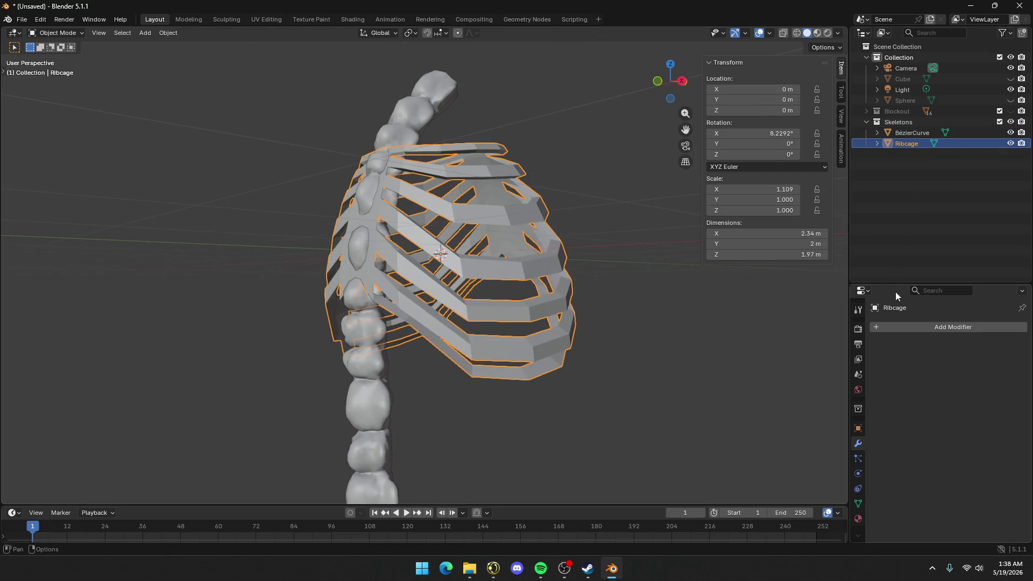
pyautogui.press('Tab')
# Return the Ribcage to Object Mode and add a Subdivision modifier
pyautogui.moveTo(596, 262); pyautogui.dragTo(474, 302, button='middle')
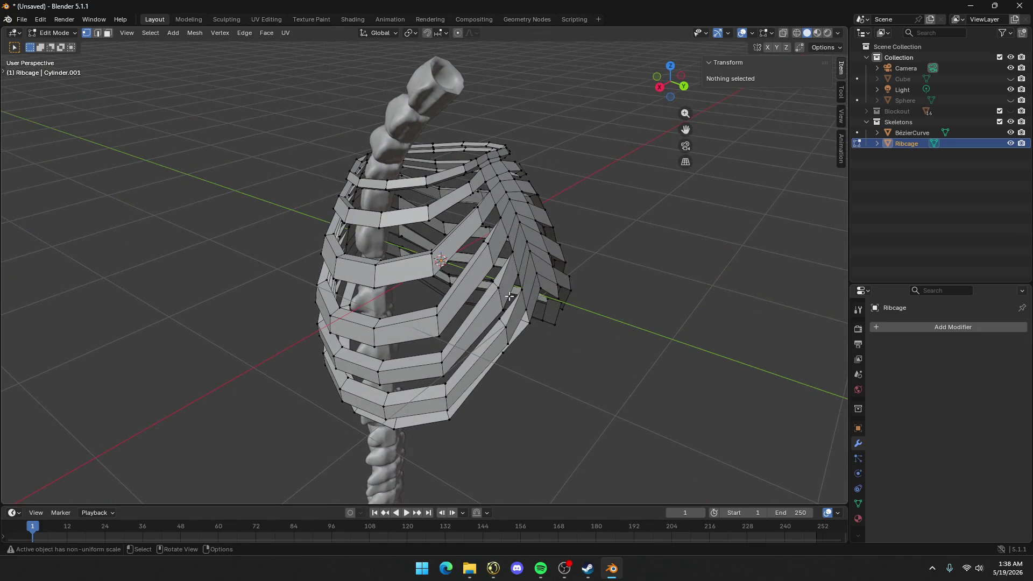
pyautogui.press('Tab')
pyautogui.click(954, 331)
pyautogui.moveTo(945, 332)
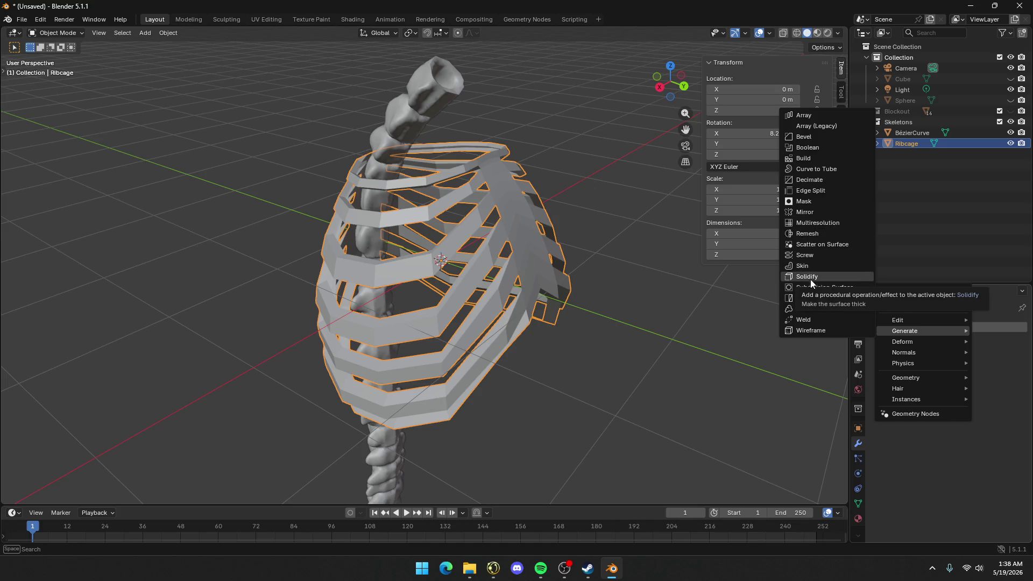
pyautogui.click(822, 292)
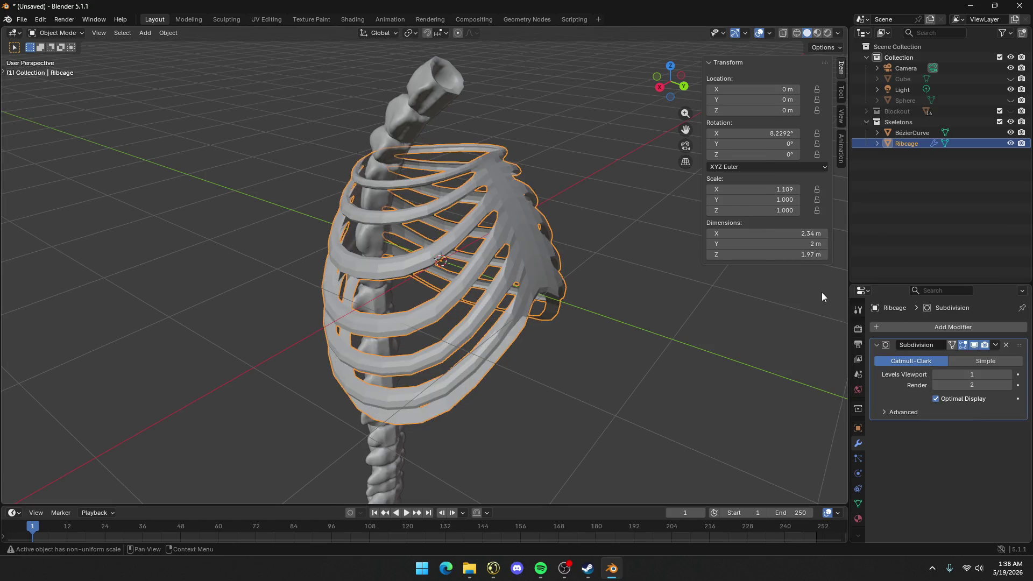
# Apply Shade Smooth to the selected Ribcage
pyautogui.moveTo(667, 279)
pyautogui.mouseDown(button='middle')
pyautogui.moveTo(603, 271)
pyautogui.moveTo(447, 278)
pyautogui.moveTo(431, 266)
pyautogui.mouseUp(button='middle')
pyautogui.click(606, 265)
pyautogui.click(513, 266)
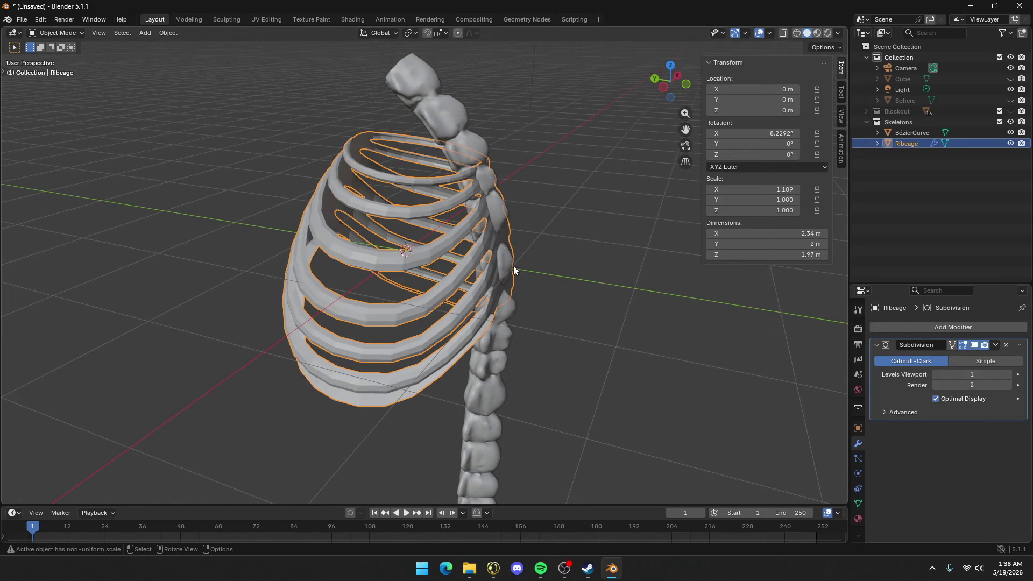
pyautogui.click(544, 260)
pyautogui.moveTo(544, 259)
pyautogui.mouseDown(button='middle')
pyautogui.moveTo(382, 250)
pyautogui.moveTo(441, 254)
pyautogui.mouseUp(button='middle')
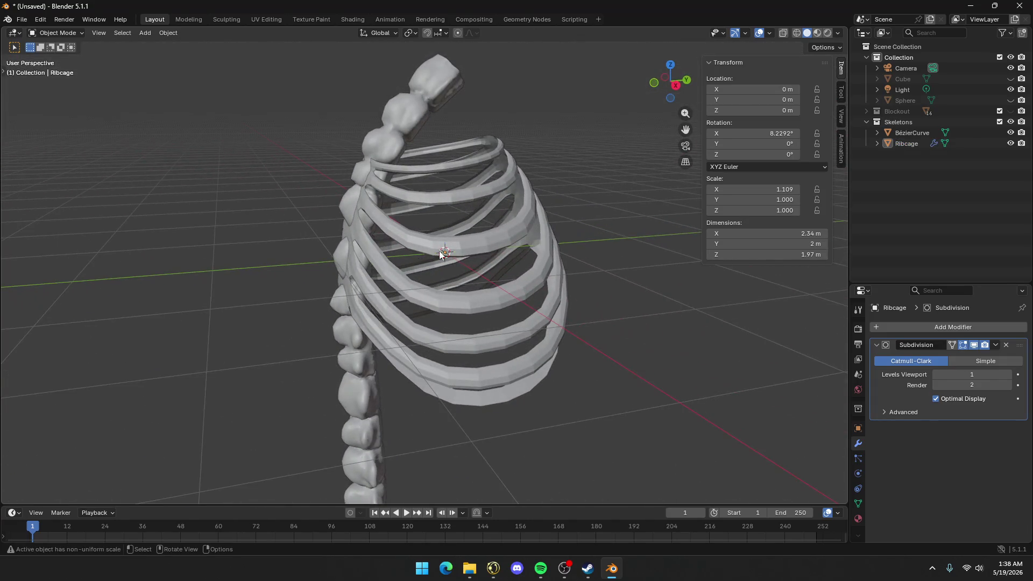
pyautogui.click(476, 272)
pyautogui.rightClick(489, 301)
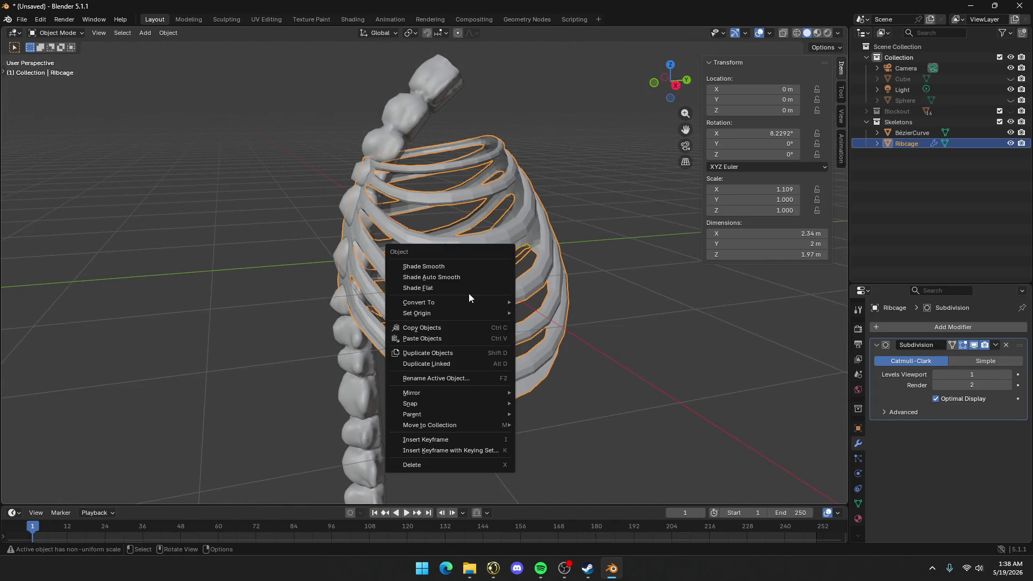
pyautogui.click(443, 268)
# Re-enter Edit Mode on the Ribcage and select a vertex at the sternum's top
pyautogui.moveTo(490, 267)
pyautogui.mouseDown(button='middle')
pyautogui.moveTo(375, 280)
pyautogui.moveTo(399, 312)
pyautogui.mouseUp(button='middle')
pyautogui.click(485, 395)
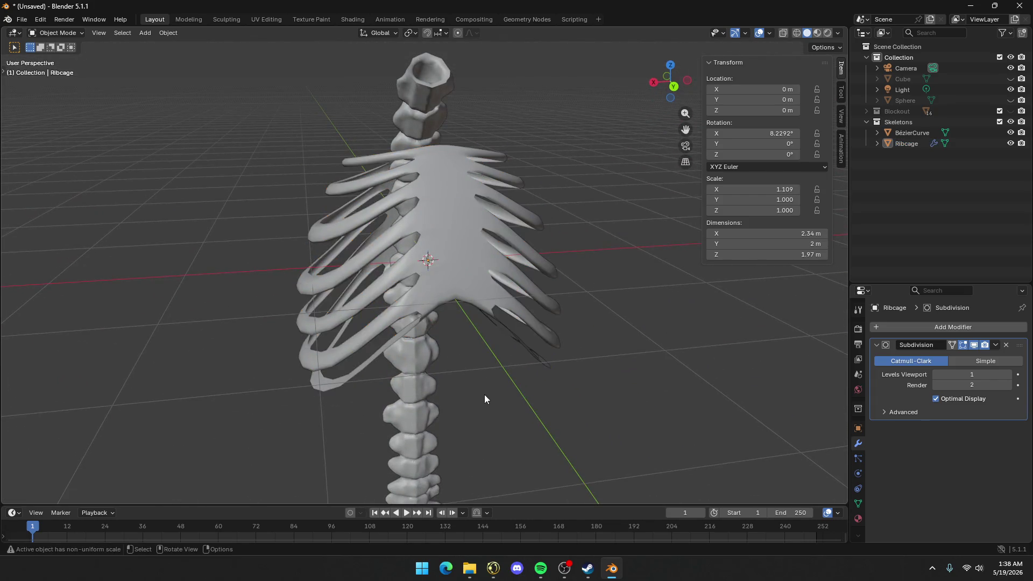
pyautogui.moveTo(485, 399); pyautogui.dragTo(546, 376, button='middle')
pyautogui.scroll(-3, 546, 377)
pyautogui.scroll(5, 552, 353)
pyautogui.moveTo(536, 243); pyautogui.dragTo(460, 259, button='middle')
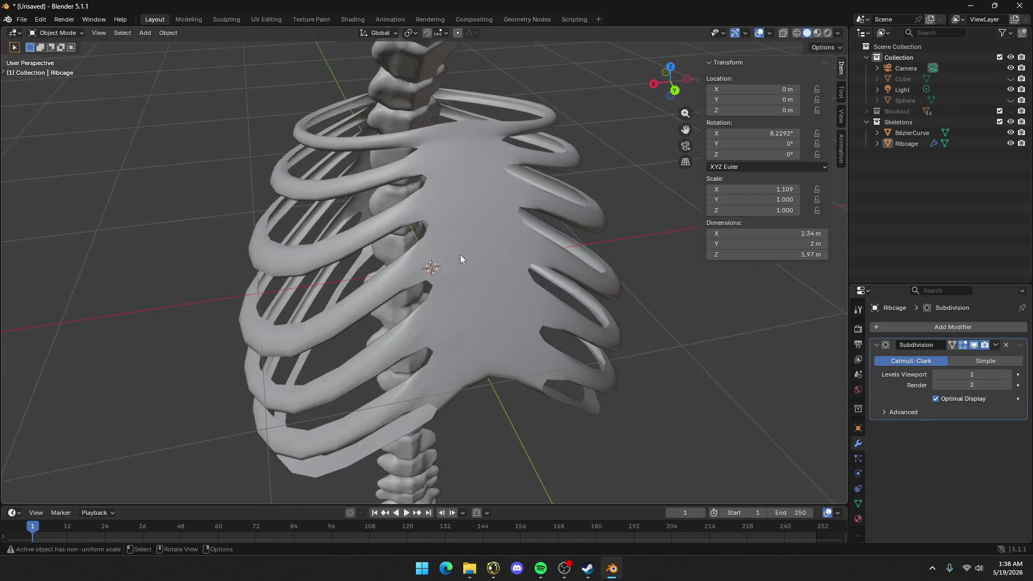
pyautogui.press('Tab')
pyautogui.click(480, 157)
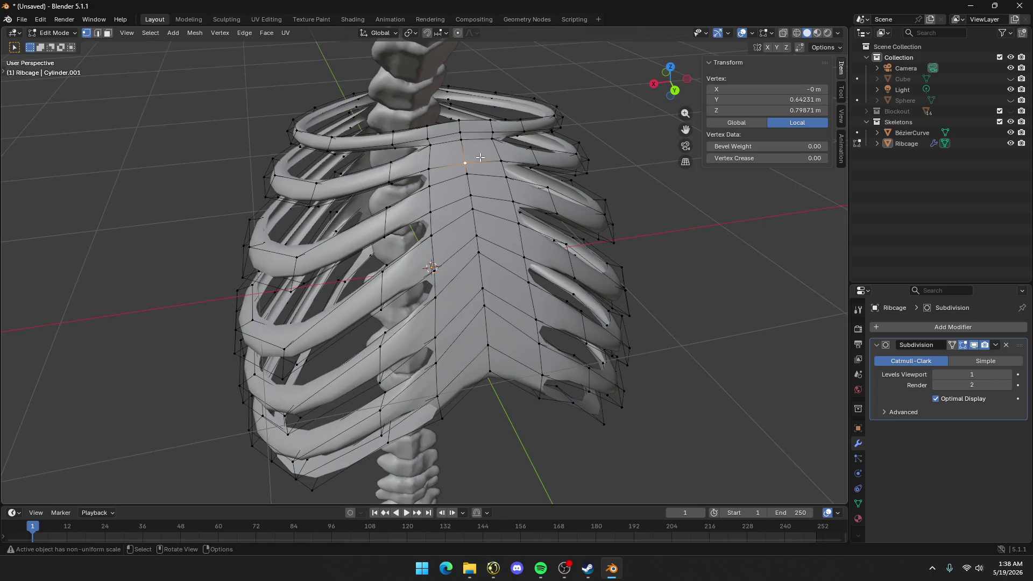
# In face mode, select the top sternum face plus the left and right sternum strips
pyautogui.press('2')
pyautogui.click(444, 136)
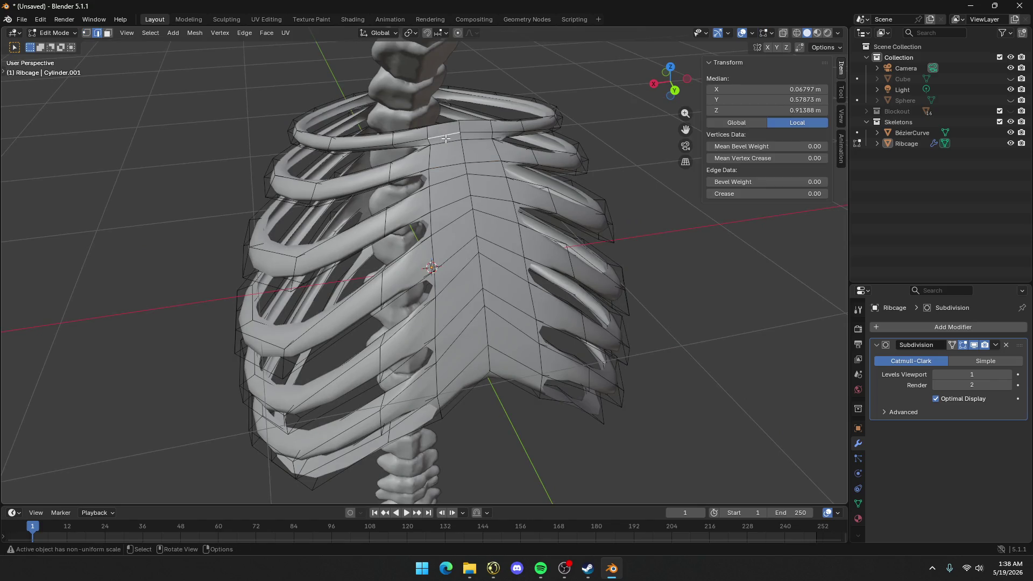
pyautogui.press('3')
pyautogui.click(446, 135)
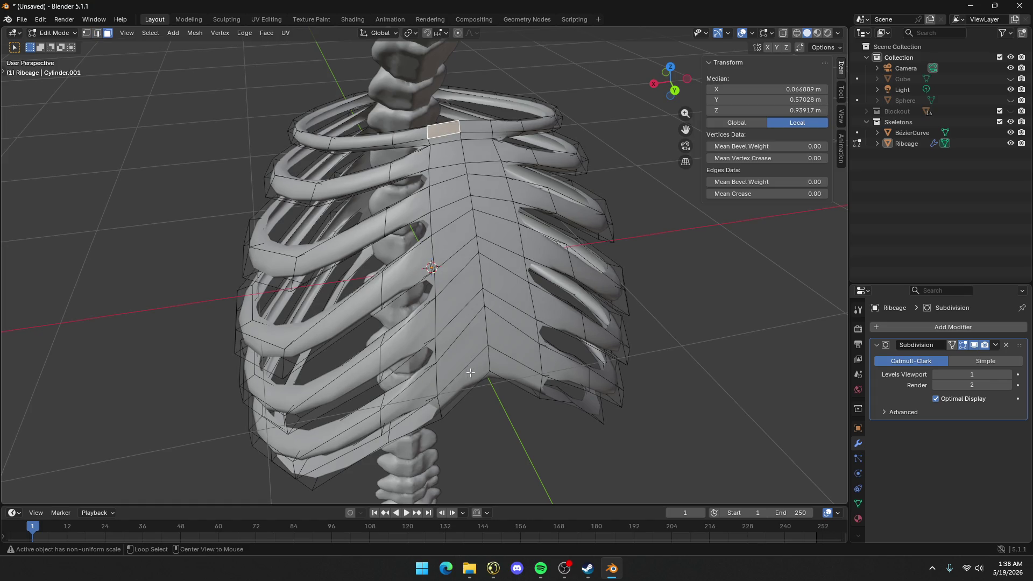
pyautogui.keyDown('alt'); pyautogui.click(476, 356); pyautogui.keyUp('alt')
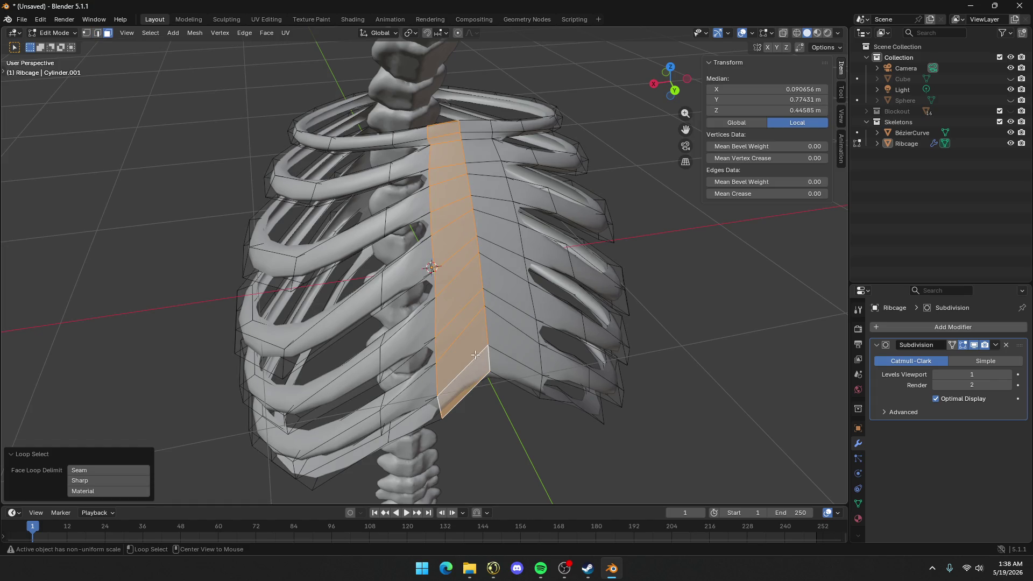
pyautogui.keyDown('alt'); pyautogui.click(516, 377); pyautogui.keyUp('alt')
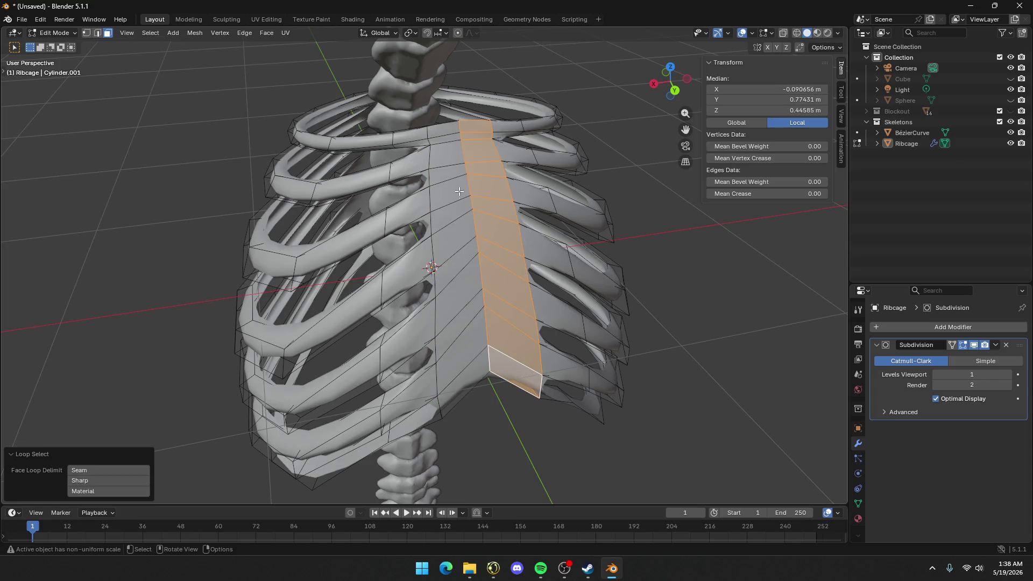
pyautogui.keyDown('shift'); pyautogui.click(448, 129); pyautogui.keyUp('shift')
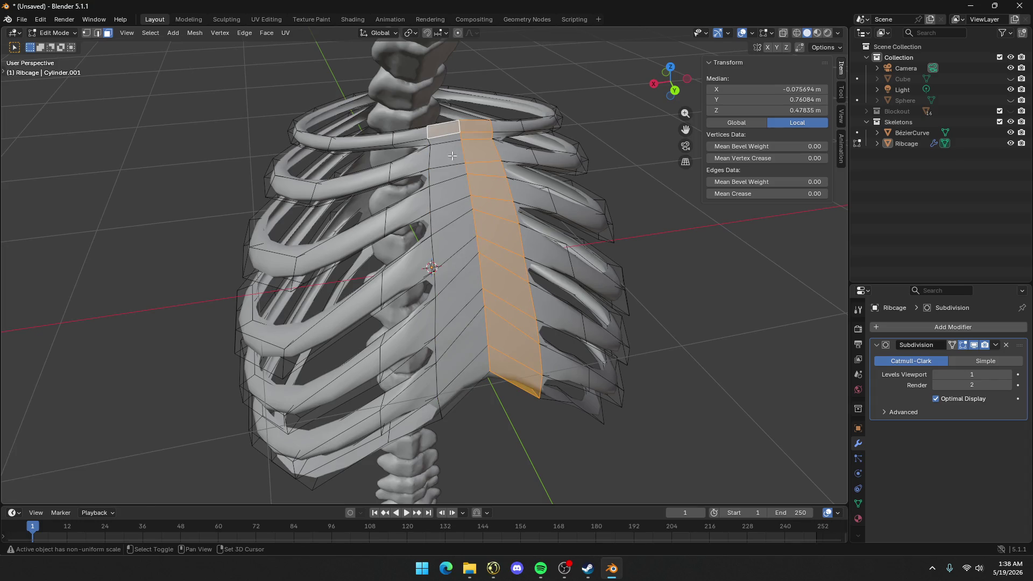
pyautogui.keyDown('ctrl'); pyautogui.keyDown('shift'); pyautogui.click(471, 380); pyautogui.keyUp('shift'); pyautogui.keyUp('ctrl')
pyautogui.moveTo(471, 380); pyautogui.dragTo(647, 275, button='middle')
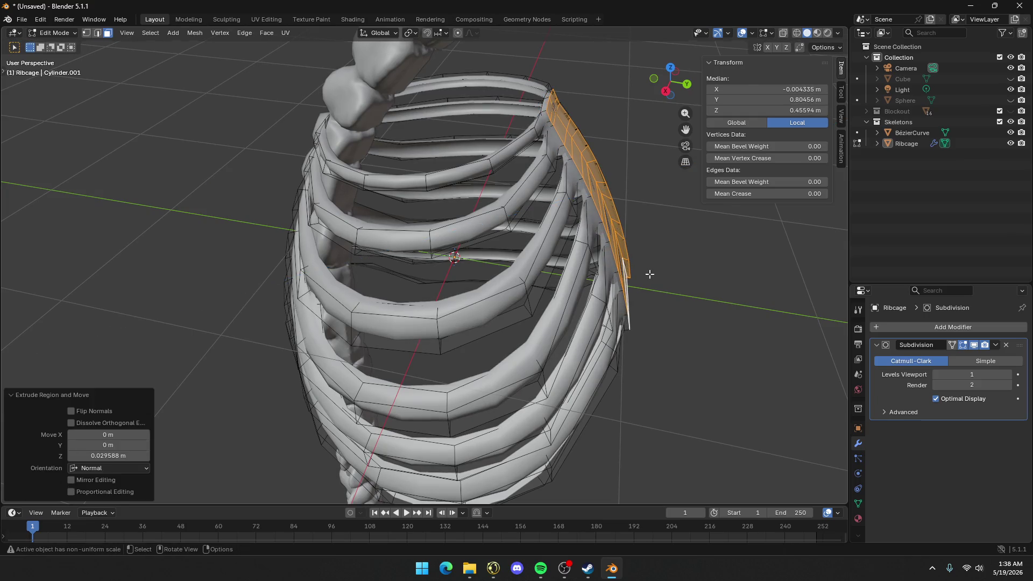
# Toggle Edit Mode off and on, then scale the sternum strip excluding Z
pyautogui.press('Tab')
pyautogui.moveTo(660, 275)
pyautogui.mouseDown(button='middle')
pyautogui.moveTo(599, 264)
pyautogui.moveTo(634, 278)
pyautogui.moveTo(633, 287)
pyautogui.mouseUp(button='middle')
pyautogui.press('Tab')
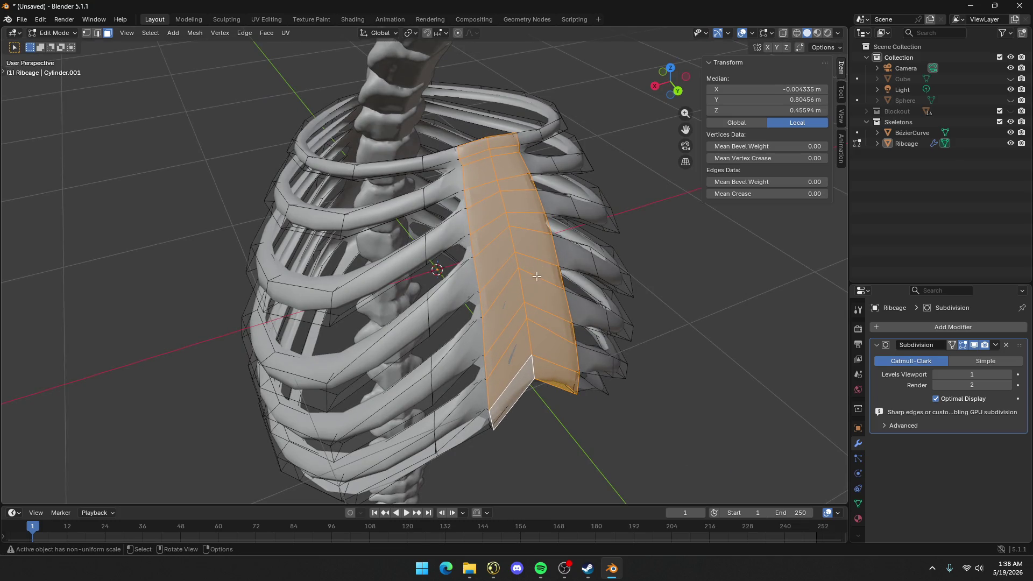
pyautogui.moveTo(537, 276); pyautogui.dragTo(656, 261, button='middle')
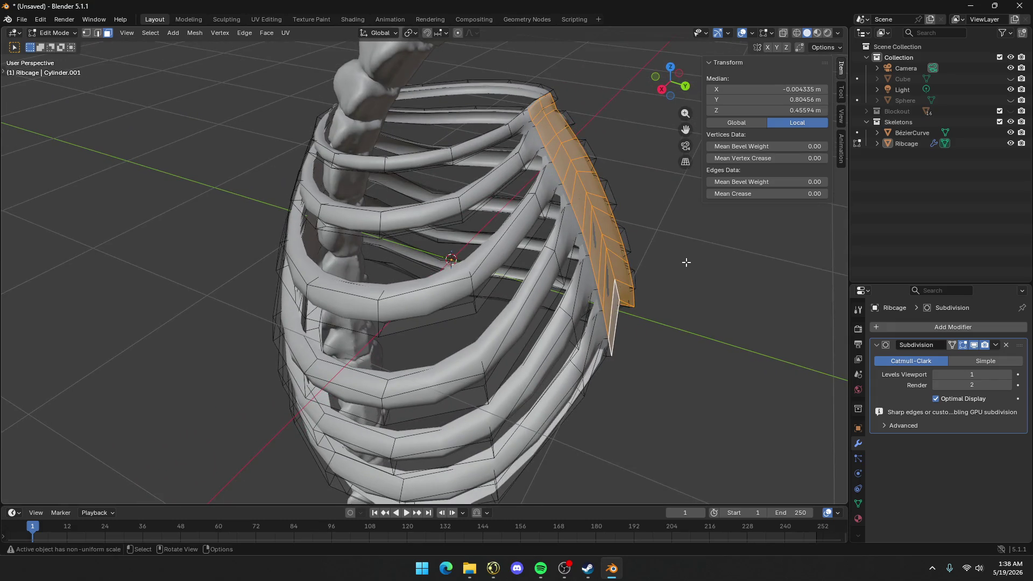
pyautogui.press('s')
pyautogui.hotkey('shift', 'z')
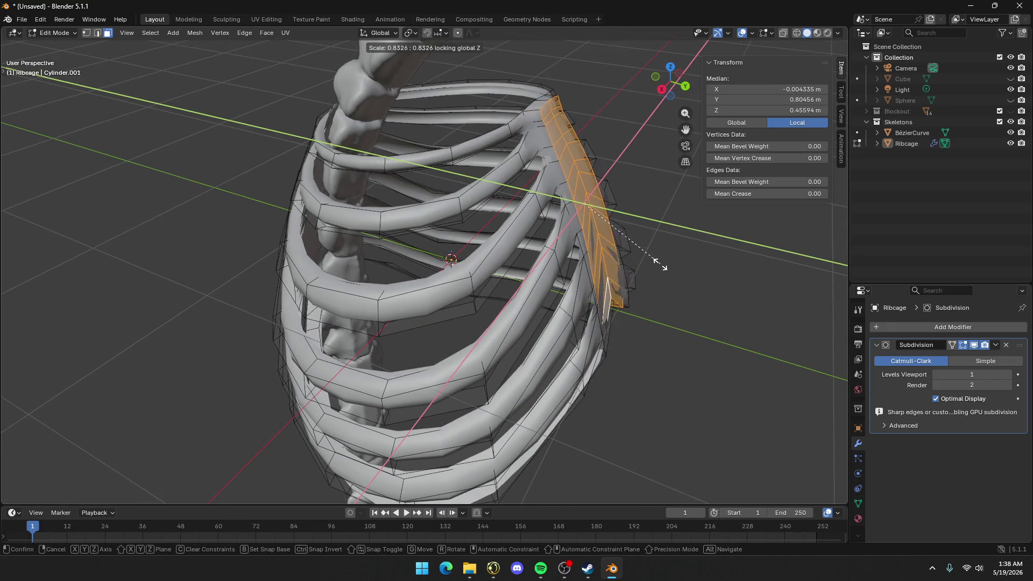
pyautogui.click(665, 263)
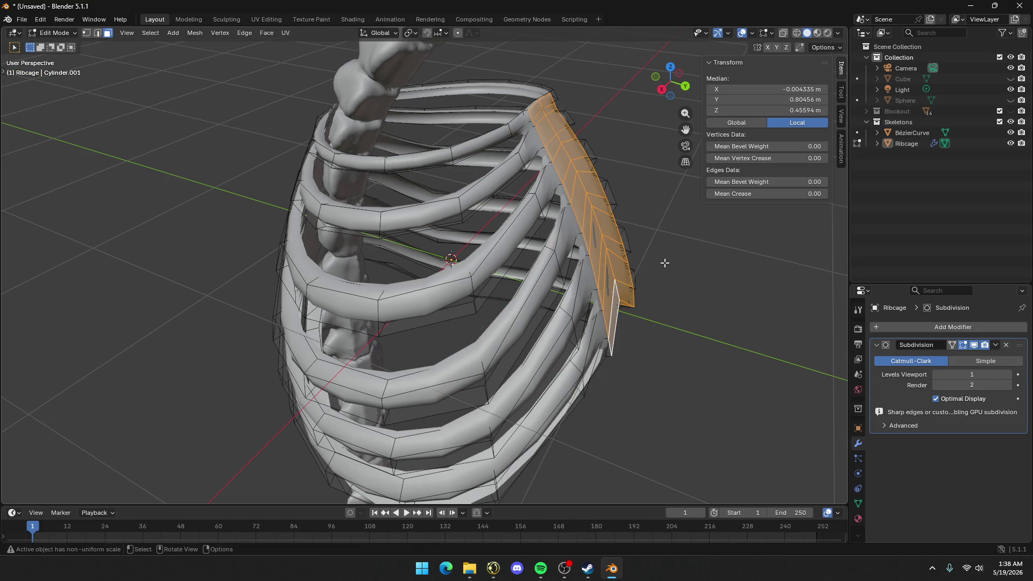
# Narrow the sternum strip to 0.599 on X, excluding Y, and check it from the front
pyautogui.press('s')
pyautogui.hotkey('shift', 'y')
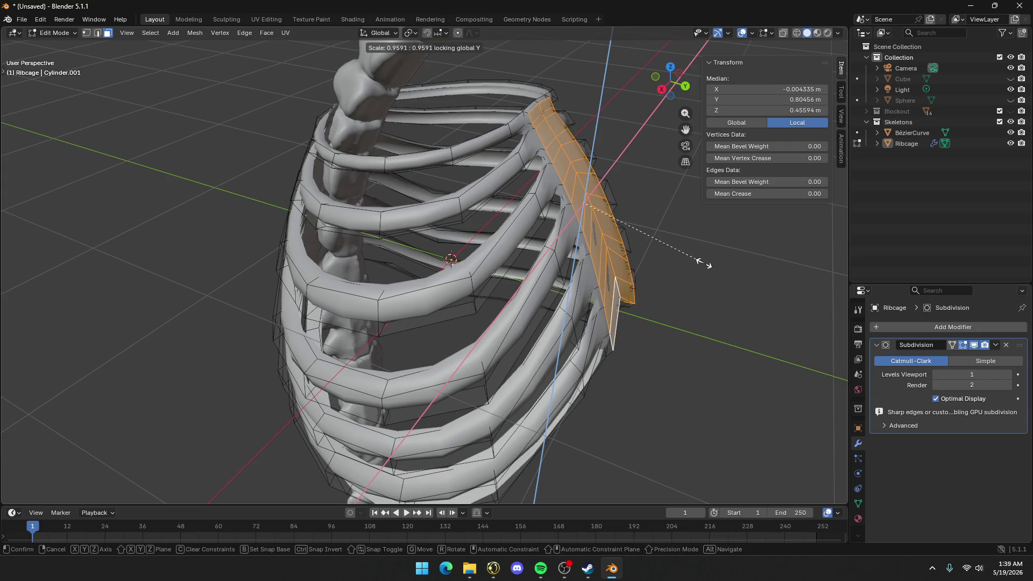
pyautogui.click(649, 262)
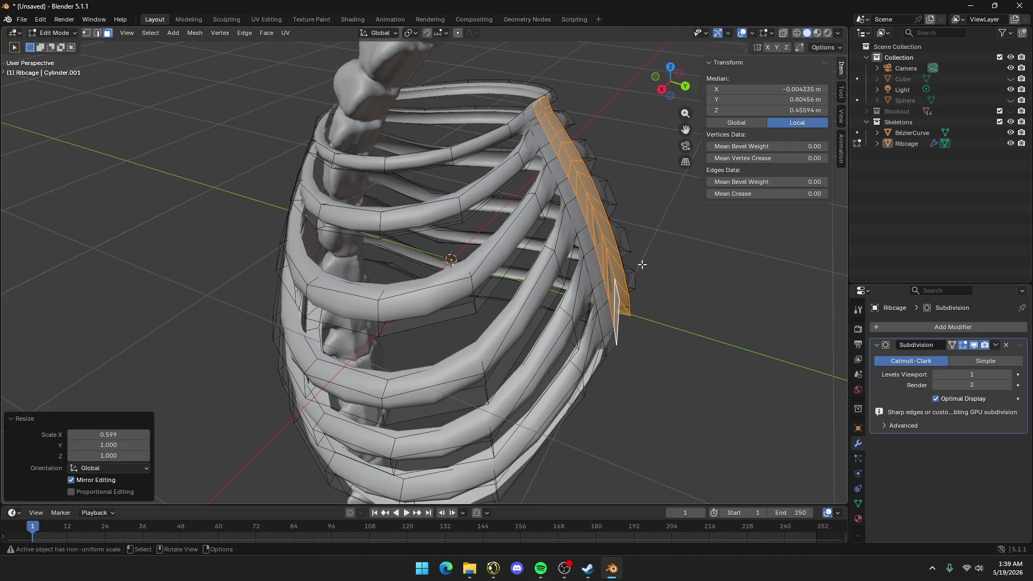
pyautogui.press('Tab')
pyautogui.moveTo(647, 264)
pyautogui.mouseDown(button='middle')
pyautogui.moveTo(561, 261)
pyautogui.moveTo(589, 265)
pyautogui.mouseUp(button='middle')
pyautogui.press('Tab')
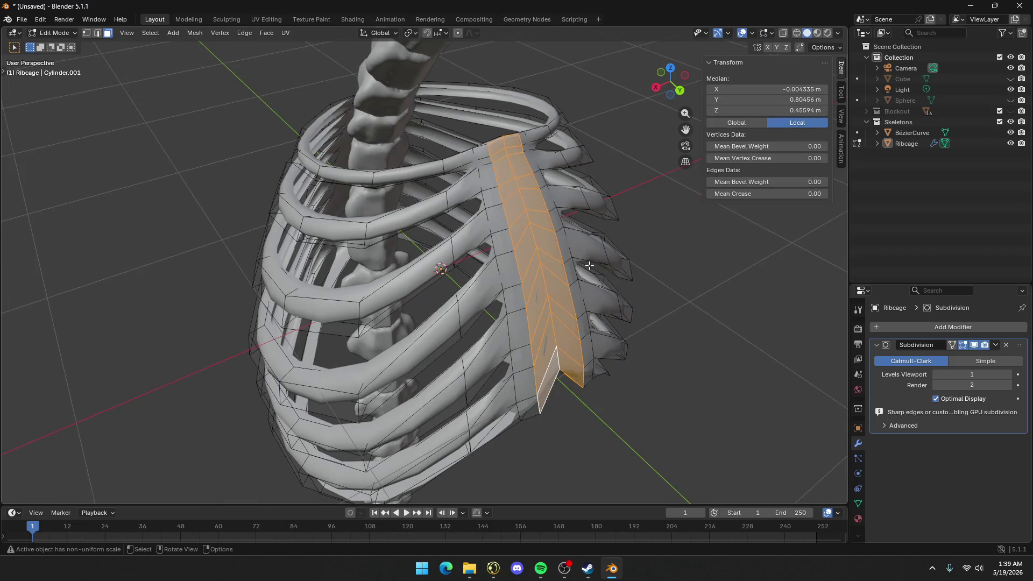
# Inset the sternum faces and add a lengthwise edge loop along the sternum
pyautogui.press('i')
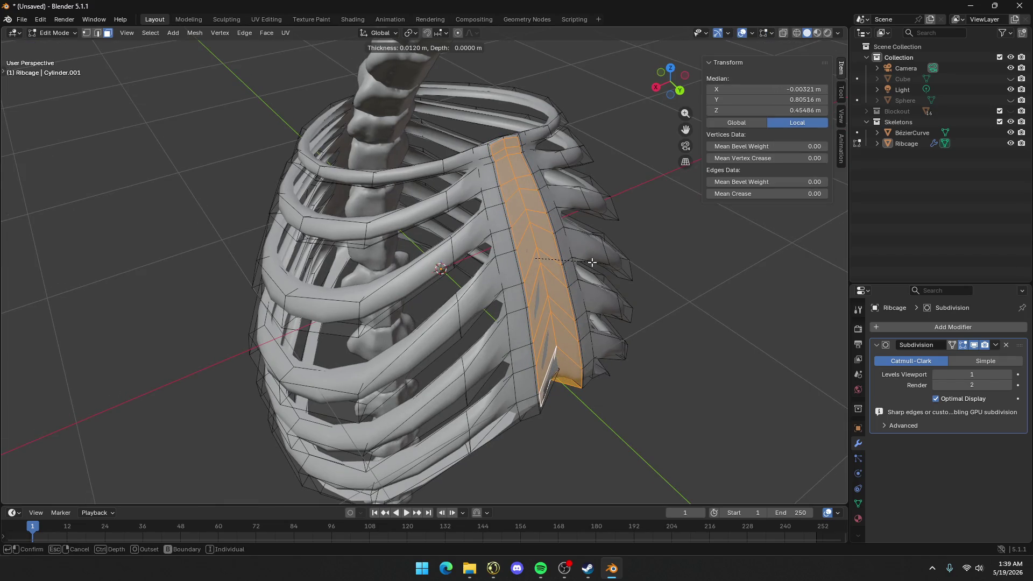
pyautogui.click(591, 263)
pyautogui.hotkey('ctrl', 'r')
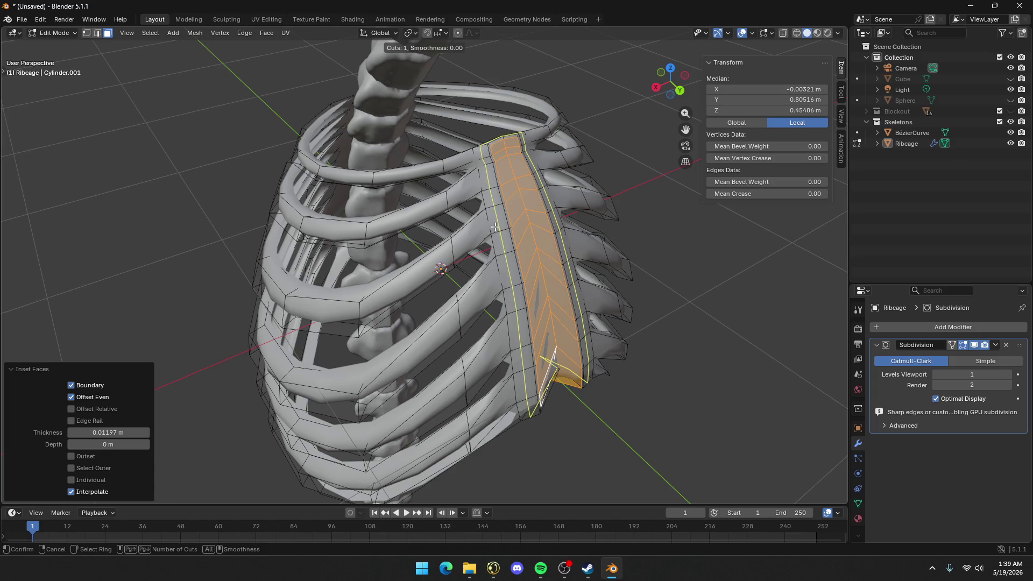
pyautogui.click(502, 229)
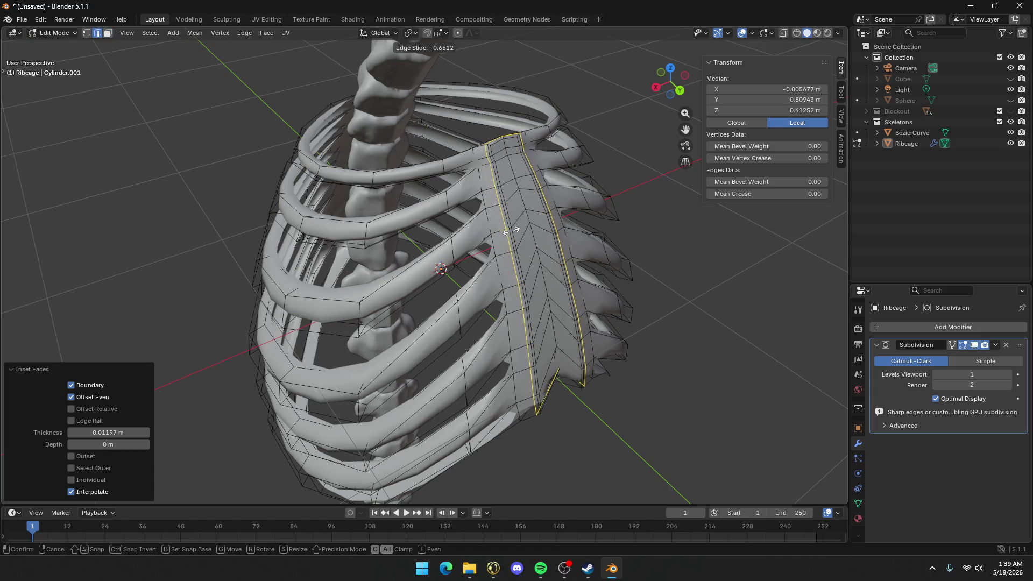
pyautogui.click(500, 233)
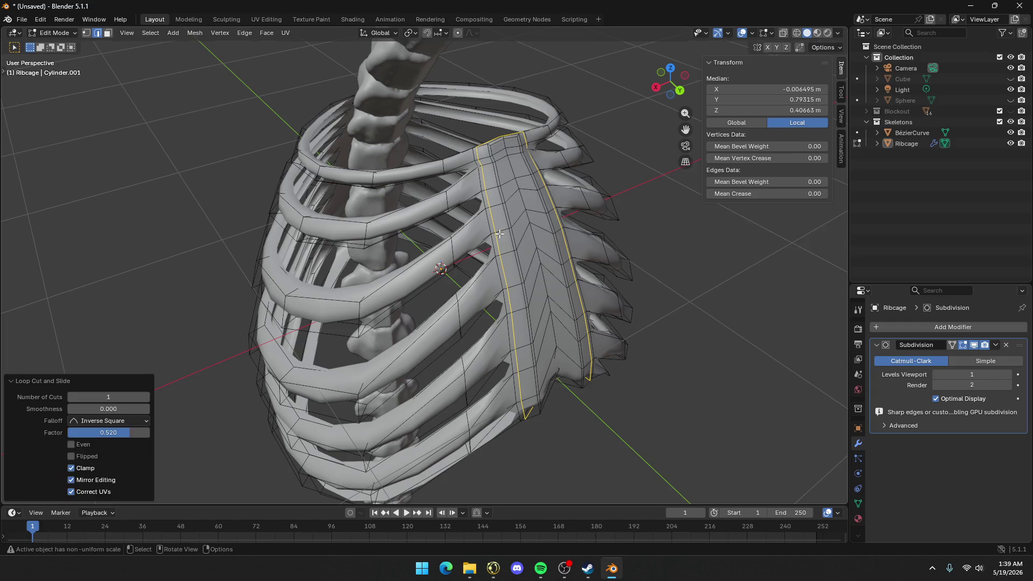
# Check the sternum in Object Mode, then scale its edge loops to 0.8894
pyautogui.press('Tab')
pyautogui.moveTo(500, 234)
pyautogui.mouseDown(button='middle')
pyautogui.moveTo(554, 207)
pyautogui.moveTo(454, 210)
pyautogui.moveTo(482, 231)
pyautogui.moveTo(509, 221)
pyautogui.mouseUp(button='middle')
pyautogui.scroll(3, 482, 232)
pyautogui.press('Tab')
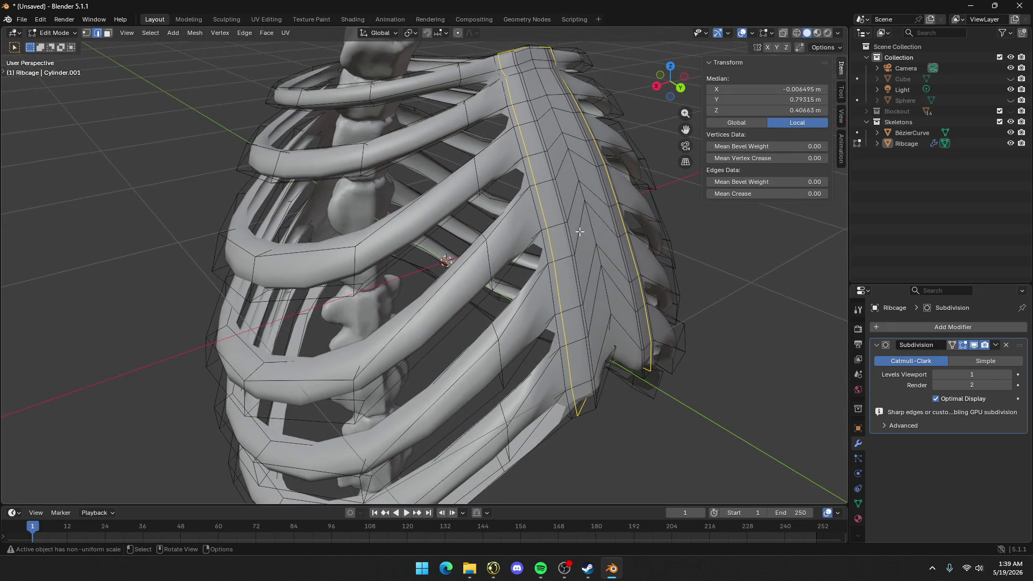
pyautogui.moveTo(609, 235); pyautogui.dragTo(685, 235, button='middle')
pyautogui.press('s')
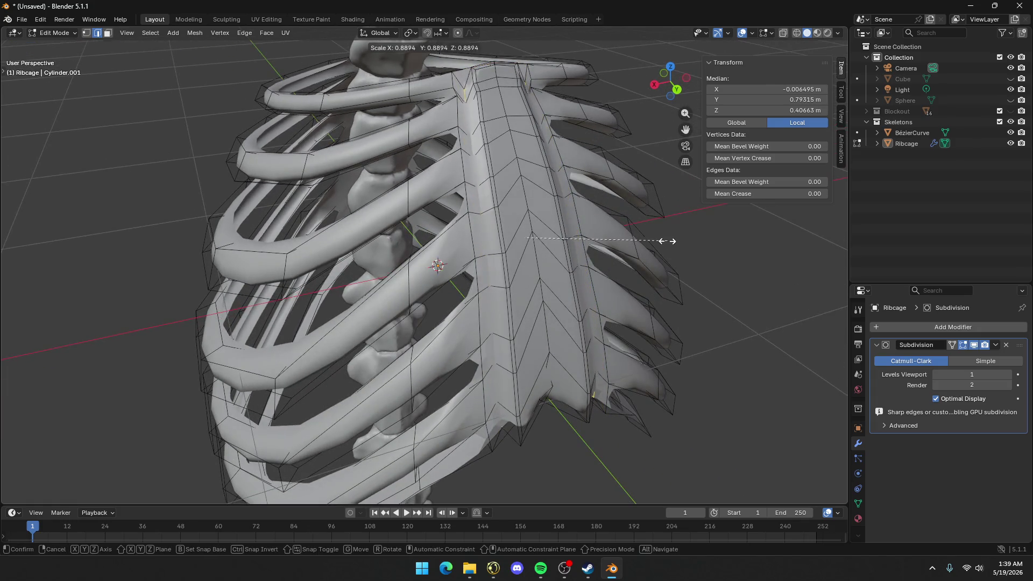
pyautogui.click(676, 238)
# Inspect the smoothed sternum beside the spine, then re-enter Edit Mode
pyautogui.press('Tab')
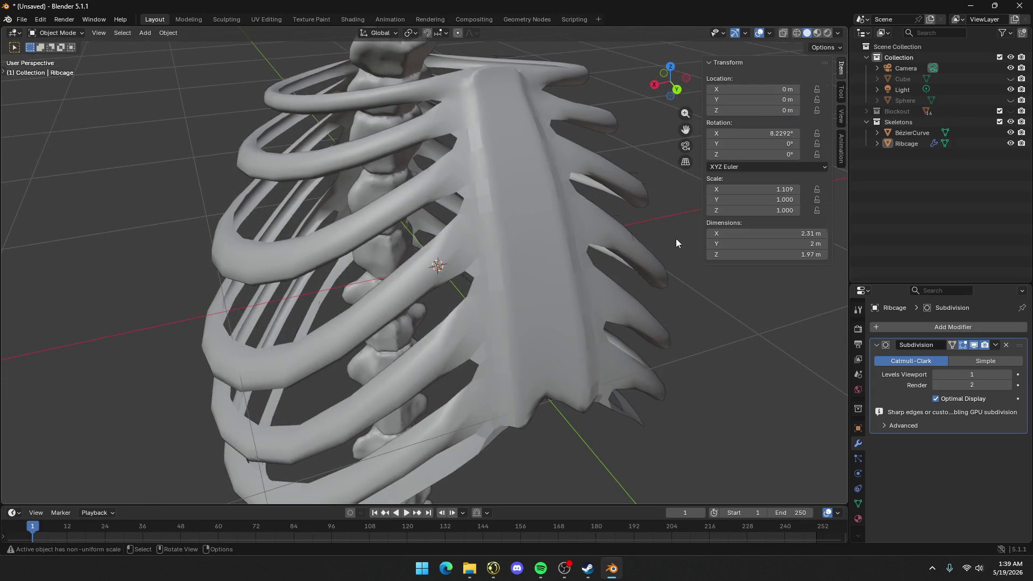
pyautogui.moveTo(614, 242)
pyautogui.mouseDown(button='middle')
pyautogui.moveTo(550, 250)
pyautogui.moveTo(609, 242)
pyautogui.mouseUp(button='middle')
pyautogui.scroll(-5, 608, 241)
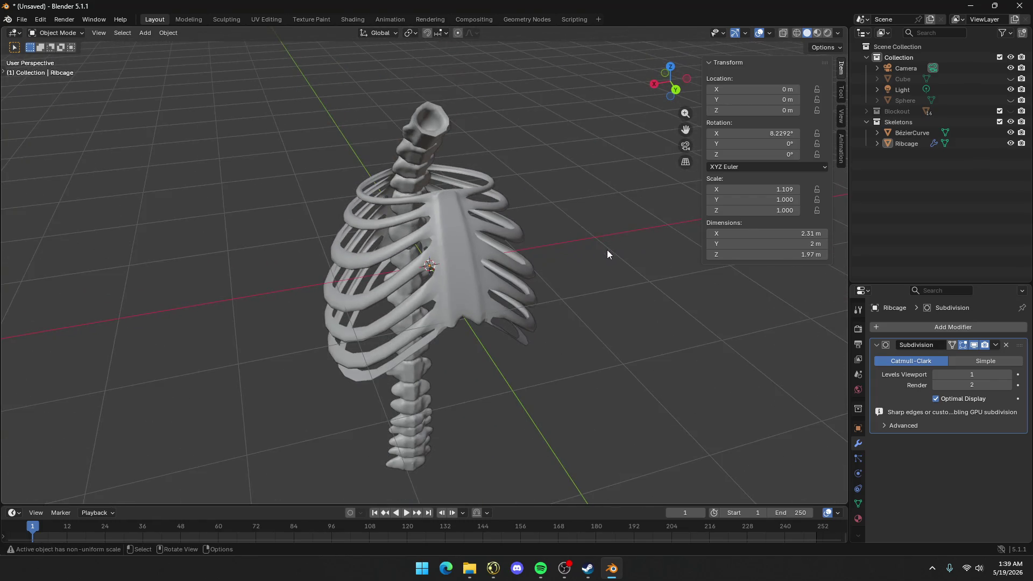
pyautogui.moveTo(405, 245)
pyautogui.mouseDown(button='middle')
pyautogui.moveTo(470, 249)
pyautogui.moveTo(420, 225)
pyautogui.moveTo(481, 234)
pyautogui.moveTo(484, 161)
pyautogui.moveTo(482, 223)
pyautogui.mouseUp(button='middle')
pyautogui.scroll(4, 441, 231)
pyautogui.press('Tab')
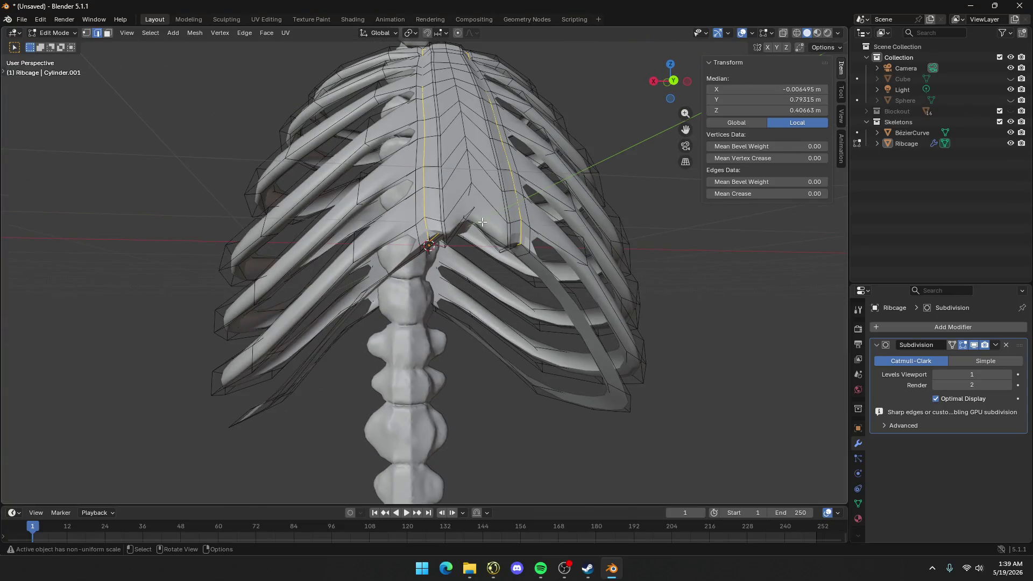
pyautogui.press('1')
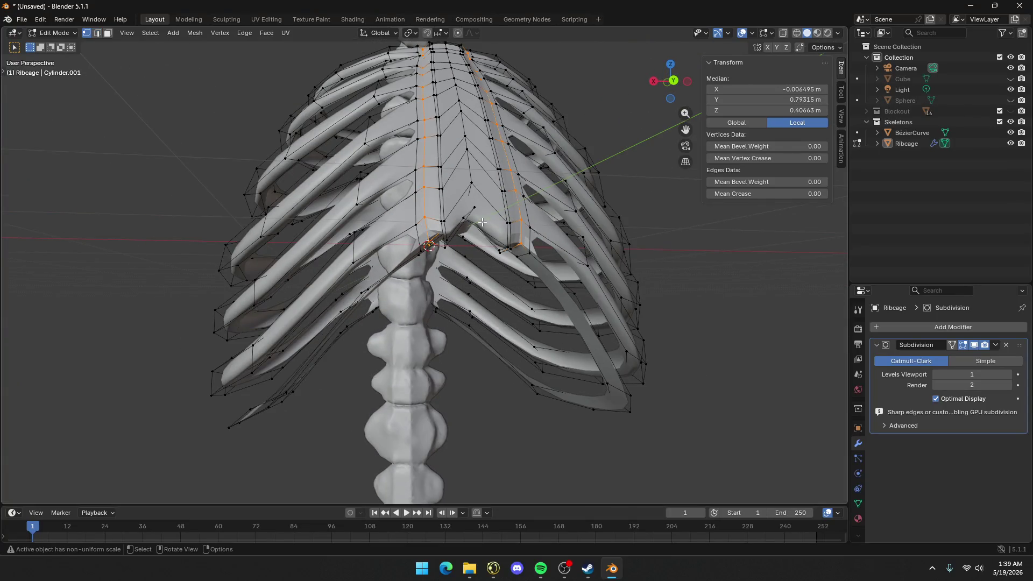
pyautogui.press('a')
pyautogui.press('m')
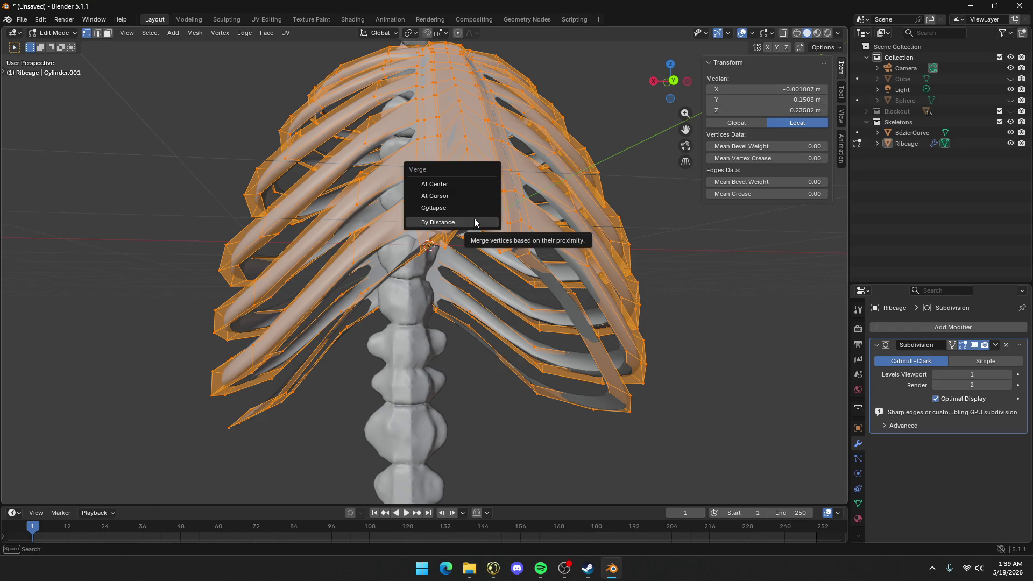
pyautogui.click(474, 220)
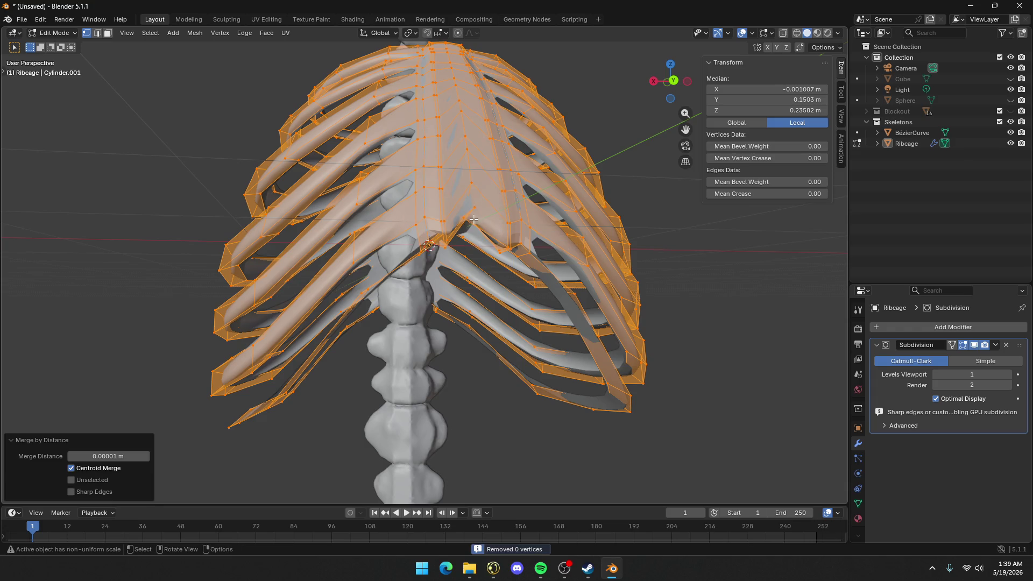
pyautogui.click(146, 456)
pyautogui.click(146, 457)
pyautogui.click(146, 456)
pyautogui.click(146, 457)
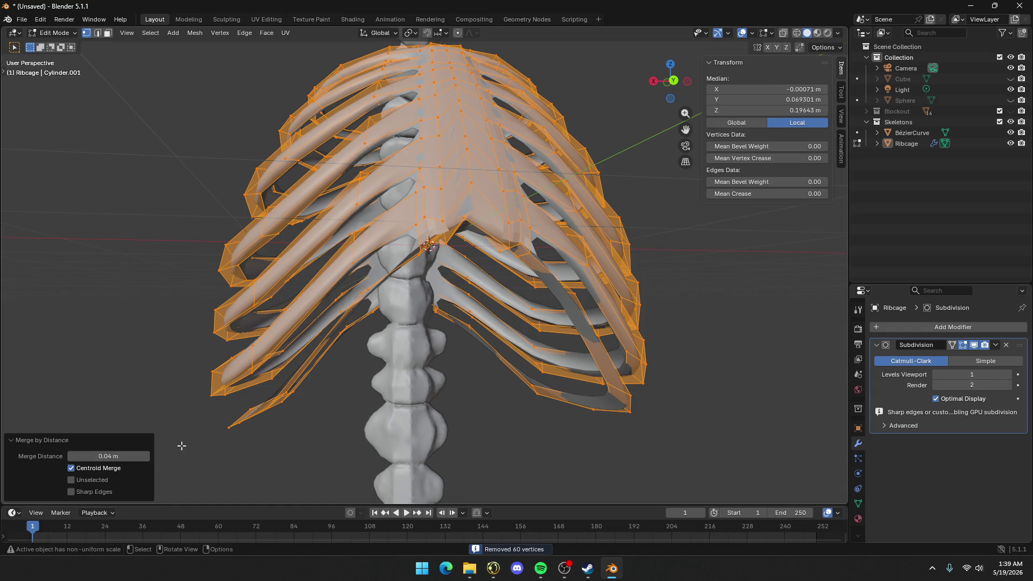
pyautogui.click(72, 457)
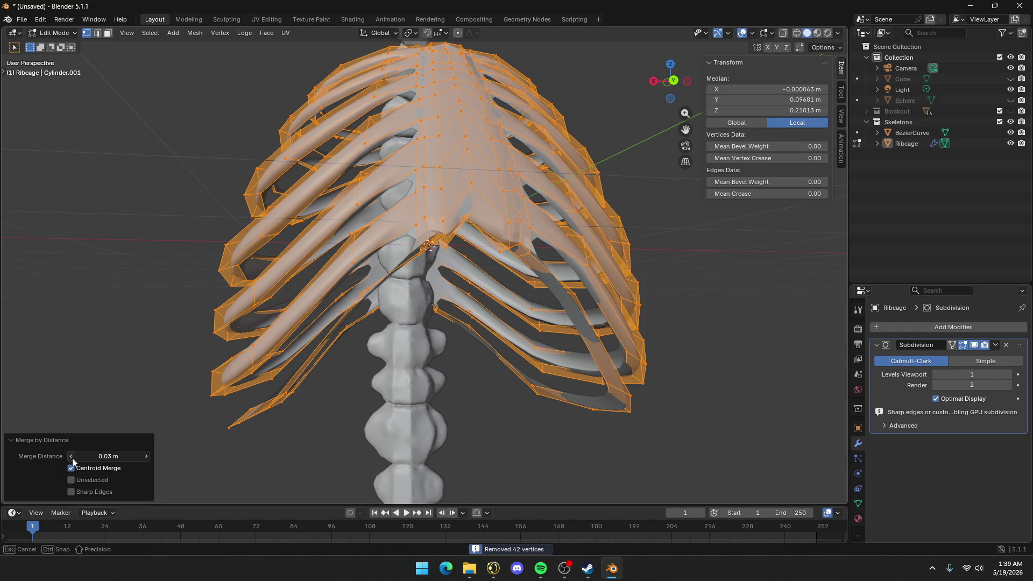
pyautogui.click(72, 456)
pyautogui.click(72, 456)
pyautogui.rightClick(492, 468)
pyautogui.moveTo(492, 470)
pyautogui.click(637, 447)
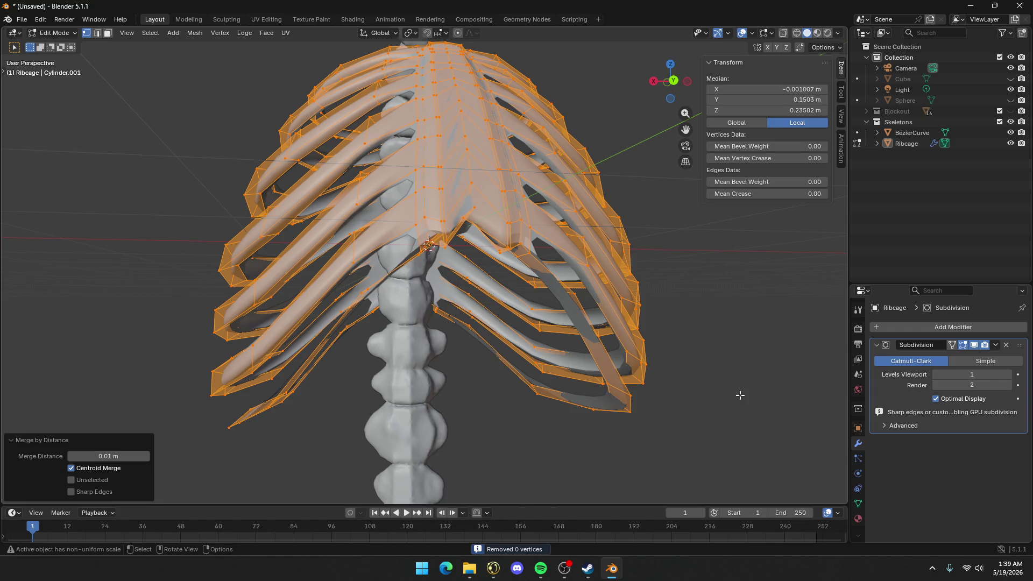
pyautogui.click(71, 456)
pyautogui.click(142, 343)
pyautogui.scroll(-2, 451, 305)
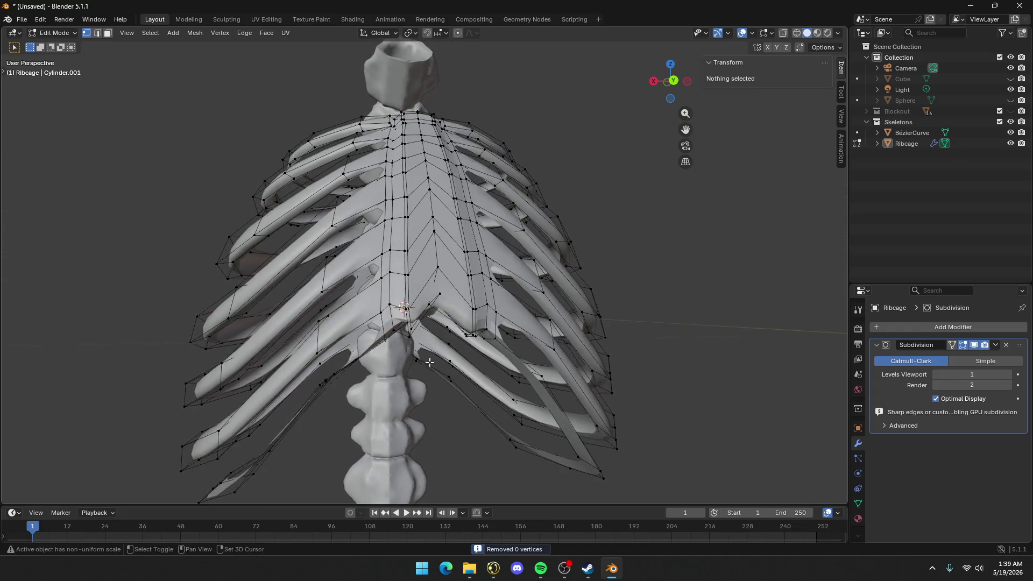
# With X-ray on, select the stray vertex and then the stray edge below the sternum
pyautogui.scroll(6, 426, 357)
pyautogui.click(466, 339)
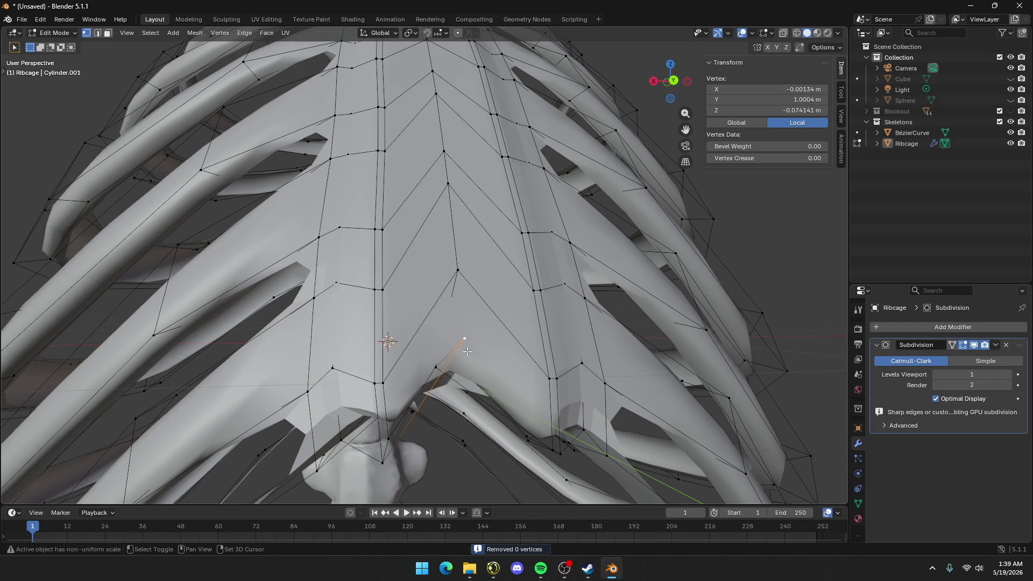
pyautogui.hotkey('alt', 'z')
pyautogui.moveTo(459, 346)
pyautogui.mouseDown(button='middle')
pyautogui.moveTo(489, 362)
pyautogui.moveTo(474, 347)
pyautogui.mouseUp(button='middle')
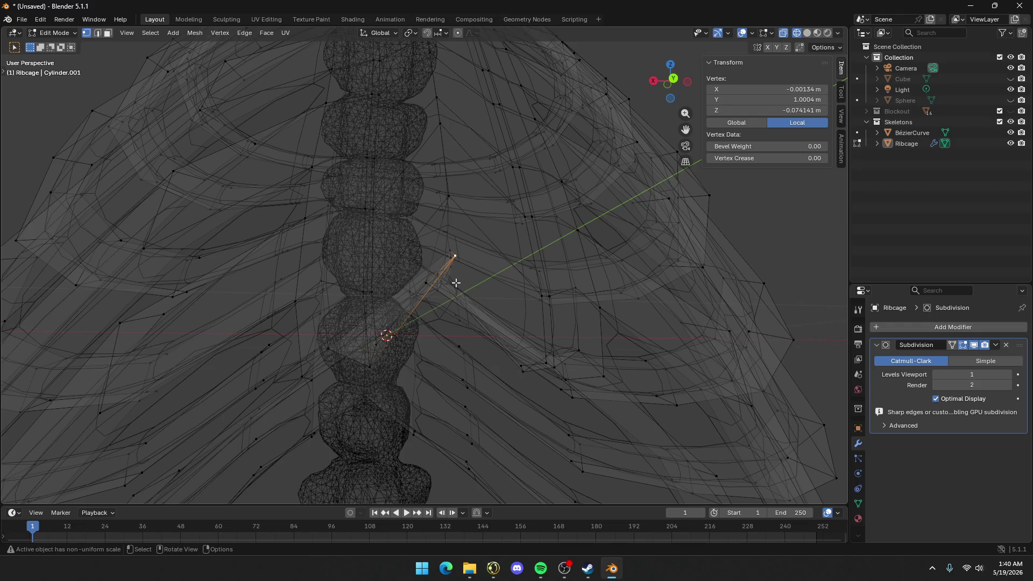
pyautogui.press('2')
pyautogui.keyDown('alt'); pyautogui.click(448, 258); pyautogui.keyUp('alt')
pyautogui.moveTo(446, 253); pyautogui.dragTo(466, 341, button='middle')
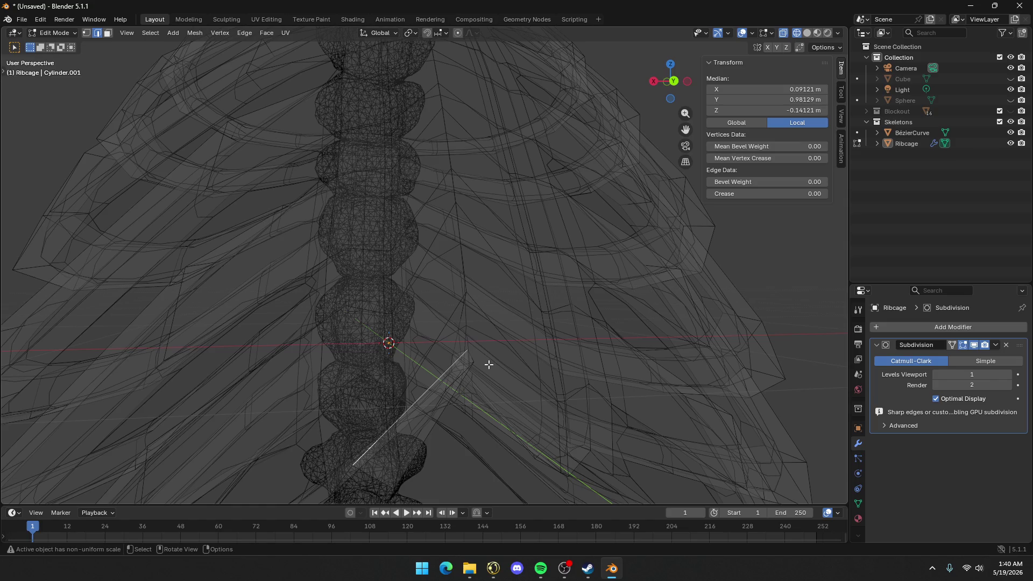
# Start a grab on the stray edge, cancel it, and return to Object Mode
pyautogui.press('g')
pyautogui.press('g')
pyautogui.rightClick(491, 335)
pyautogui.scroll(-4, 532, 317)
pyautogui.press('Tab')
pyautogui.moveTo(519, 319)
pyautogui.mouseDown(button='middle')
pyautogui.moveTo(576, 338)
pyautogui.moveTo(527, 318)
pyautogui.moveTo(687, 413)
pyautogui.moveTo(484, 220)
pyautogui.moveTo(484, 321)
pyautogui.moveTo(453, 39)
pyautogui.moveTo(392, 97)
pyautogui.moveTo(464, 63)
pyautogui.moveTo(520, 235)
pyautogui.moveTo(554, 196)
pyautogui.moveTo(243, 217)
pyautogui.moveTo(480, 248)
pyautogui.moveTo(90, 293)
pyautogui.moveTo(419, 94)
pyautogui.moveTo(461, 128)
pyautogui.mouseUp(button='middle')
pyautogui.scroll(3, 527, 318)
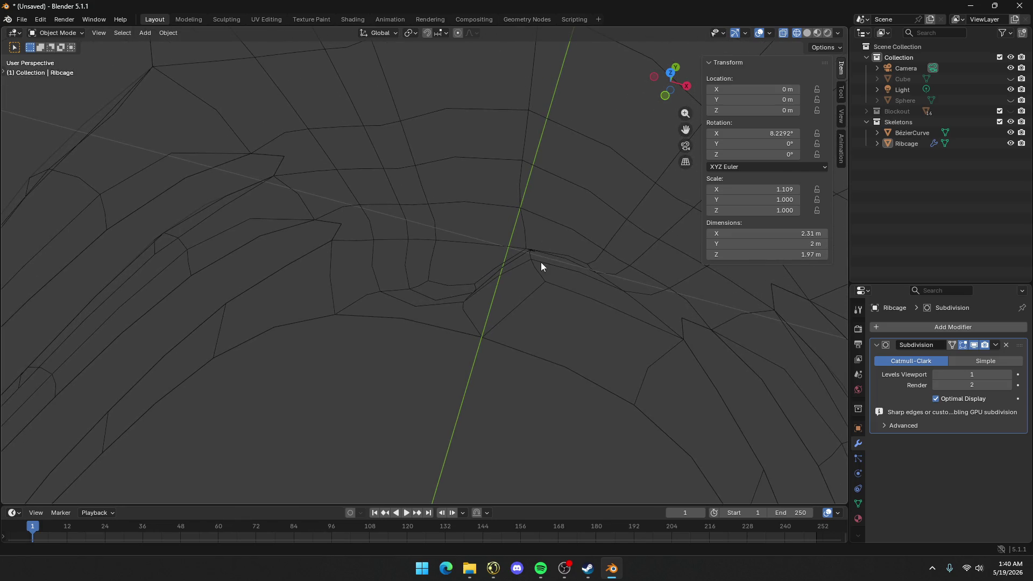
# Select an edge on the Ribcage close-up, then return to Object Mode with X-ray off
pyautogui.click(498, 274)
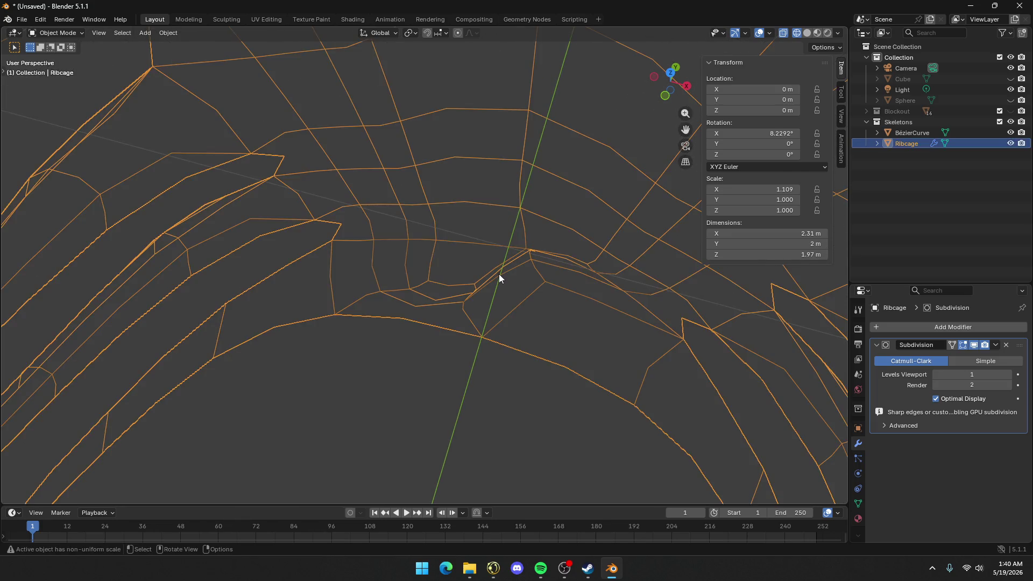
pyautogui.press('Tab')
pyautogui.click(502, 275)
pyautogui.scroll(-10, 535, 266)
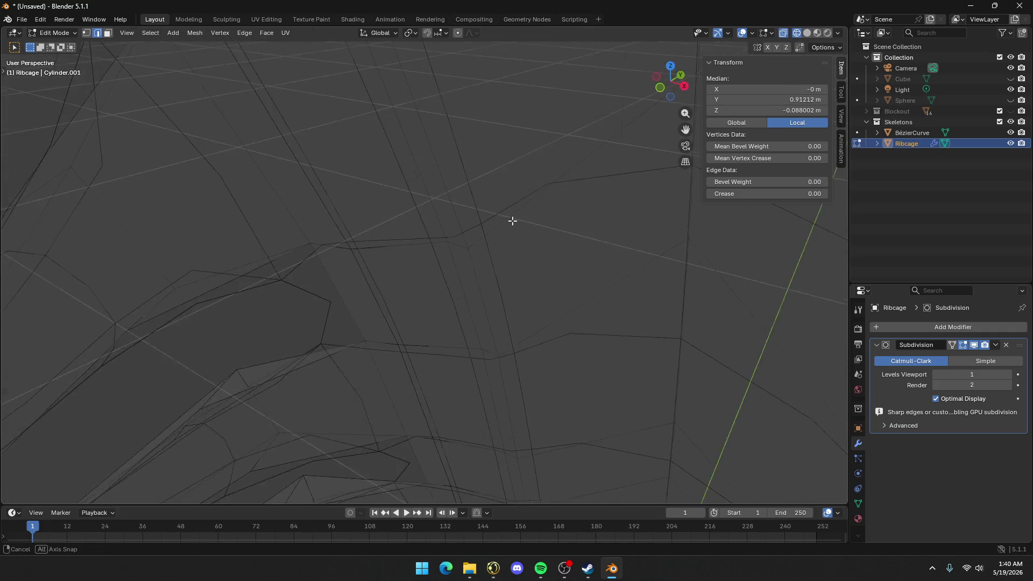
pyautogui.press('Tab')
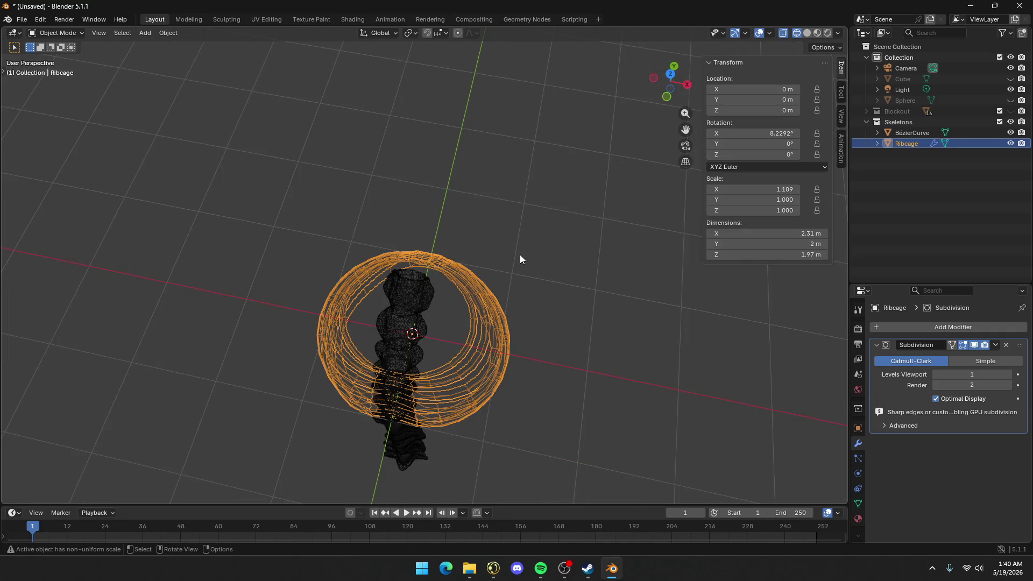
pyautogui.hotkey('shift', 'z')
pyautogui.moveTo(531, 250)
pyautogui.mouseDown(button='middle')
pyautogui.moveTo(530, 230)
pyautogui.moveTo(363, 92)
pyautogui.moveTo(429, 145)
pyautogui.mouseUp(button='middle')
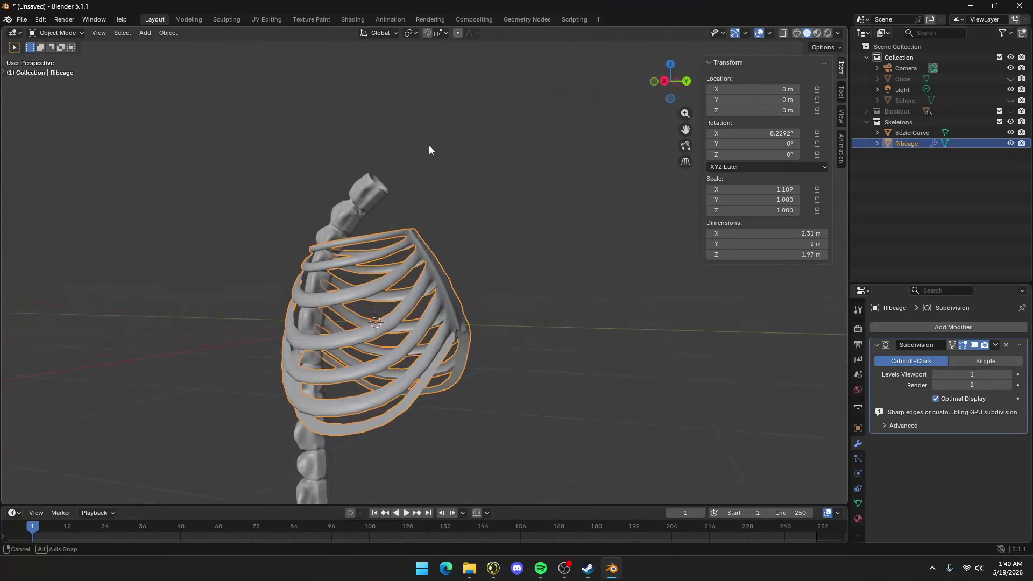
# Enter Edit Mode on the ribcage and select the bottom rim face loop in face mode
pyautogui.click(428, 146)
pyautogui.moveTo(260, 170)
pyautogui.mouseDown(button='middle')
pyautogui.moveTo(369, 202)
pyautogui.moveTo(267, 212)
pyautogui.moveTo(178, 196)
pyautogui.moveTo(169, 207)
pyautogui.moveTo(192, 217)
pyautogui.mouseUp(button='middle')
pyautogui.scroll(4, 304, 310)
pyautogui.moveTo(304, 305)
pyautogui.mouseDown(button='middle')
pyautogui.moveTo(318, 81)
pyautogui.moveTo(426, 173)
pyautogui.mouseUp(button='middle')
pyautogui.press('Tab')
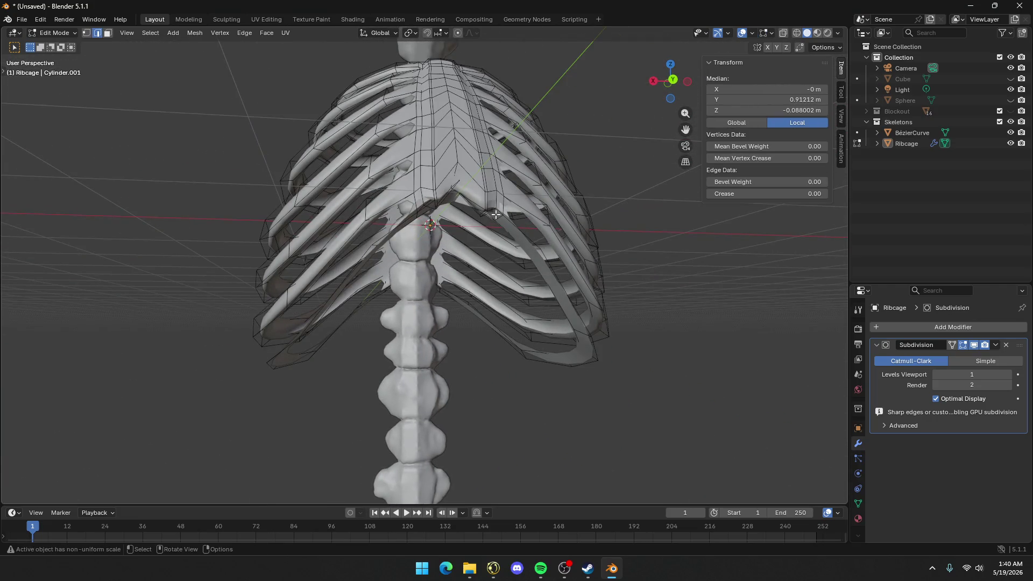
pyautogui.keyDown('alt'); pyautogui.click(499, 217); pyautogui.keyUp('alt')
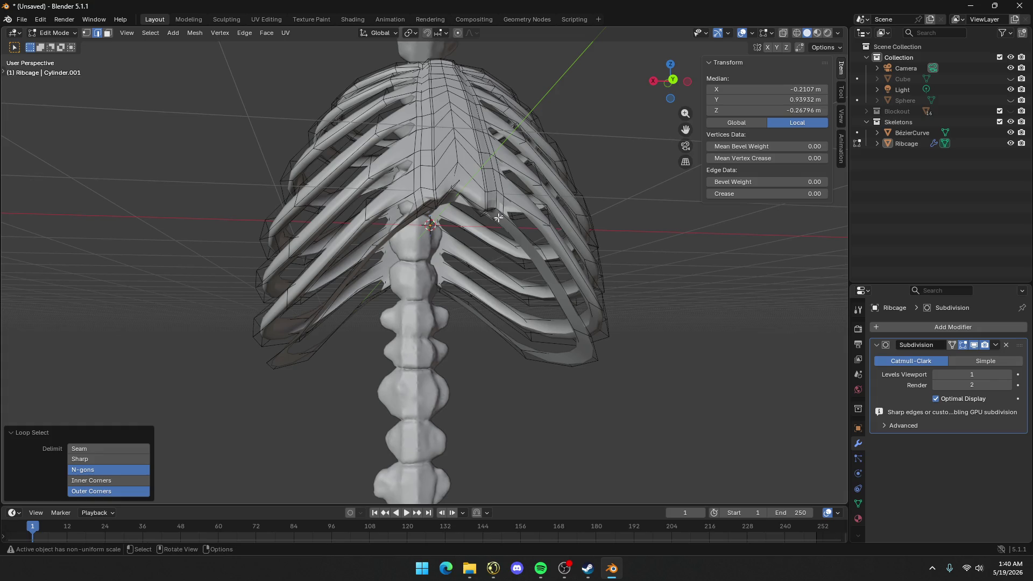
pyautogui.press('3')
pyautogui.keyDown('alt'); pyautogui.click(498, 218); pyautogui.keyUp('alt')
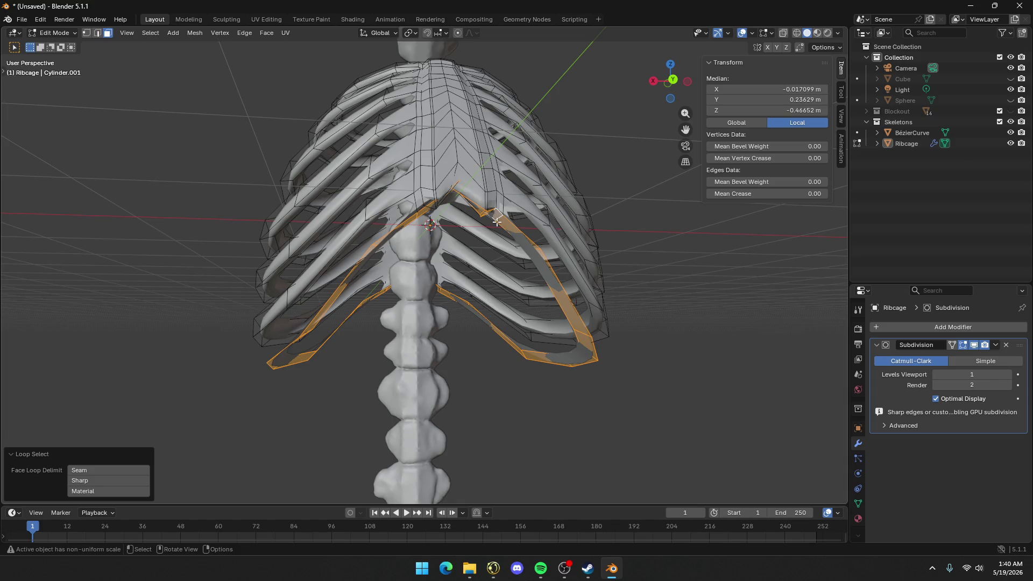
# Move the lower rim loop vertically along Z to a new height
pyautogui.press('g')
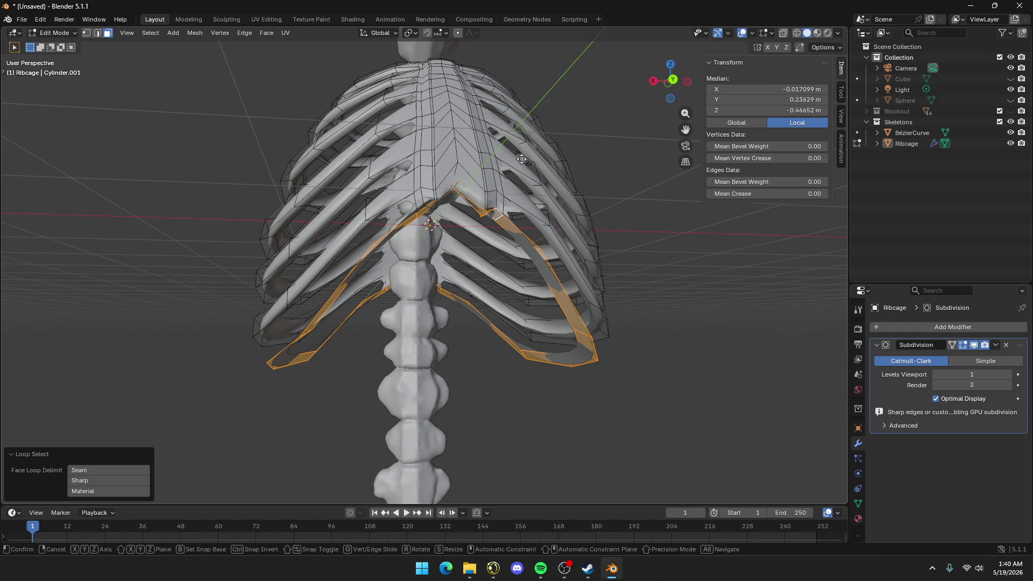
pyautogui.press('z')
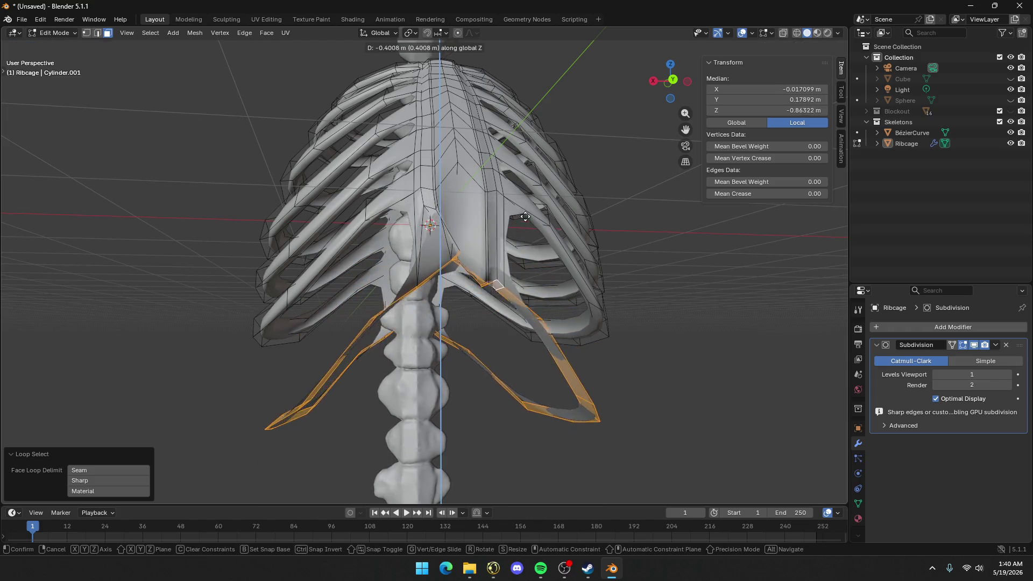
pyautogui.click(514, 199)
pyautogui.scroll(4, 500, 210)
pyautogui.moveTo(501, 210)
pyautogui.mouseDown(button='middle')
pyautogui.moveTo(469, 289)
pyautogui.moveTo(458, 270)
pyautogui.moveTo(449, 300)
pyautogui.mouseUp(button='middle')
# Extrude the lower loop into a new band along the bottom edge, then deselect everything
pyautogui.press('g')
pyautogui.press('z')
pyautogui.press('z')
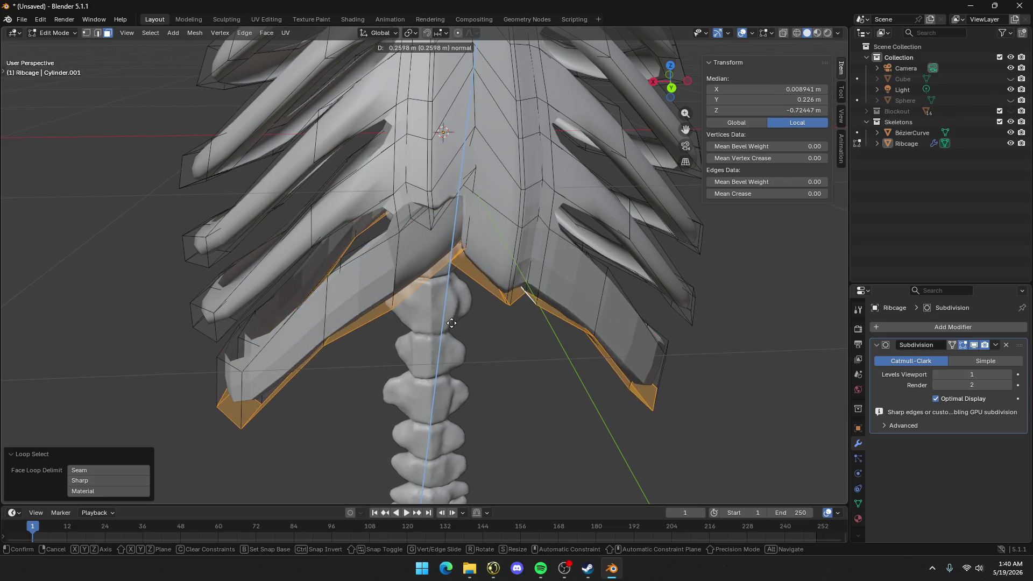
pyautogui.press('Escape')
pyautogui.hotkey('ctrl', 'z')
pyautogui.click(450, 282)
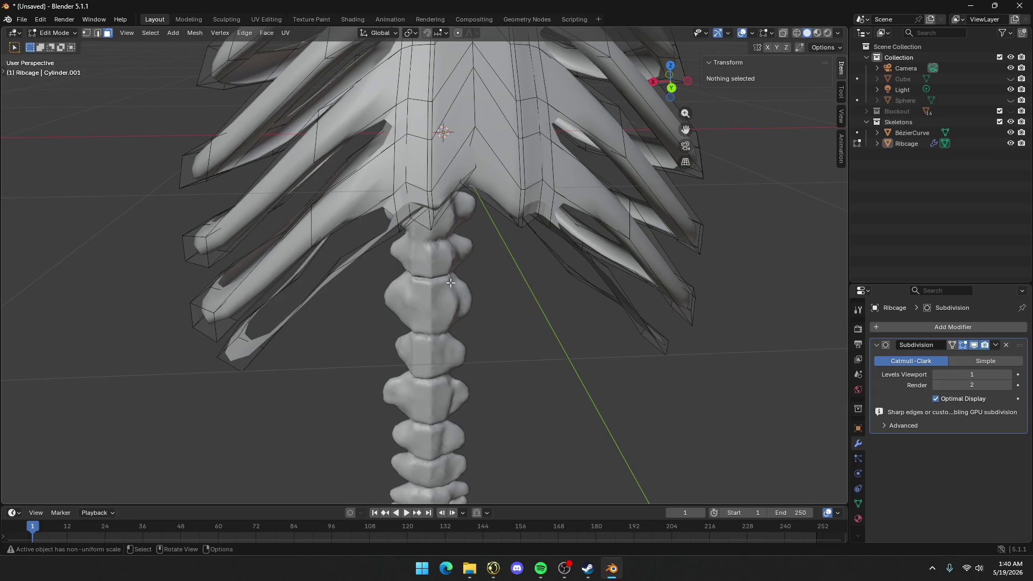
# From below, move the face where the lower rib meets the sternum to a new spot
pyautogui.moveTo(450, 282)
pyautogui.mouseDown(button='middle')
pyautogui.moveTo(481, 153)
pyautogui.moveTo(498, 147)
pyautogui.mouseUp(button='middle')
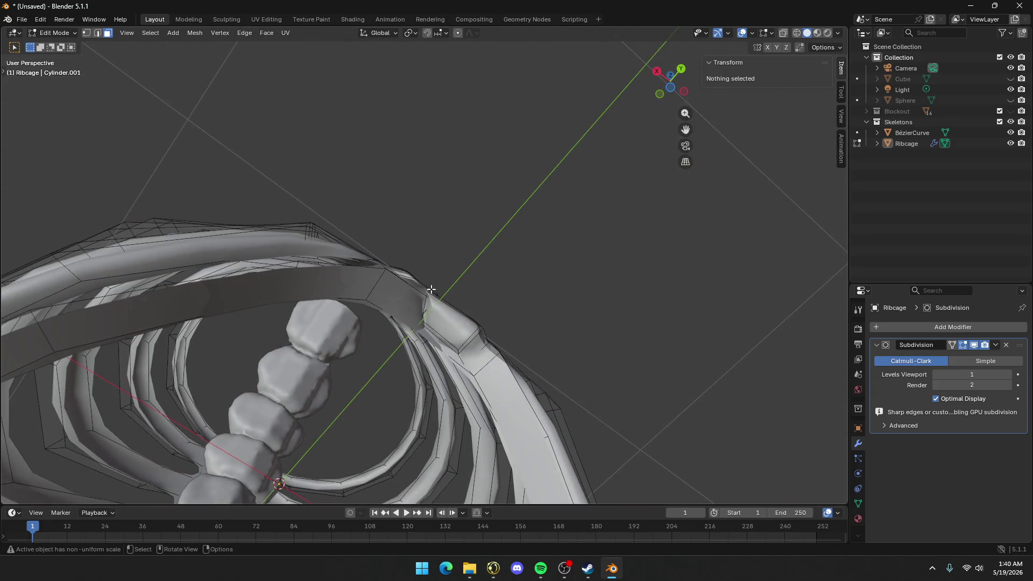
pyautogui.click(423, 310)
pyautogui.press('g')
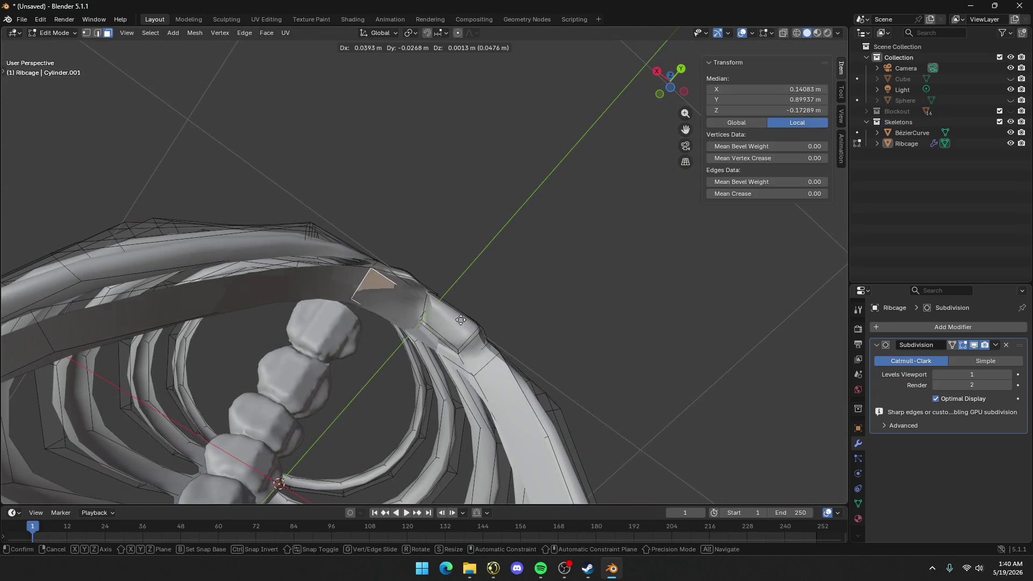
pyautogui.click(468, 323)
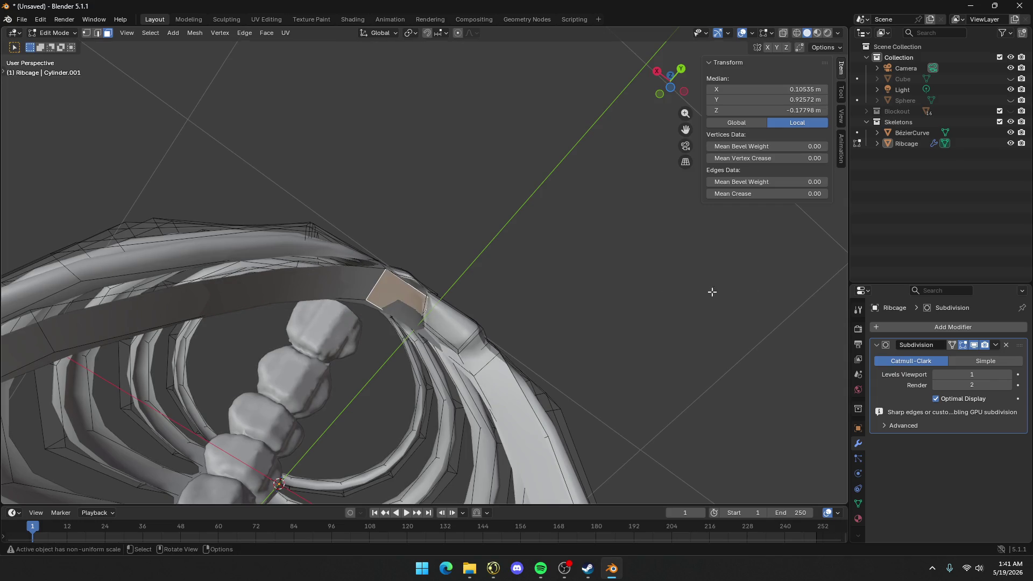
# Turn off the Subdivision modifier's edit-cage display and zoom in on the selected face
pyautogui.click(964, 345)
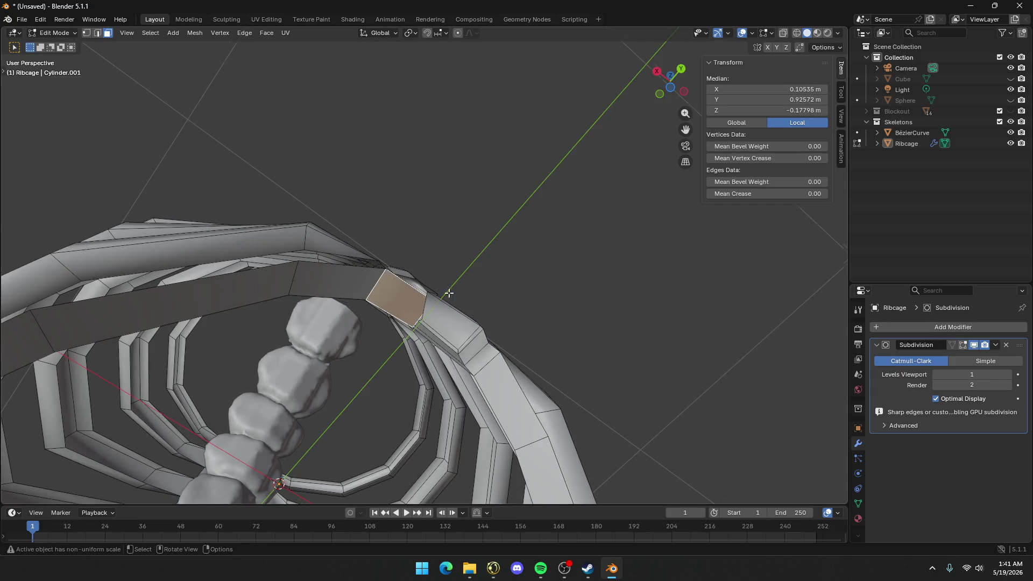
pyautogui.moveTo(430, 253); pyautogui.dragTo(446, 259, button='middle')
pyautogui.scroll(3, 446, 258)
pyautogui.moveTo(409, 220)
pyautogui.mouseDown(button='middle')
pyautogui.moveTo(434, 184)
pyautogui.moveTo(429, 155)
pyautogui.moveTo(450, 157)
pyautogui.moveTo(400, 226)
pyautogui.moveTo(458, 161)
pyautogui.mouseUp(button='middle')
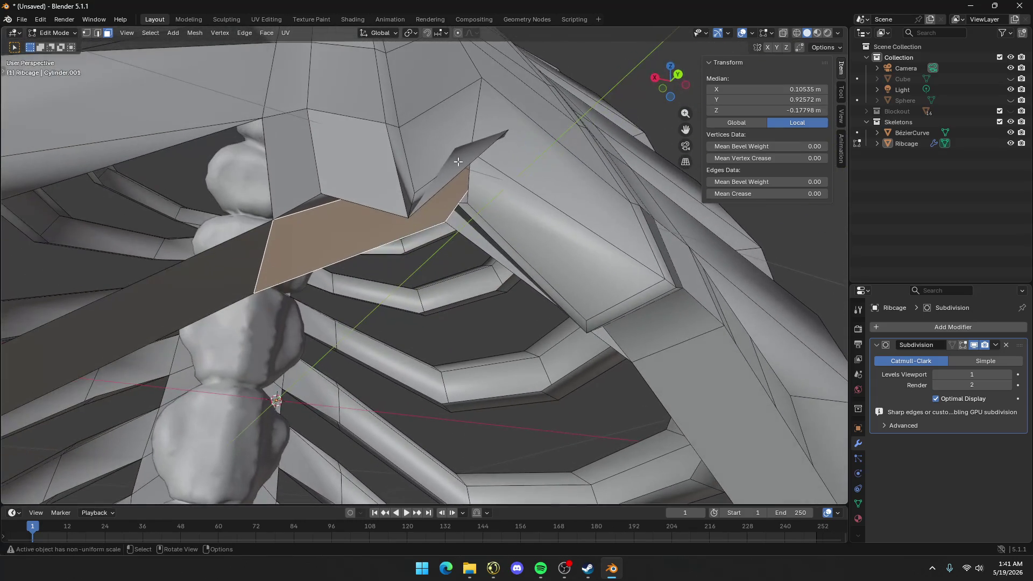
# In vertex mode, lower the face's corner vertex 0.10149 m along Z
pyautogui.press('1')
pyautogui.click(509, 135)
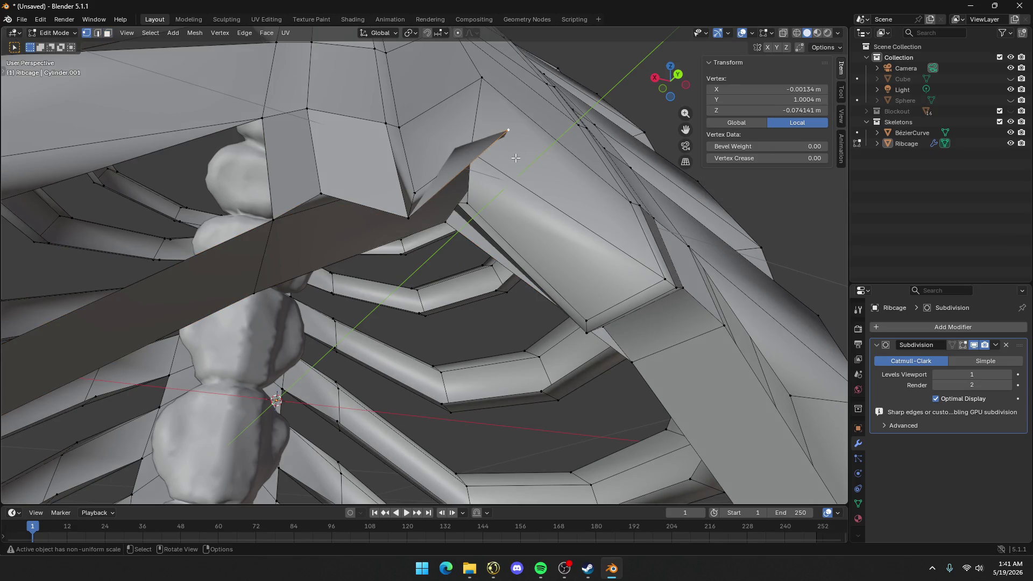
pyautogui.press('g')
pyautogui.press('z')
pyautogui.press('Escape')
pyautogui.press('g')
pyautogui.press('z')
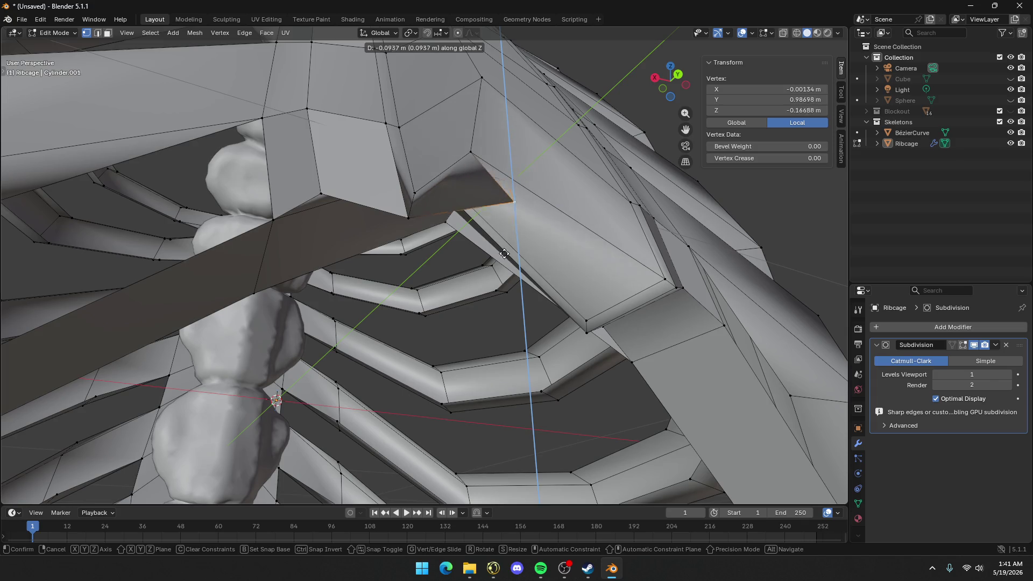
pyautogui.click(504, 254)
pyautogui.scroll(-3, 512, 145)
pyautogui.moveTo(514, 143)
pyautogui.mouseDown(button='middle')
pyautogui.moveTo(481, 220)
pyautogui.moveTo(493, 241)
pyautogui.mouseUp(button='middle')
pyautogui.hotkey('alt', 'z')
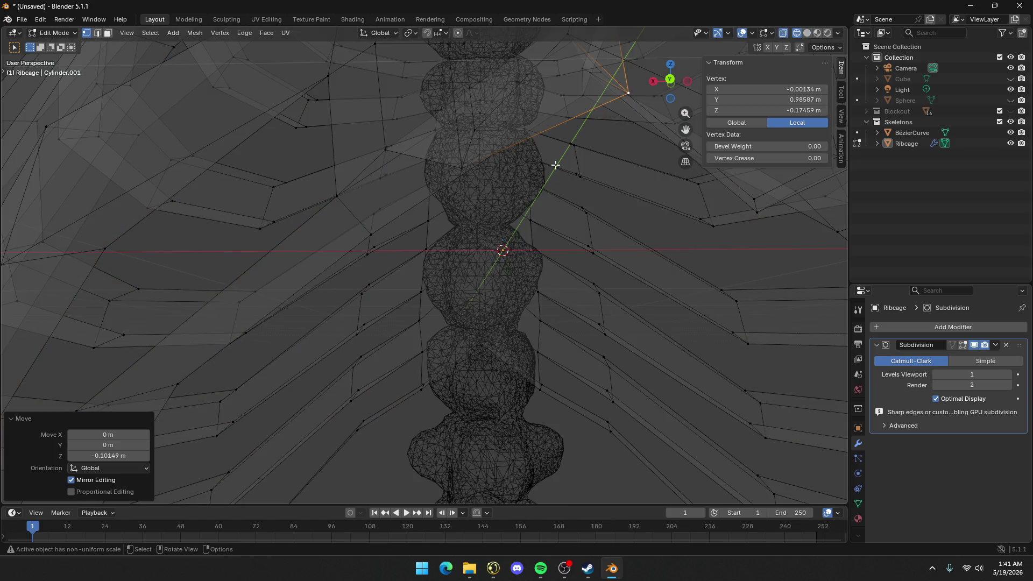
# Select two sternum-tip vertices and move them along Z
pyautogui.keyDown('shift'); pyautogui.moveTo(553, 166); pyautogui.dragTo(489, 233, button='middle'); pyautogui.keyUp('shift')
pyautogui.click(510, 139)
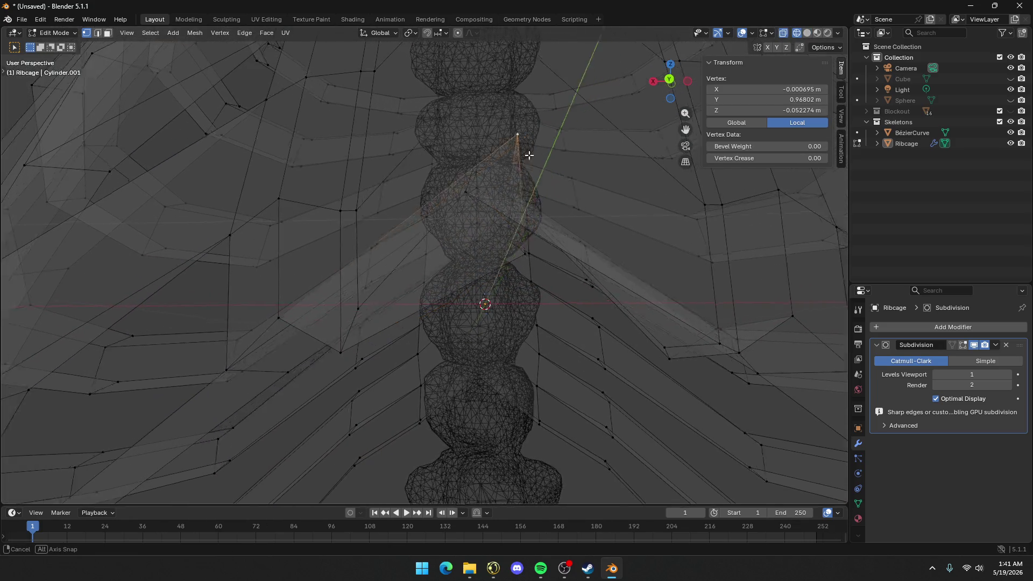
pyautogui.moveTo(528, 154)
pyautogui.mouseDown(button='middle')
pyautogui.moveTo(480, 156)
pyautogui.moveTo(370, 197)
pyautogui.mouseUp(button='middle')
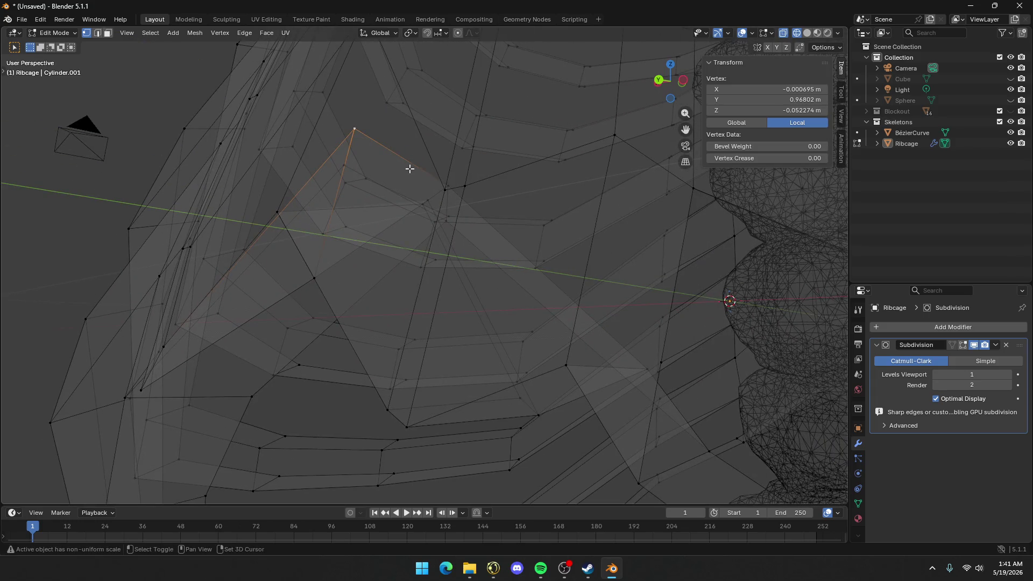
pyautogui.keyDown('shift'); pyautogui.click(449, 185); pyautogui.keyUp('shift')
pyautogui.moveTo(450, 184)
pyautogui.mouseDown(button='middle')
pyautogui.moveTo(410, 212)
pyautogui.moveTo(438, 194)
pyautogui.moveTo(420, 214)
pyautogui.moveTo(399, 192)
pyautogui.mouseUp(button='middle')
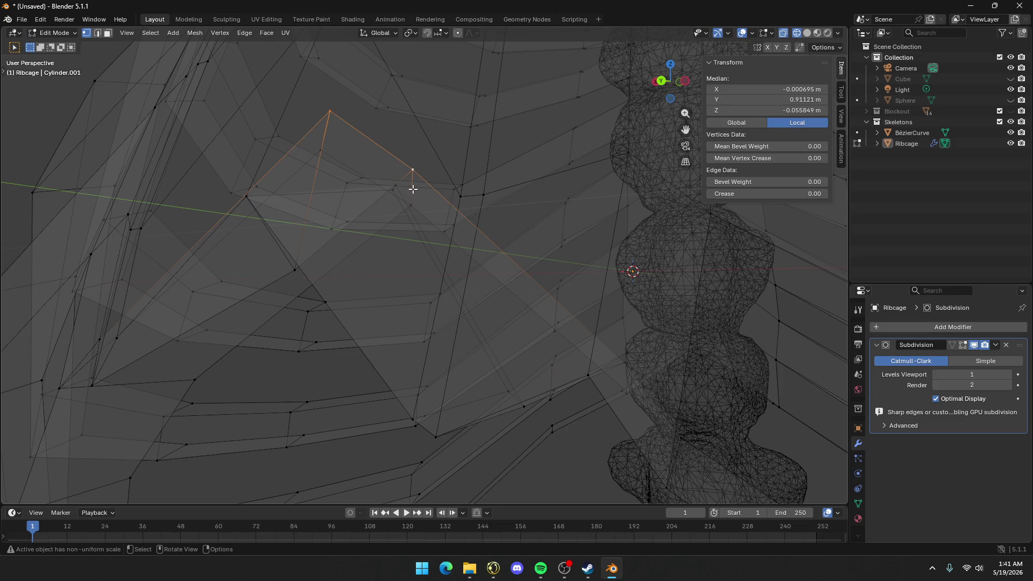
pyautogui.press('g')
pyautogui.press('z')
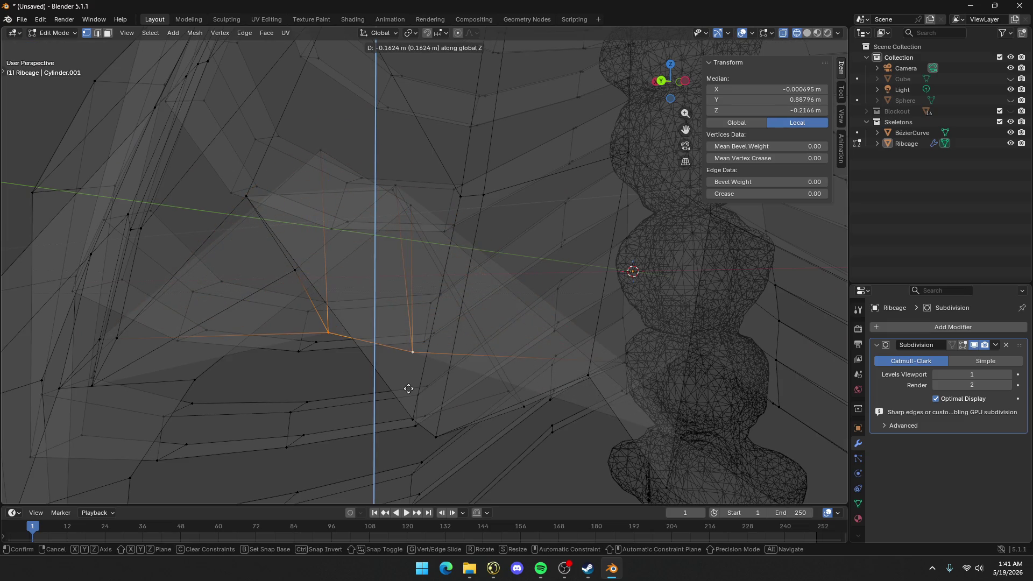
pyautogui.click(398, 256)
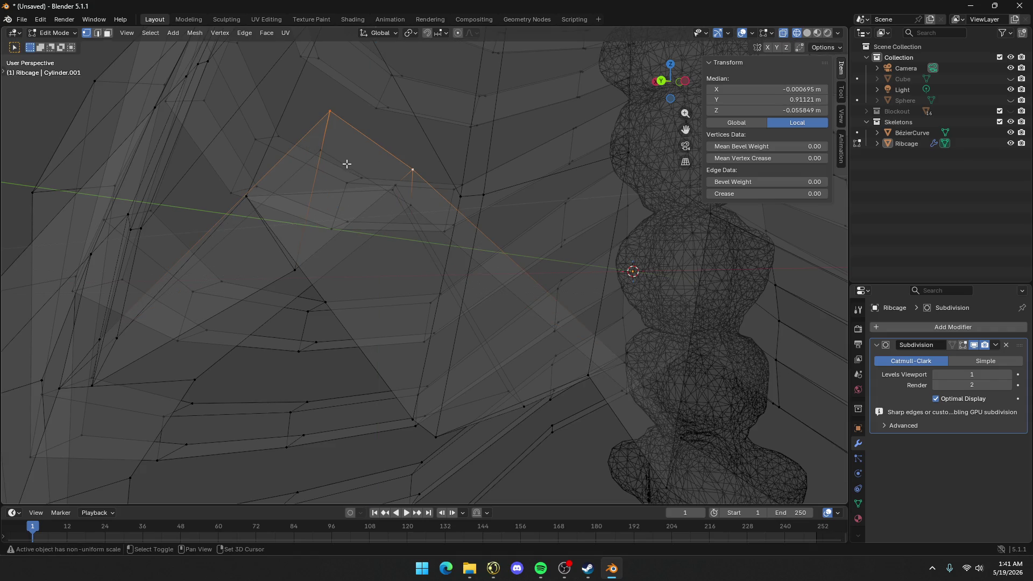
# Add the remaining tip vertices to complete the face and lower it along Z
pyautogui.keyDown('shift'); pyautogui.click(329, 154); pyautogui.keyUp('shift')
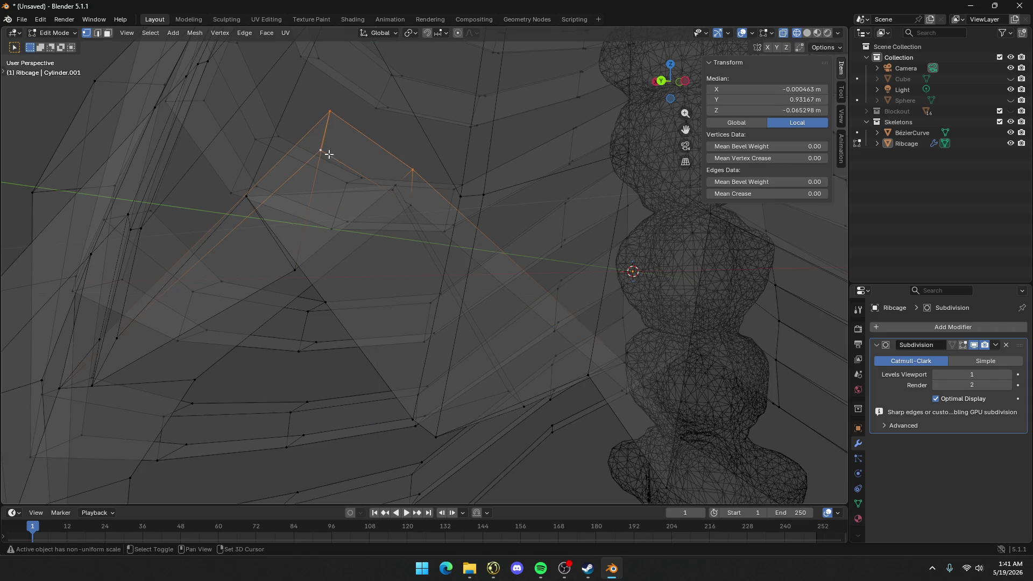
pyautogui.keyDown('shift'); pyautogui.click(412, 200); pyautogui.keyUp('shift')
pyautogui.press('g')
pyautogui.press('z')
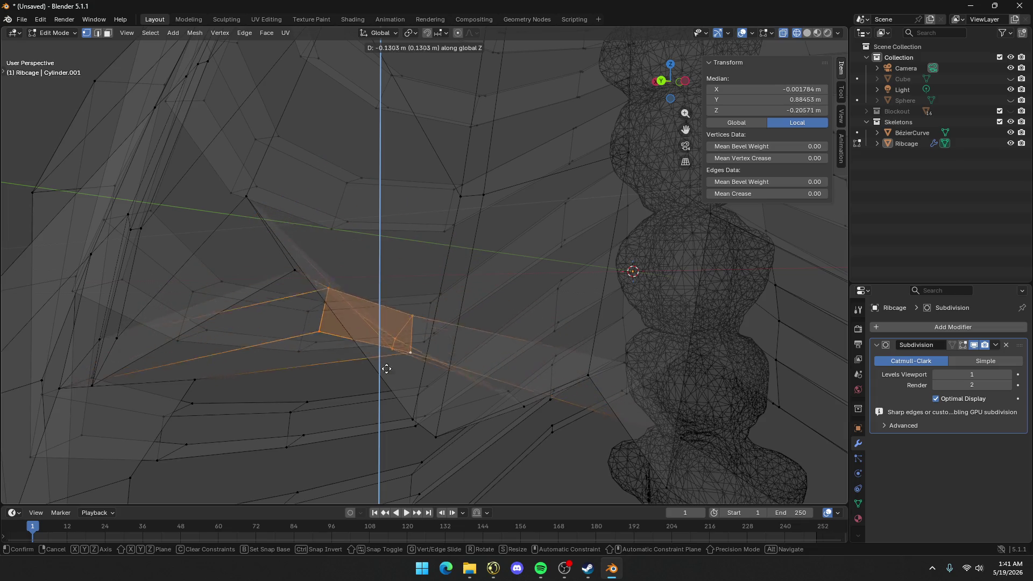
pyautogui.click(370, 458)
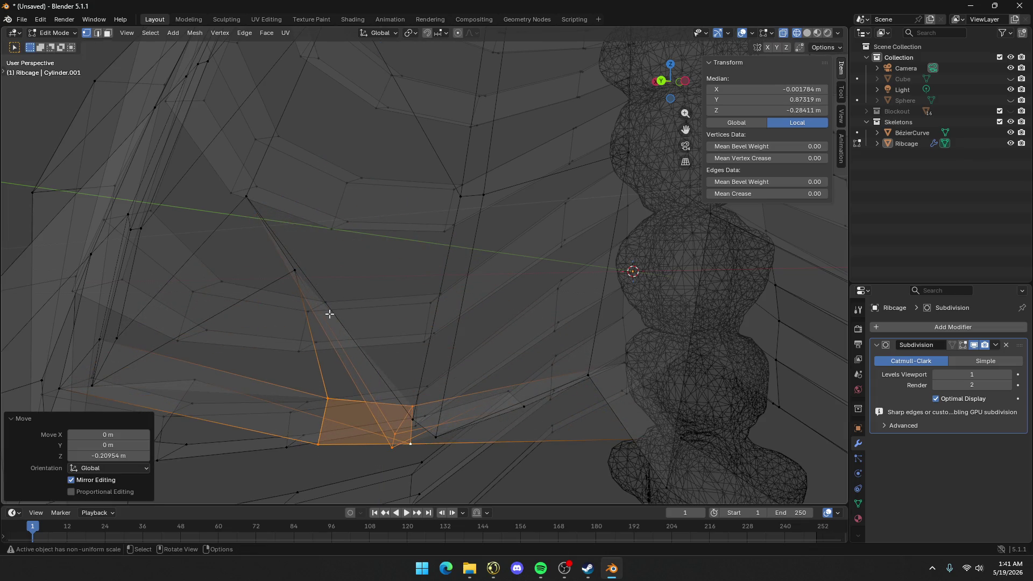
# Turn off X-ray and move a single sternum vertex along Z
pyautogui.hotkey('shift', 'z')
pyautogui.moveTo(330, 314); pyautogui.dragTo(581, 192, button='middle')
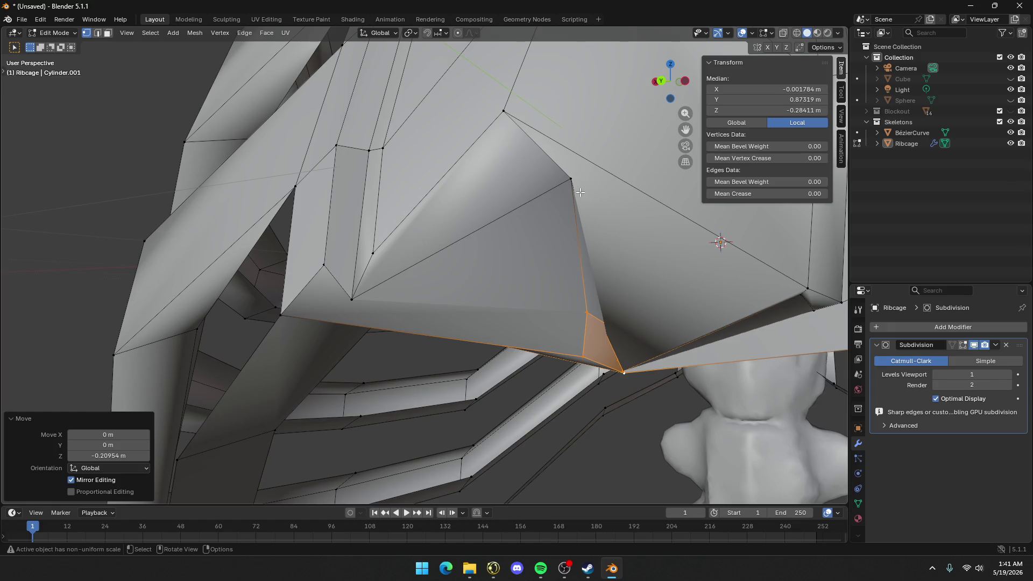
pyautogui.click(571, 180)
pyautogui.press('g')
pyautogui.press('z')
pyautogui.click(528, 302)
# Orbit and zoom to a frontal view of the ribcage
pyautogui.moveTo(564, 284)
pyautogui.mouseDown(button='middle')
pyautogui.moveTo(602, 265)
pyautogui.moveTo(549, 272)
pyautogui.moveTo(331, 159)
pyautogui.moveTo(409, 232)
pyautogui.moveTo(429, 231)
pyautogui.moveTo(415, 116)
pyautogui.moveTo(431, 92)
pyautogui.moveTo(337, 92)
pyautogui.moveTo(321, 121)
pyautogui.moveTo(330, 119)
pyautogui.mouseUp(button='middle')
pyautogui.scroll(-5, 331, 159)
pyautogui.scroll(5, 424, 226)
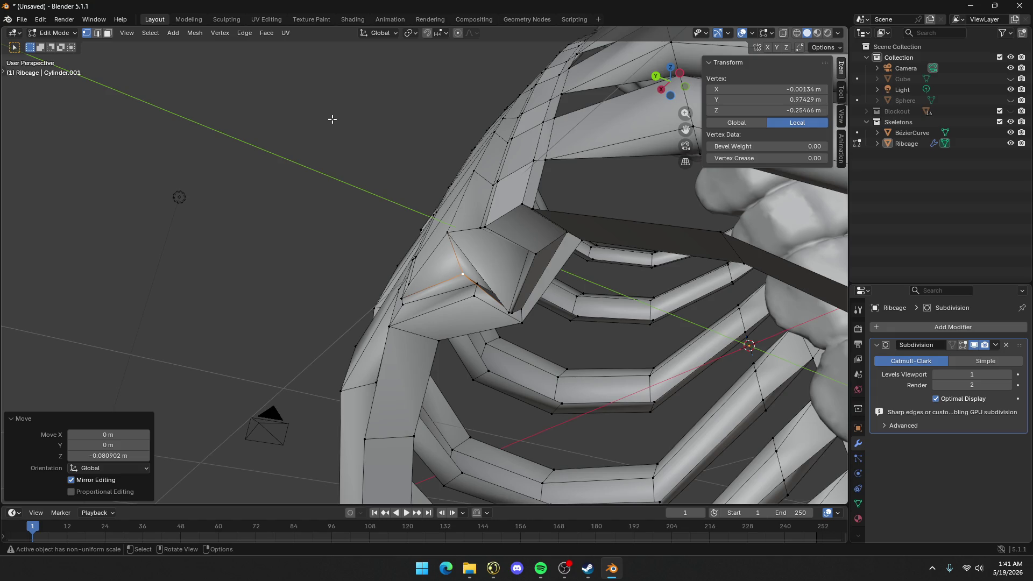
pyautogui.scroll(-8, 434, 203)
pyautogui.moveTo(434, 203)
pyautogui.mouseDown(button='middle')
pyautogui.moveTo(434, 212)
pyautogui.moveTo(522, 222)
pyautogui.moveTo(509, 215)
pyautogui.moveTo(517, 232)
pyautogui.moveTo(500, 240)
pyautogui.moveTo(450, 219)
pyautogui.mouseUp(button='middle')
pyautogui.press('Tab')
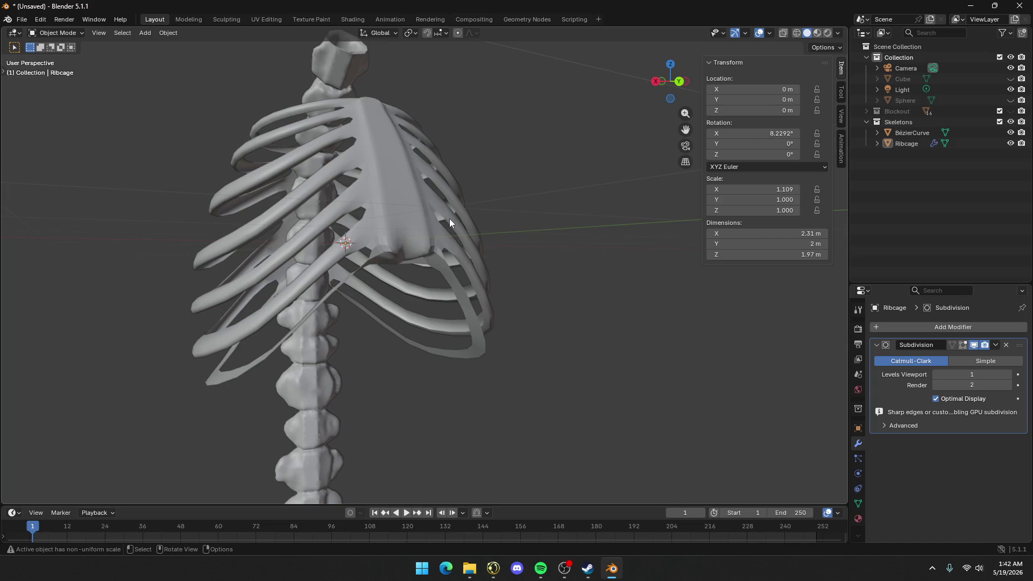
pyautogui.scroll(5, 426, 196)
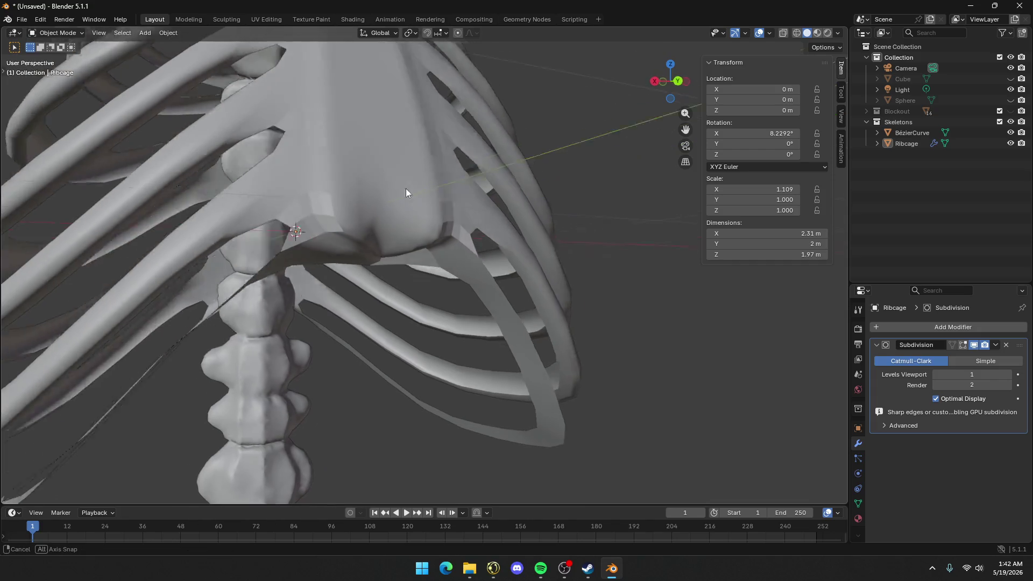
pyautogui.moveTo(406, 189)
pyautogui.mouseDown(button='middle')
pyautogui.moveTo(376, 138)
pyautogui.moveTo(386, 246)
pyautogui.moveTo(157, 242)
pyautogui.moveTo(345, 303)
pyautogui.moveTo(394, 276)
pyautogui.moveTo(384, 269)
pyautogui.mouseUp(button='middle')
pyautogui.press('Tab')
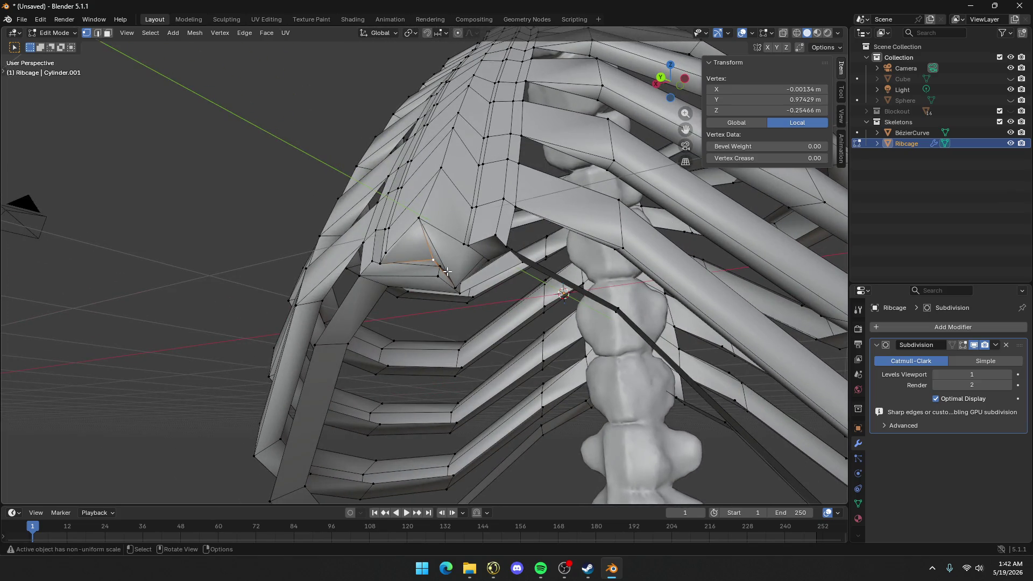
# Raise the vertex at the sternum's bottom corner along Z in two moves
pyautogui.press('g')
pyautogui.click(454, 286)
pyautogui.press('g')
pyautogui.press('z')
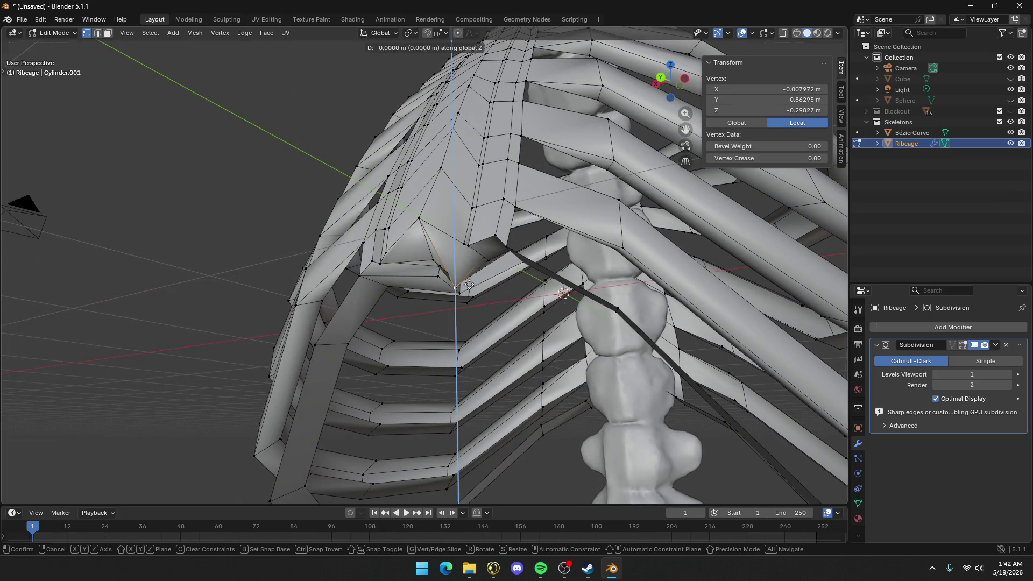
pyautogui.click(473, 260)
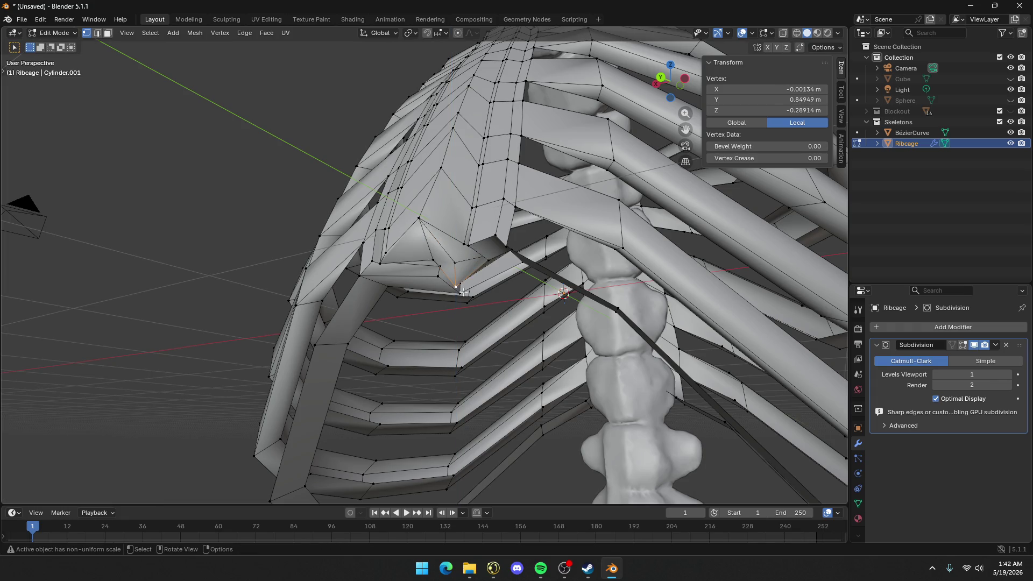
pyautogui.press('g')
pyautogui.press('z')
pyautogui.click(473, 274)
# Select the sternum's lower edge in edge mode and raise it about 0.015 m along Z
pyautogui.moveTo(473, 273); pyautogui.dragTo(404, 267, button='middle')
pyautogui.press('c')
pyautogui.click(404, 267)
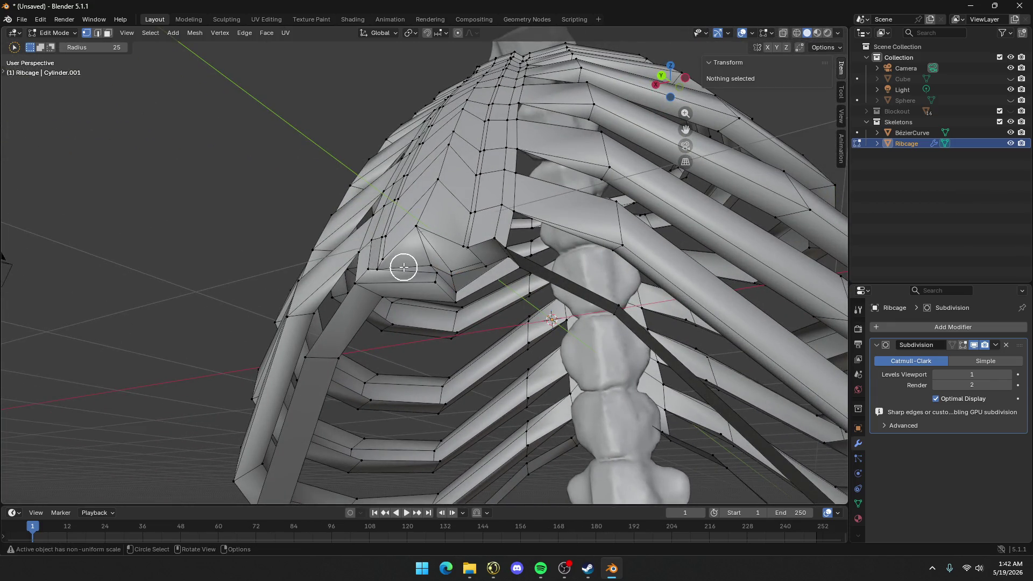
pyautogui.press('w')
pyautogui.press('w')
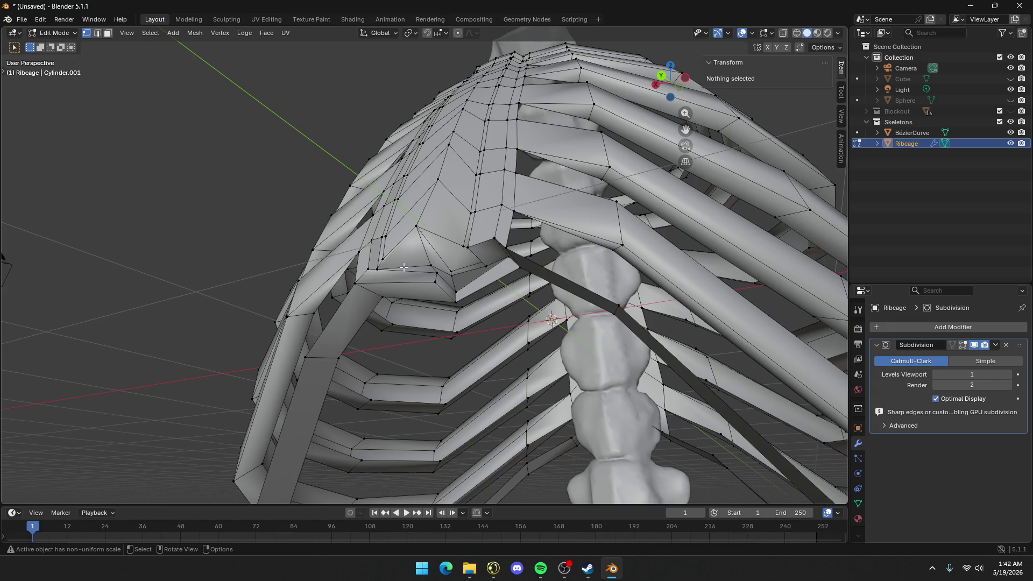
pyautogui.click(403, 267)
pyautogui.press('2')
pyautogui.click(404, 268)
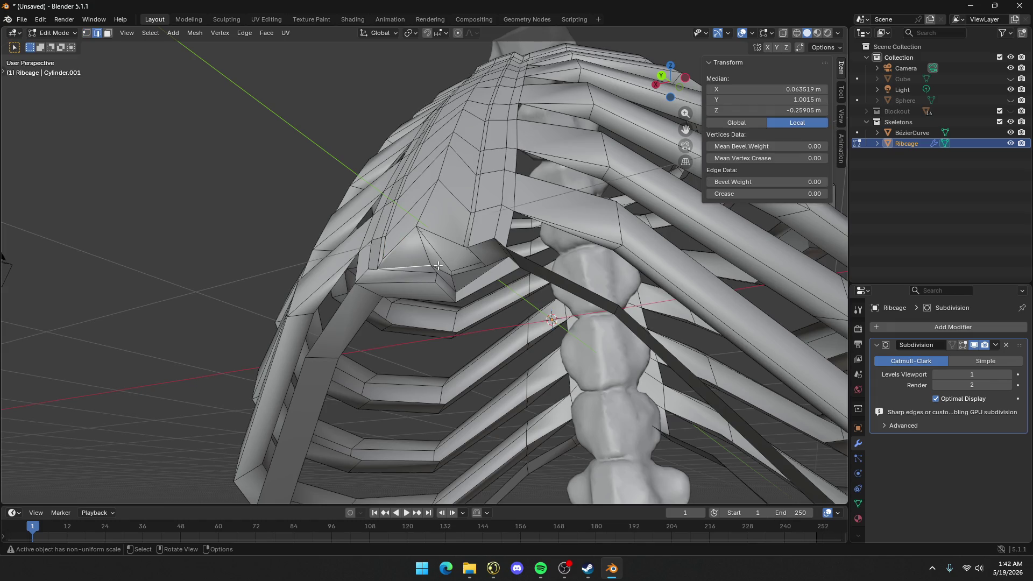
pyautogui.press('g')
pyautogui.press('z')
pyautogui.click(443, 262)
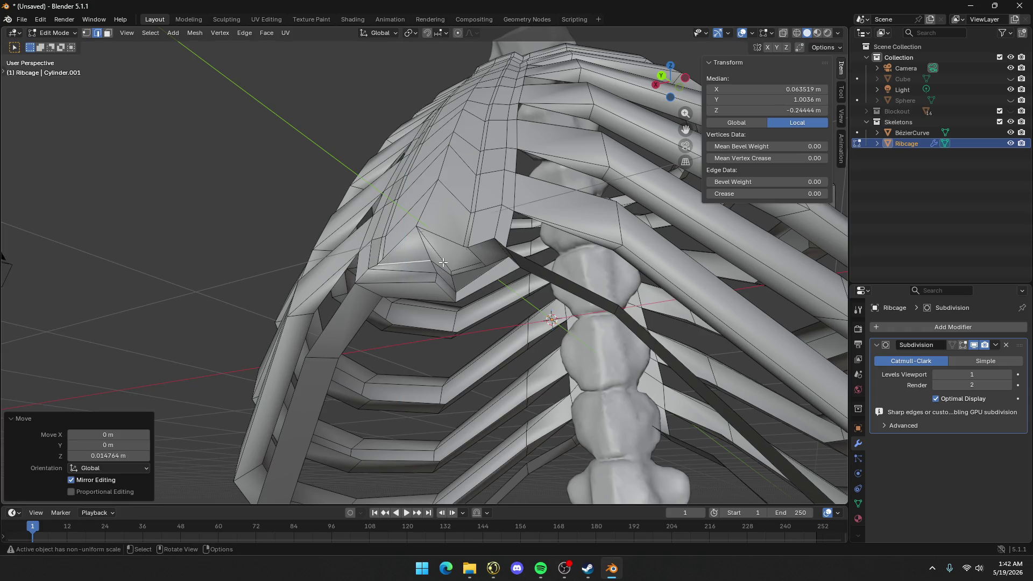
# Pick the sternum-tip vertex, then return to Object Mode and deselect the ribcage
pyautogui.moveTo(443, 262)
pyautogui.mouseDown(button='middle')
pyautogui.moveTo(392, 247)
pyautogui.moveTo(439, 280)
pyautogui.moveTo(452, 258)
pyautogui.moveTo(486, 255)
pyautogui.moveTo(468, 255)
pyautogui.mouseUp(button='middle')
pyautogui.scroll(-5, 486, 255)
pyautogui.scroll(6, 468, 255)
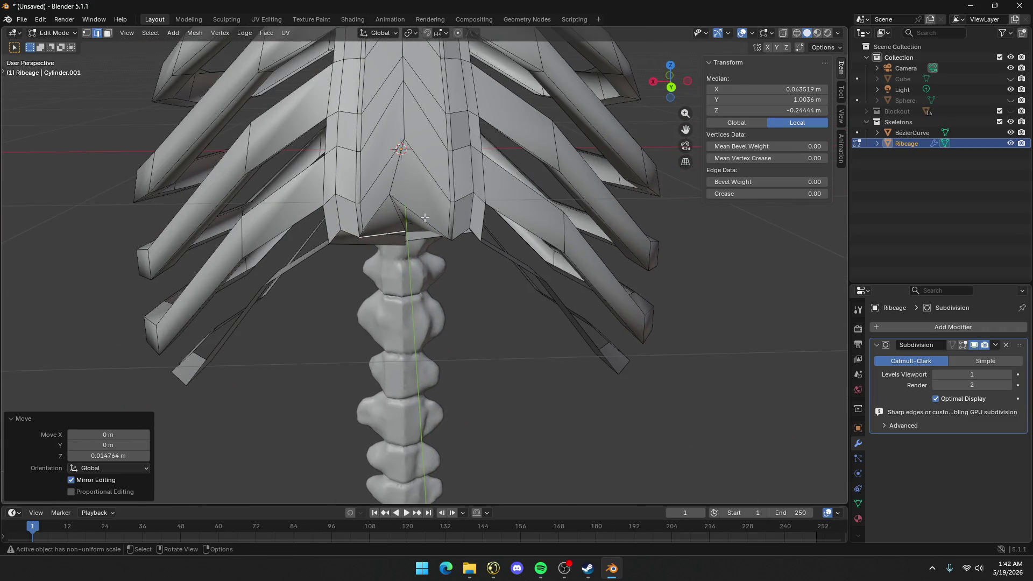
pyautogui.click(425, 217)
pyautogui.press('1')
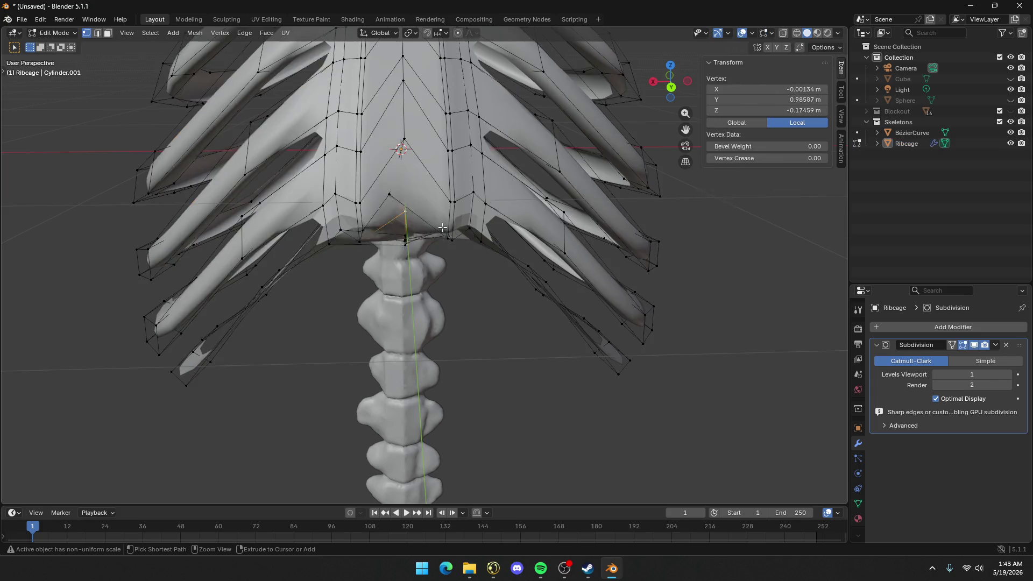
pyautogui.press('Tab')
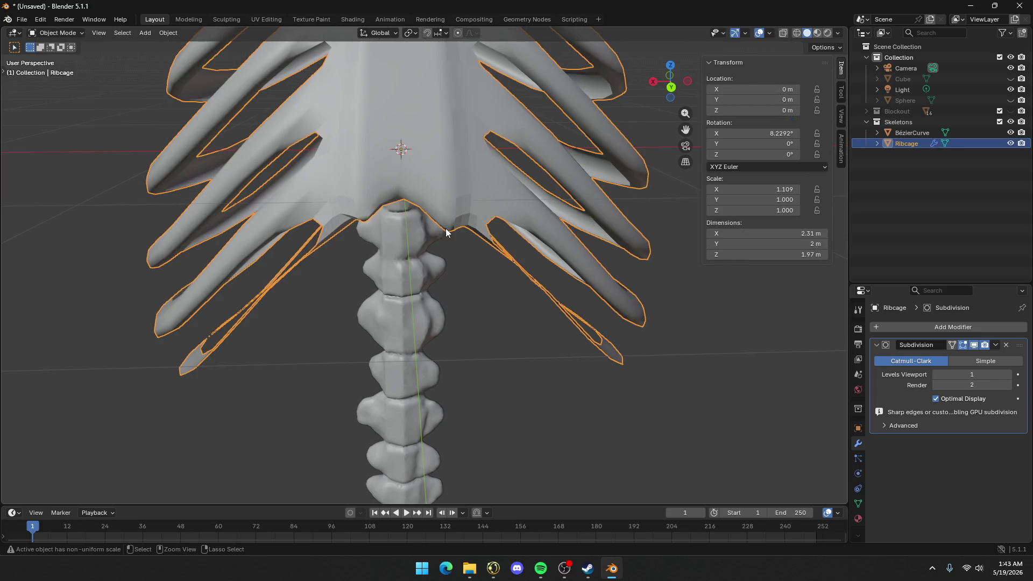
pyautogui.click(468, 325)
pyautogui.moveTo(467, 325)
pyautogui.mouseDown(button='middle')
pyautogui.moveTo(429, 291)
pyautogui.moveTo(532, 240)
pyautogui.moveTo(433, 265)
pyautogui.moveTo(376, 203)
pyautogui.moveTo(372, 236)
pyautogui.moveTo(341, 260)
pyautogui.moveTo(347, 253)
pyautogui.moveTo(408, 290)
pyautogui.moveTo(392, 328)
pyautogui.mouseUp(button='middle')
# Re-enter ribcage Edit Mode in vertex mode with nothing selected and X-ray on
pyautogui.press('Tab')
pyautogui.scroll(5, 372, 274)
pyautogui.press('1')
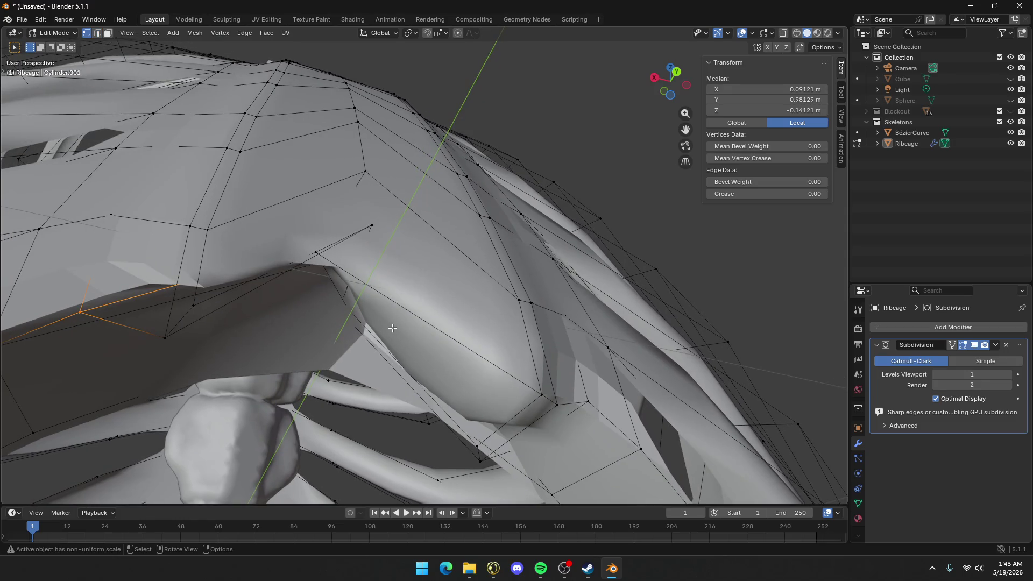
pyautogui.hotkey('alt', 'a')
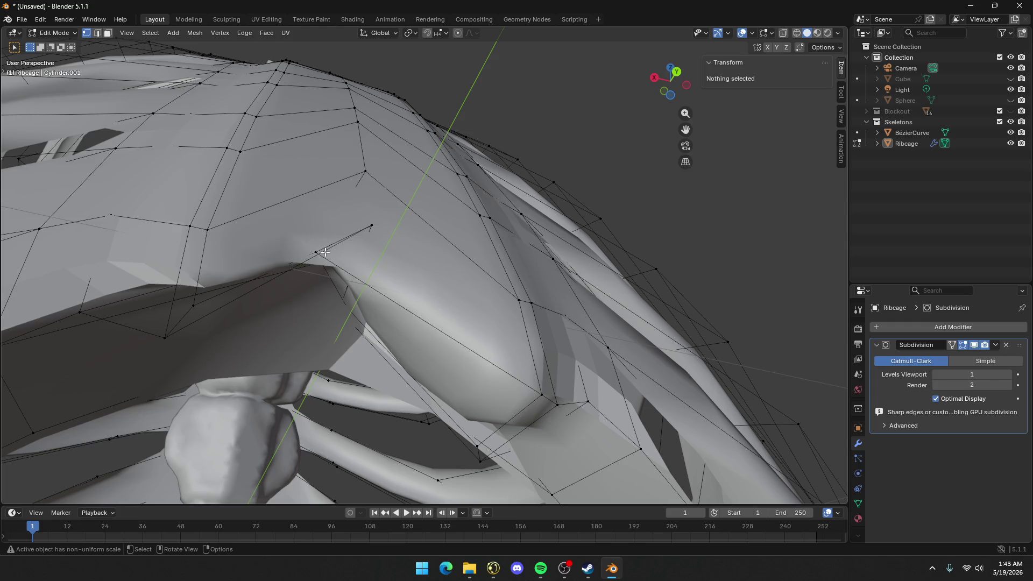
pyautogui.scroll(2, 322, 254)
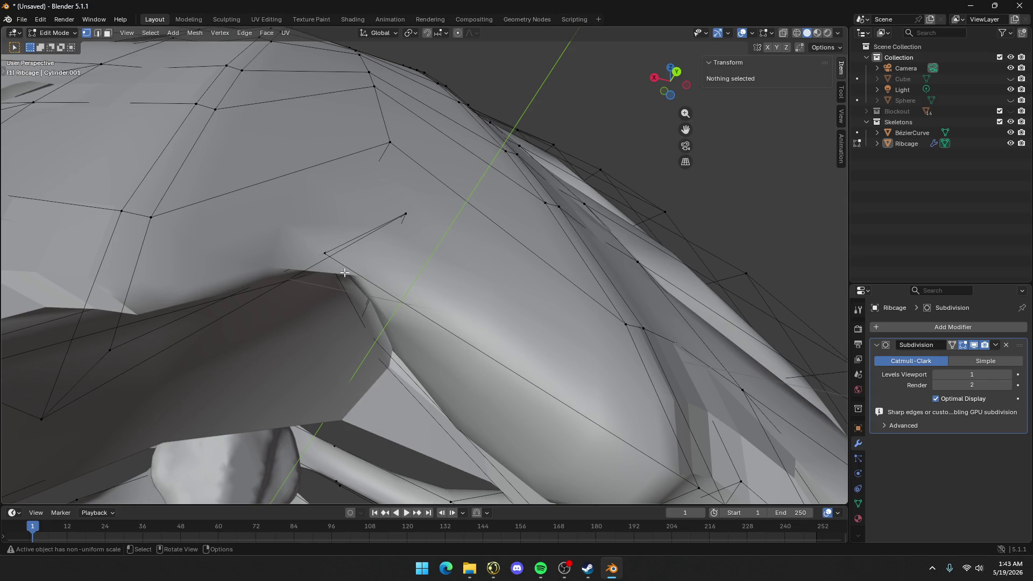
pyautogui.hotkey('alt', 'z')
# Select a stray vertex under the sternum and an edge beside the spine
pyautogui.click(322, 253)
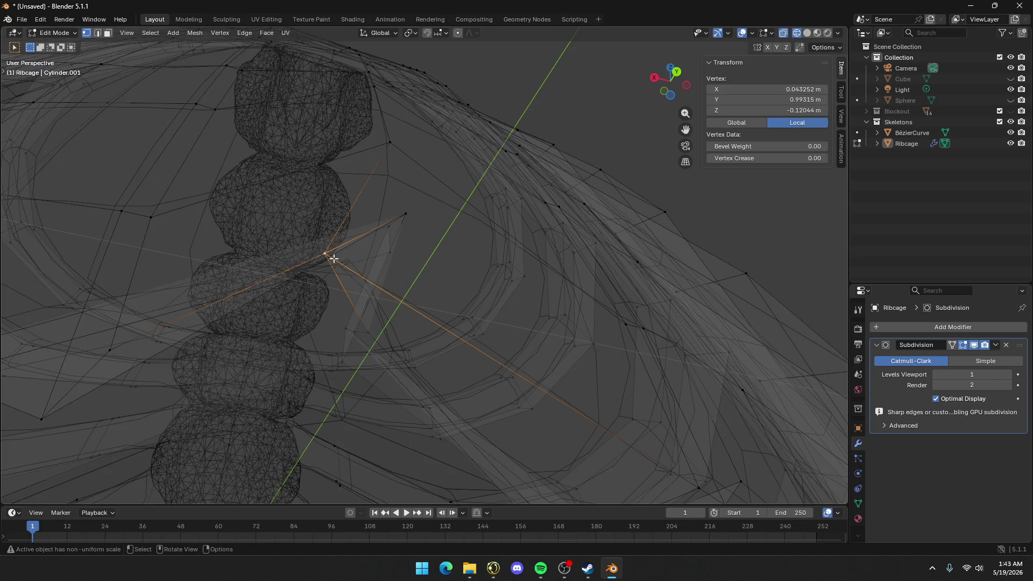
pyautogui.moveTo(330, 258)
pyautogui.mouseDown(button='middle')
pyautogui.moveTo(318, 283)
pyautogui.moveTo(472, 143)
pyautogui.moveTo(346, 300)
pyautogui.moveTo(380, 305)
pyautogui.moveTo(404, 353)
pyautogui.moveTo(383, 300)
pyautogui.moveTo(404, 277)
pyautogui.moveTo(480, 236)
pyautogui.moveTo(524, 228)
pyautogui.moveTo(519, 240)
pyautogui.moveTo(420, 268)
pyautogui.moveTo(312, 272)
pyautogui.moveTo(288, 263)
pyautogui.moveTo(366, 261)
pyautogui.moveTo(365, 247)
pyautogui.moveTo(283, 199)
pyautogui.moveTo(281, 211)
pyautogui.mouseUp(button='middle')
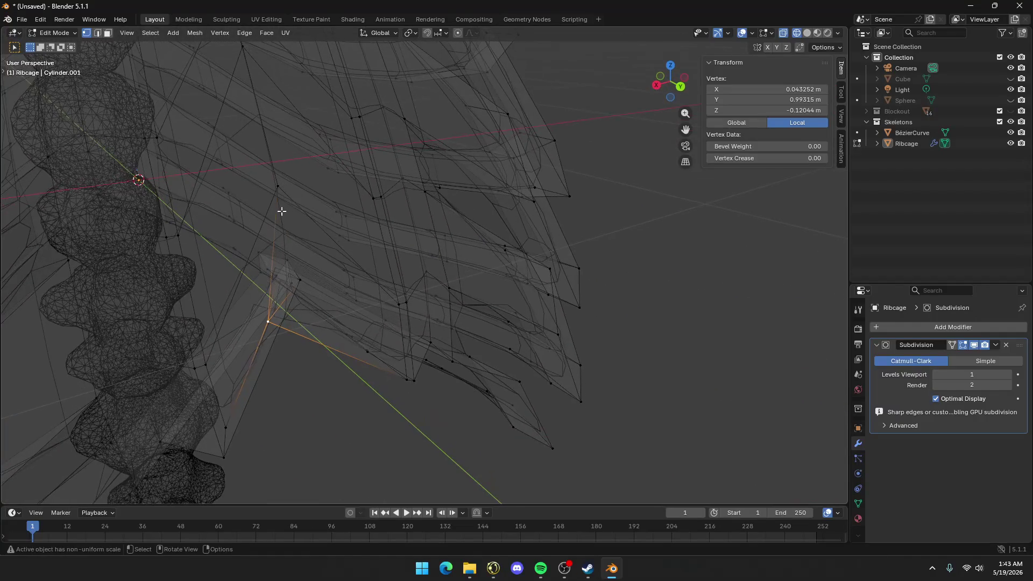
pyautogui.moveTo(329, 248)
pyautogui.mouseDown(button='middle')
pyautogui.moveTo(270, 266)
pyautogui.moveTo(212, 237)
pyautogui.moveTo(344, 223)
pyautogui.mouseUp(button='middle')
pyautogui.press('2')
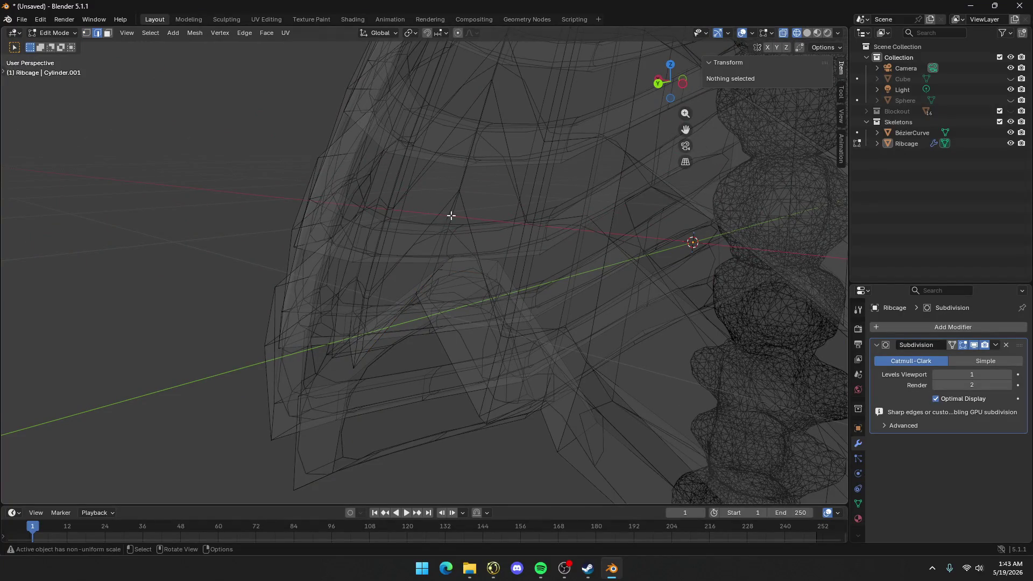
pyautogui.click(451, 215)
pyautogui.moveTo(451, 216)
pyautogui.mouseDown(button='middle')
pyautogui.moveTo(472, 205)
pyautogui.moveTo(459, 198)
pyautogui.moveTo(388, 250)
pyautogui.mouseUp(button='middle')
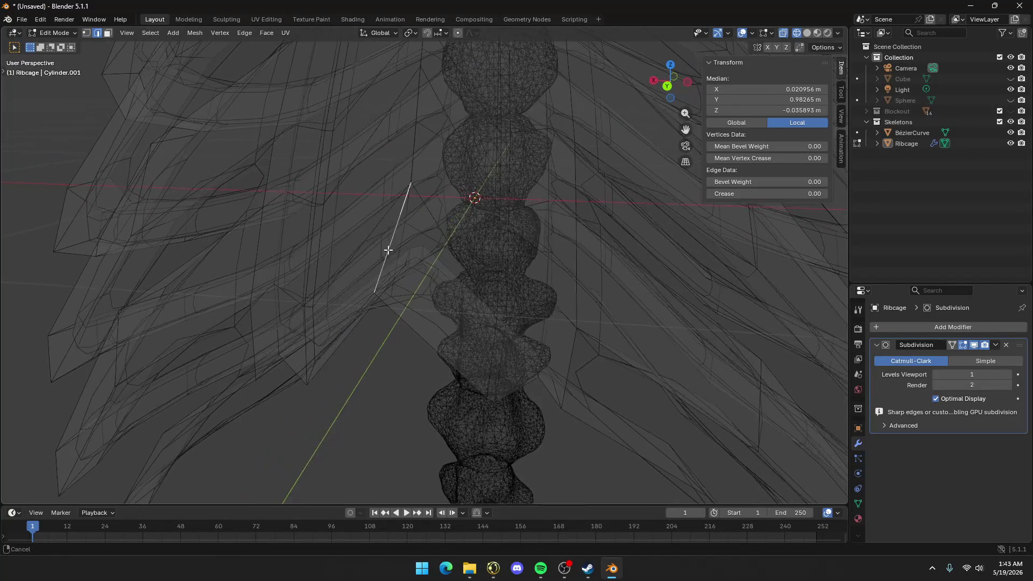
# Merge two overlapping vertex pairs at the sternum base using Merge At Last
pyautogui.press('1')
pyautogui.click(376, 293)
pyautogui.moveTo(376, 293)
pyautogui.mouseDown(button='middle')
pyautogui.moveTo(434, 302)
pyautogui.moveTo(389, 305)
pyautogui.moveTo(344, 289)
pyautogui.moveTo(397, 304)
pyautogui.mouseUp(button='middle')
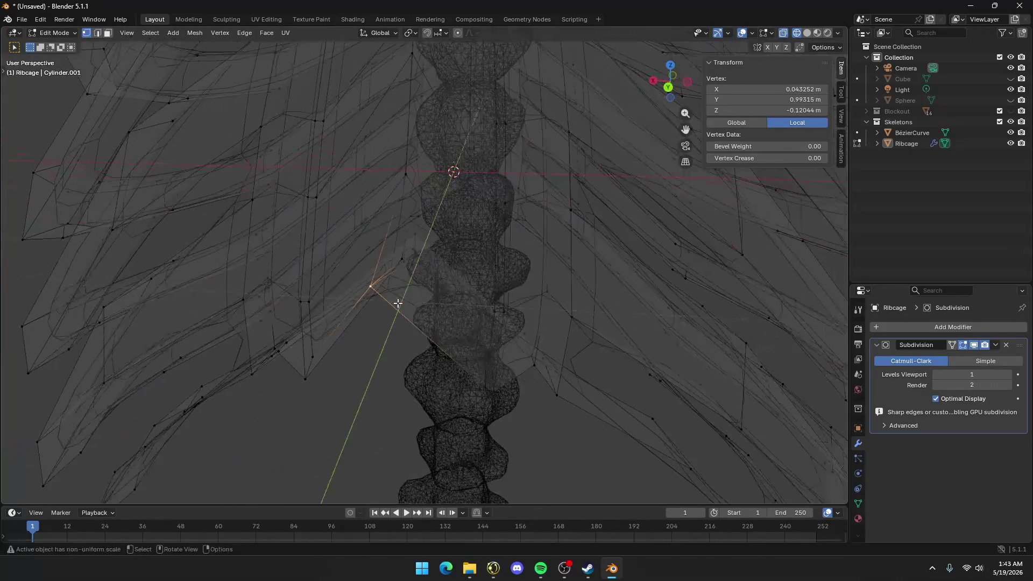
pyautogui.keyDown('shift'); pyautogui.click(378, 284); pyautogui.keyUp('shift')
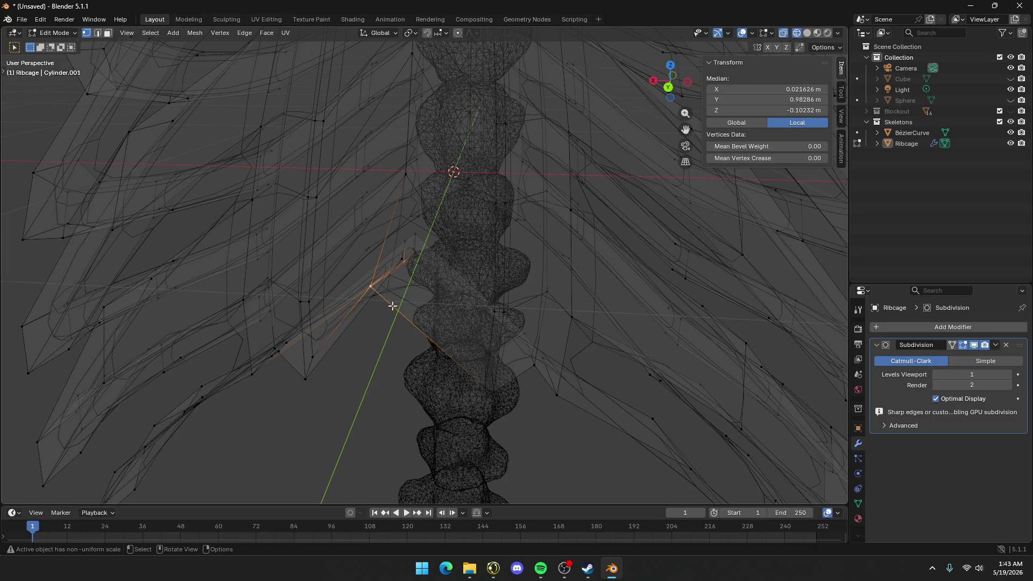
pyautogui.press('m')
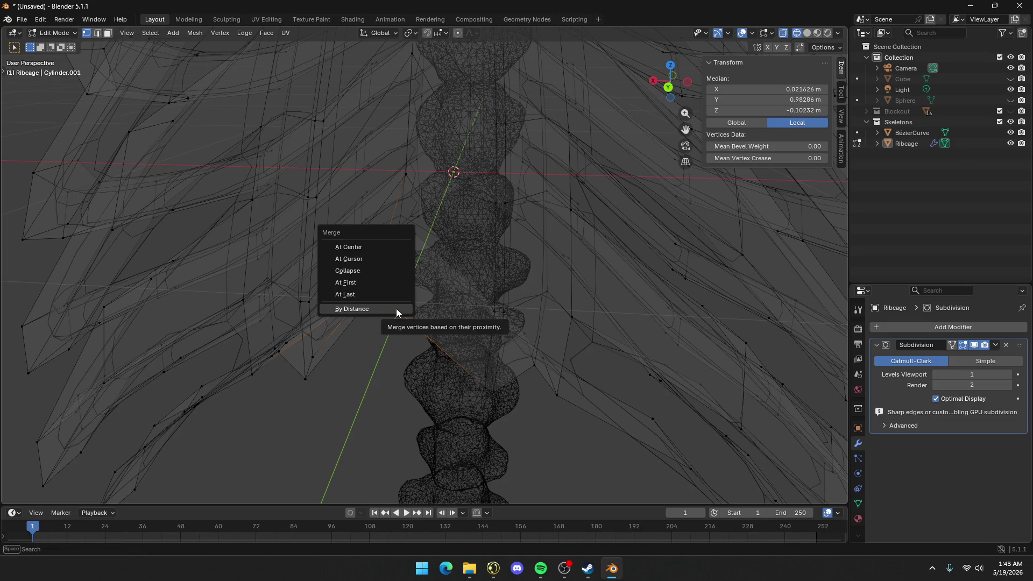
pyautogui.click(387, 296)
pyautogui.moveTo(399, 299)
pyautogui.mouseDown(button='middle')
pyautogui.moveTo(392, 243)
pyautogui.moveTo(406, 251)
pyautogui.mouseUp(button='middle')
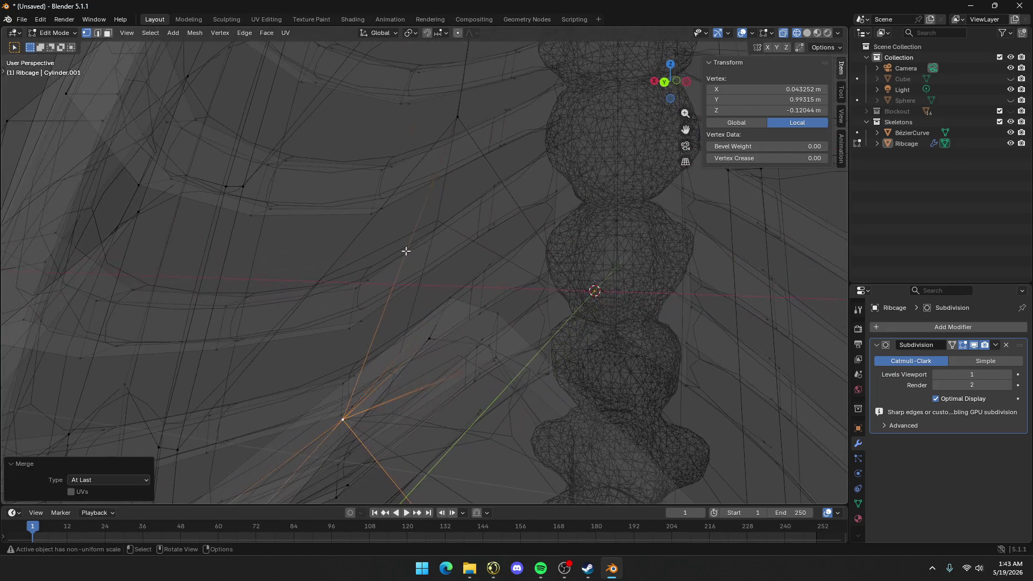
pyautogui.click(446, 301)
pyautogui.keyDown('shift'); pyautogui.click(430, 338); pyautogui.keyUp('shift')
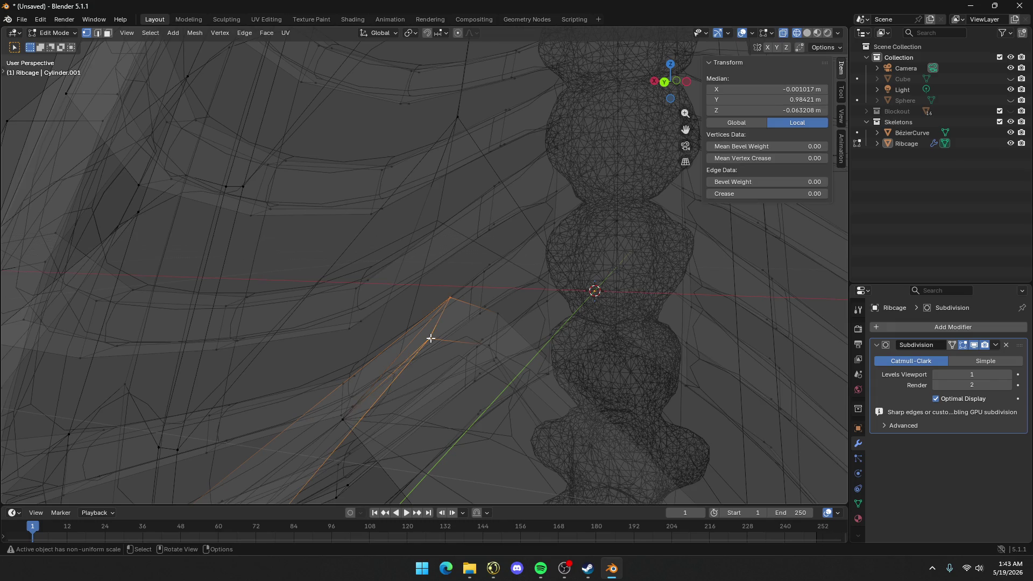
pyautogui.press('m')
pyautogui.click(430, 338)
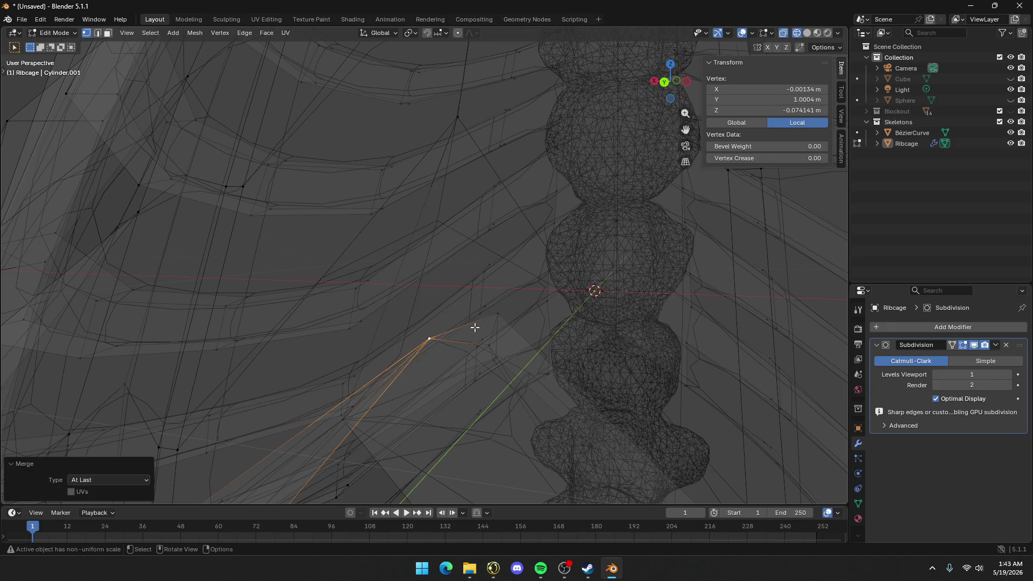
# Merge two more neighbouring vertex pairs under the sternum at the last vertex
pyautogui.click(491, 346)
pyautogui.keyDown('shift'); pyautogui.click(492, 348); pyautogui.keyUp('shift')
pyautogui.press('m')
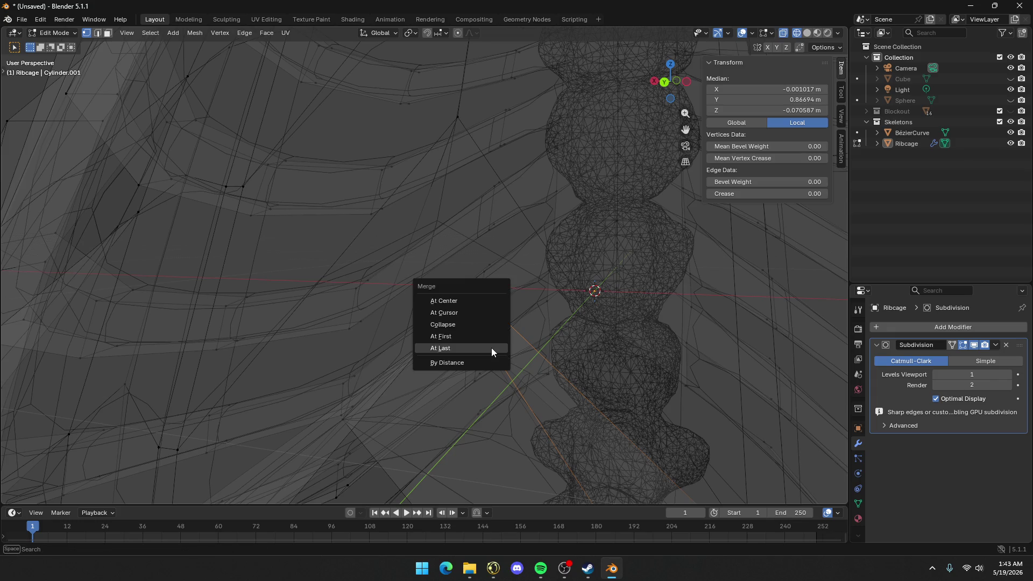
pyautogui.click(492, 348)
pyautogui.moveTo(505, 357); pyautogui.dragTo(508, 350, button='middle')
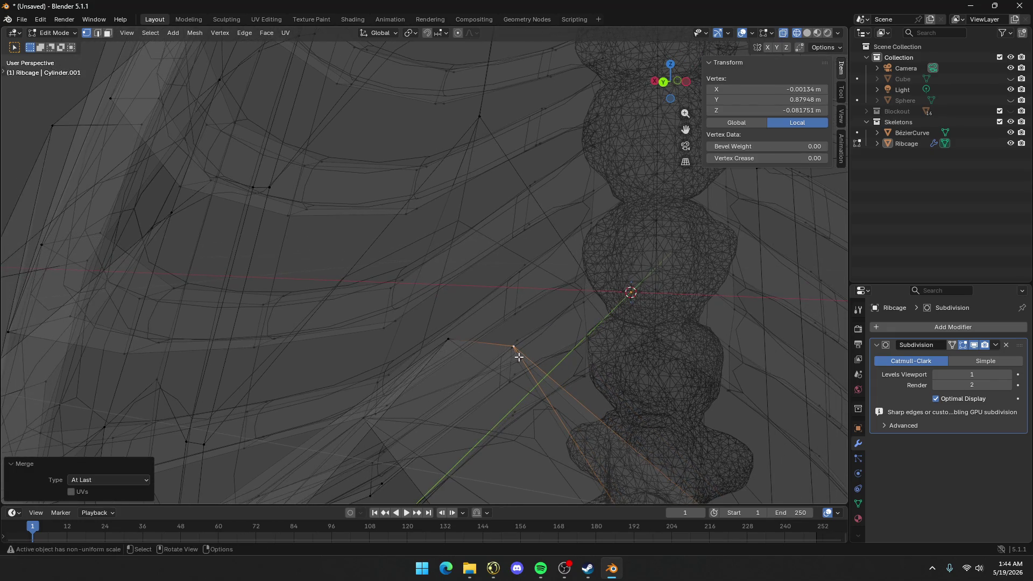
pyautogui.click(517, 360)
pyautogui.keyDown('shift'); pyautogui.click(521, 364); pyautogui.keyUp('shift')
pyautogui.press('m')
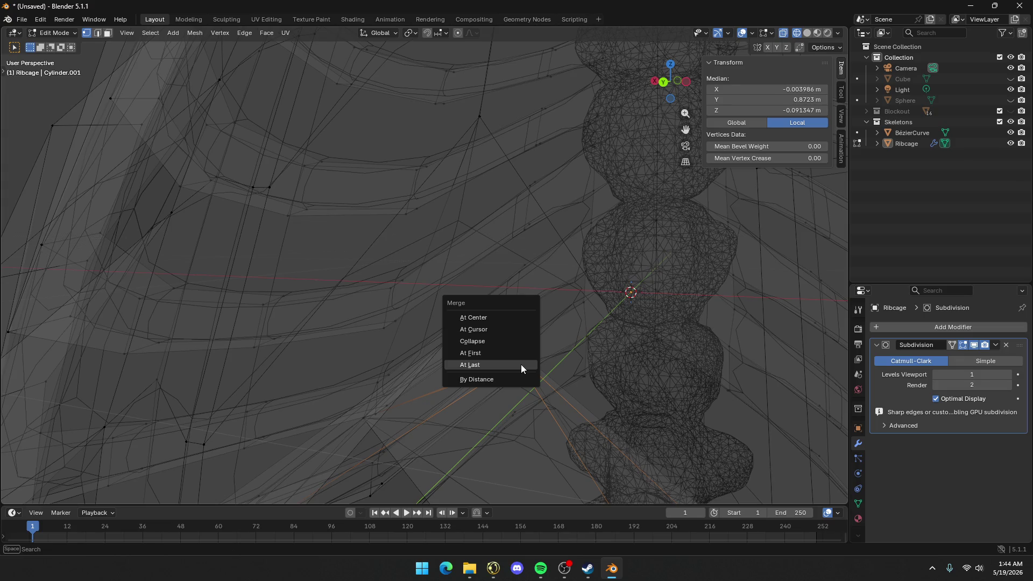
pyautogui.click(521, 364)
pyautogui.moveTo(521, 364)
pyautogui.mouseDown(button='middle')
pyautogui.moveTo(511, 366)
pyautogui.moveTo(549, 372)
pyautogui.moveTo(510, 394)
pyautogui.moveTo(546, 403)
pyautogui.moveTo(600, 381)
pyautogui.moveTo(406, 415)
pyautogui.moveTo(471, 372)
pyautogui.mouseUp(button='middle')
# Select the edge at the sternum's lower corner and test-move it, then cancel
pyautogui.hotkey('shift', 'z')
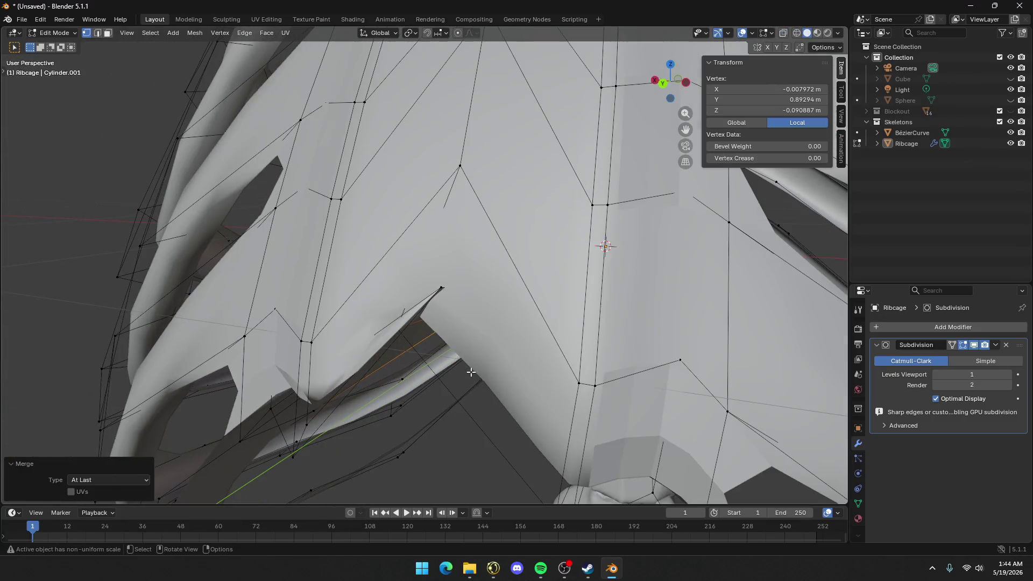
pyautogui.click(445, 286)
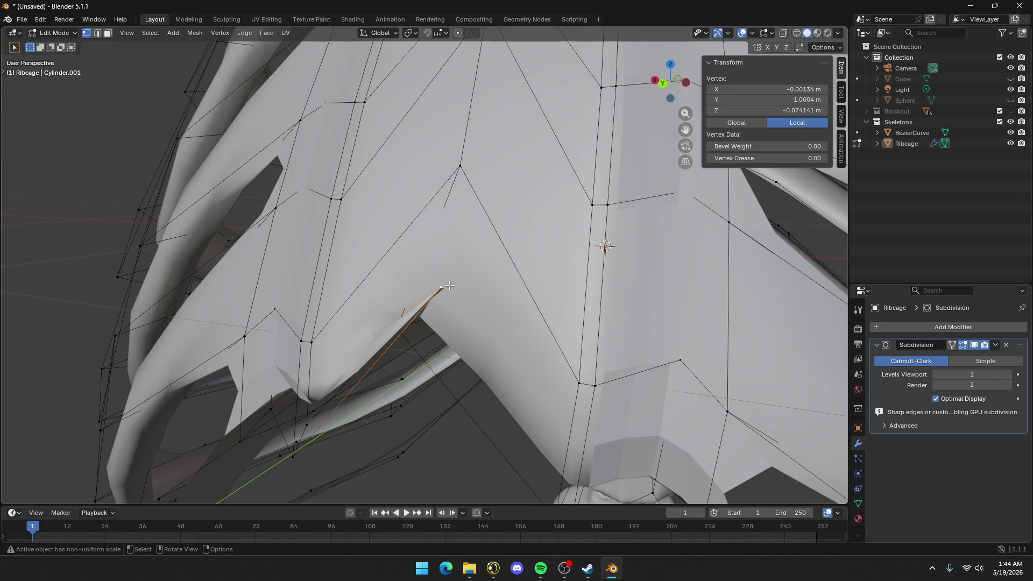
pyautogui.press('2')
pyautogui.click(453, 285)
pyautogui.press('g')
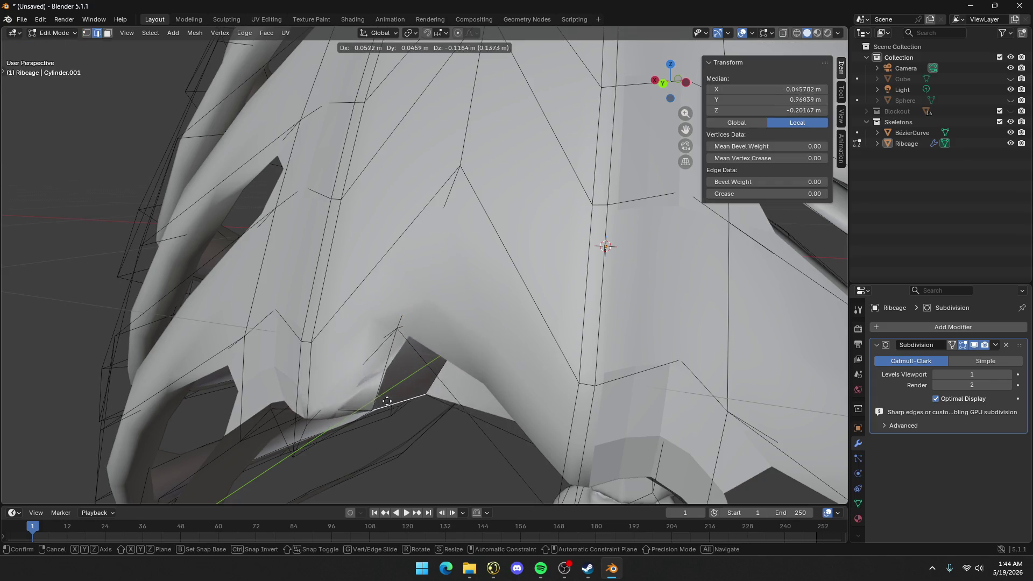
pyautogui.rightClick(394, 404)
pyautogui.hotkey('shift', 'z')
pyautogui.moveTo(396, 397)
pyautogui.mouseDown(button='middle')
pyautogui.moveTo(415, 356)
pyautogui.moveTo(475, 325)
pyautogui.moveTo(420, 334)
pyautogui.mouseUp(button='middle')
# Select the sternum edge loop and merge an overlapping vertex pair on it
pyautogui.press('KP_Decimal')
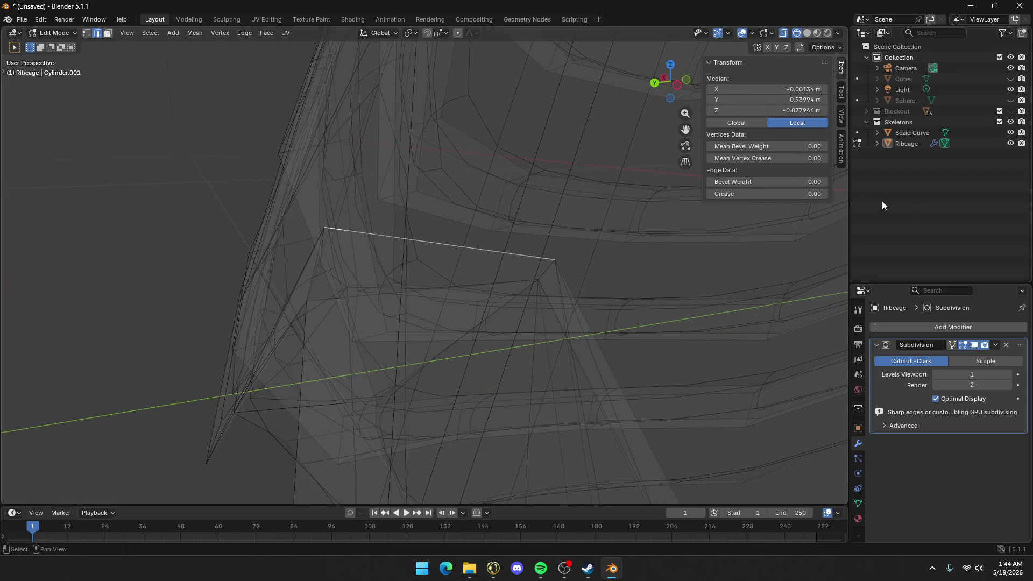
pyautogui.press('q')
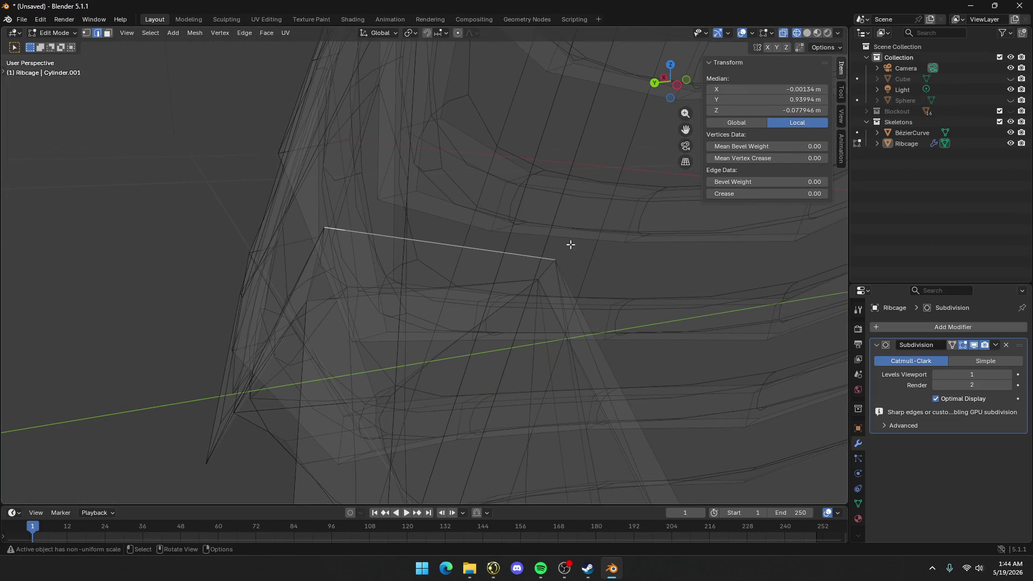
pyautogui.keyDown('alt'); pyautogui.click(570, 275); pyautogui.keyUp('alt')
pyautogui.click(552, 270)
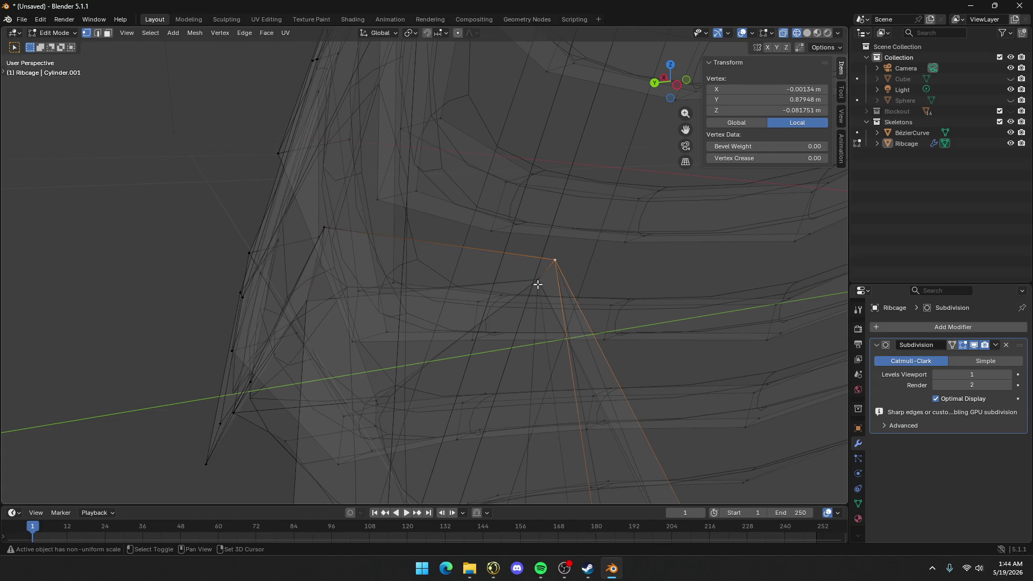
pyautogui.keyDown('shift'); pyautogui.click(539, 283); pyautogui.keyUp('shift')
pyautogui.press('m')
pyautogui.click(541, 286)
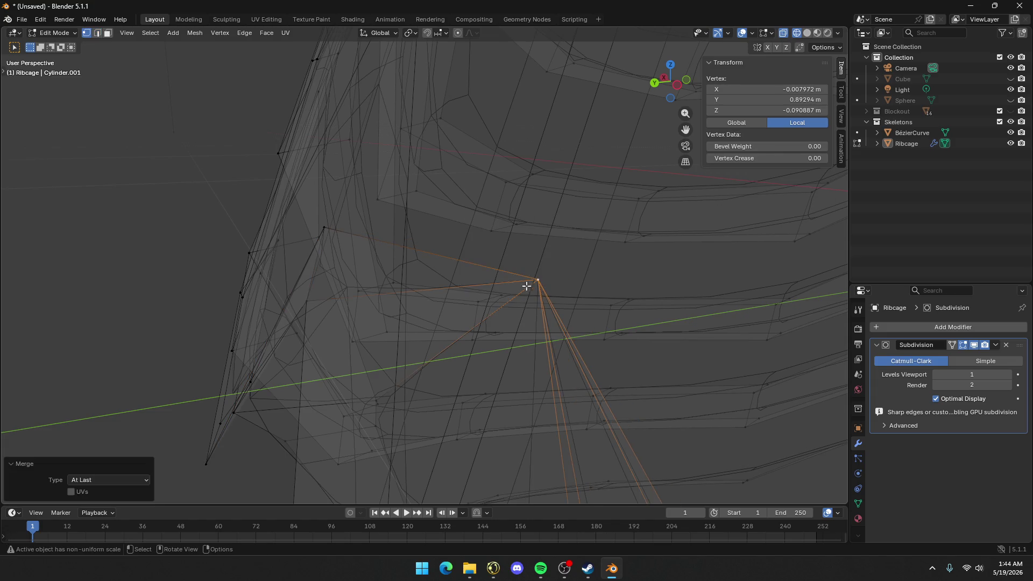
# Fuse two vertices beside the spine onto the last selected one
pyautogui.click(328, 245)
pyautogui.keyDown('shift'); pyautogui.click(347, 293); pyautogui.keyUp('shift')
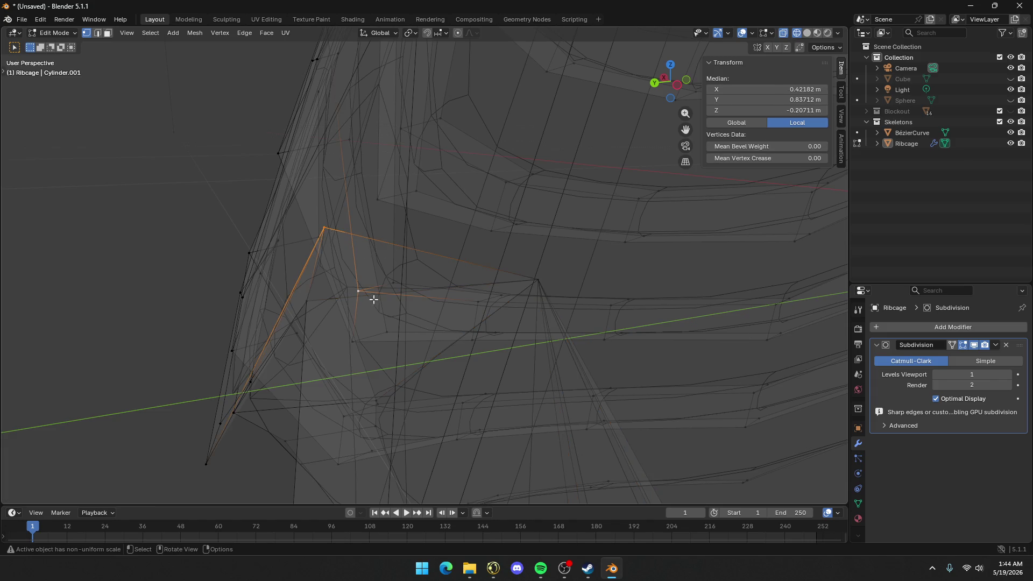
pyautogui.moveTo(363, 293); pyautogui.dragTo(436, 295, button='middle')
pyautogui.moveTo(240, 298)
pyautogui.keyDown('shift'); pyautogui.mouseDown(button='middle')
pyautogui.moveTo(560, 275)
pyautogui.moveTo(597, 246)
pyautogui.mouseUp(button='middle'); pyautogui.keyUp('shift')
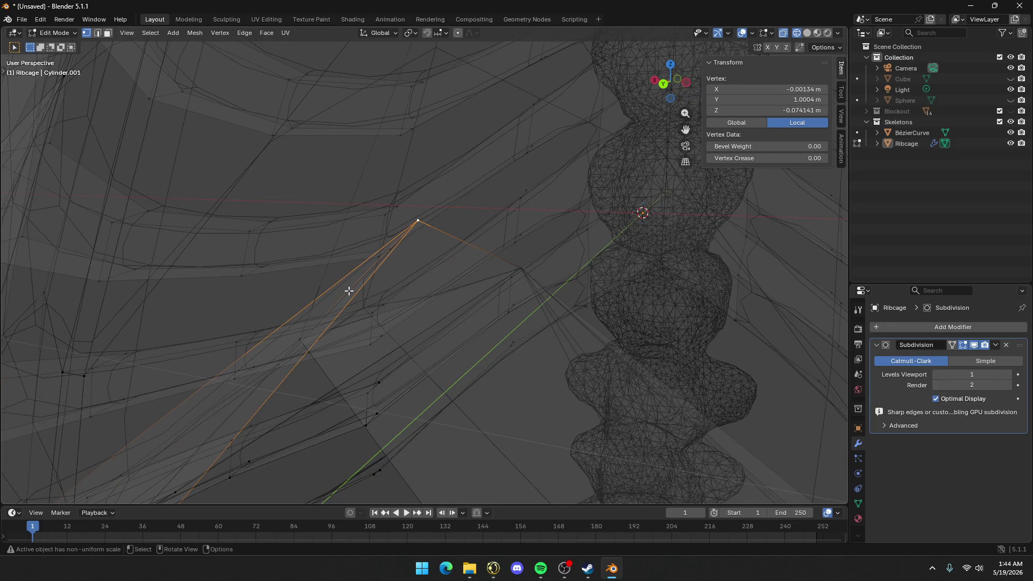
pyautogui.hotkey('alt', 'a')
pyautogui.click(400, 237)
pyautogui.keyDown('shift'); pyautogui.click(299, 340); pyautogui.keyUp('shift')
pyautogui.moveTo(300, 339); pyautogui.dragTo(334, 310, button='middle')
pyautogui.press('m')
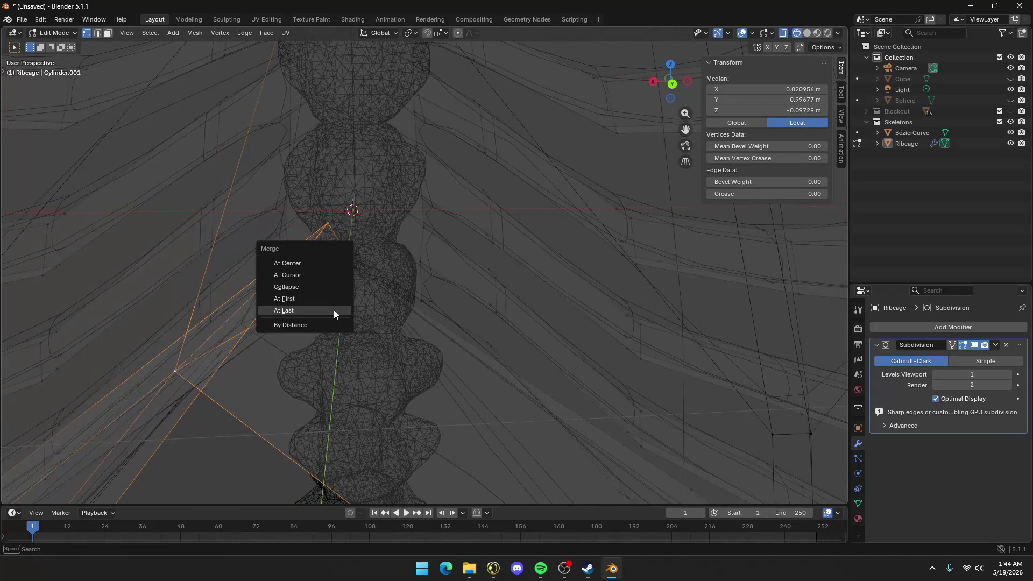
pyautogui.click(327, 312)
# Leave Edit Mode, turn off X-ray, and orbit around the ribcage to inspect it
pyautogui.scroll(-3, 322, 312)
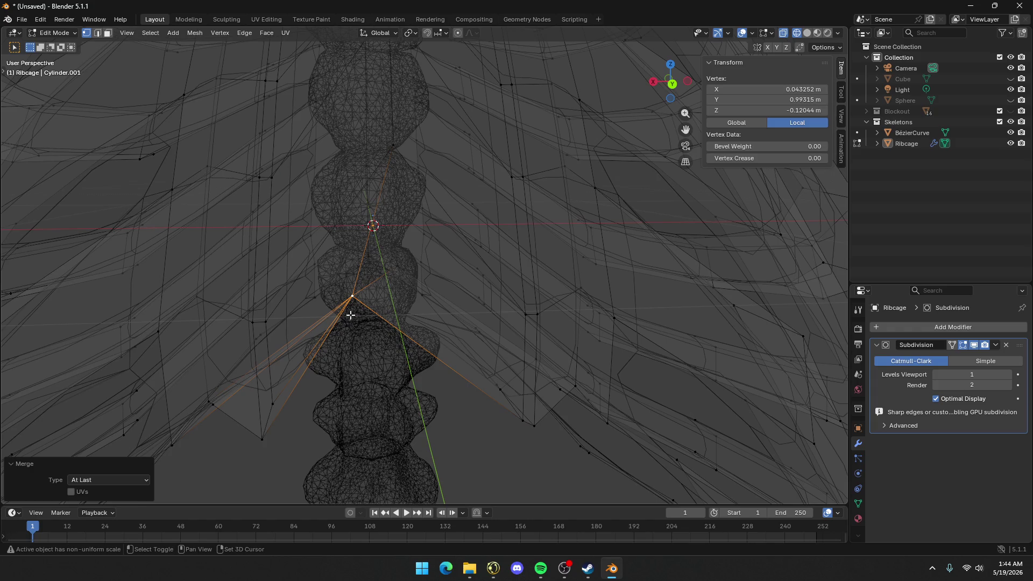
pyautogui.press('Tab')
pyautogui.hotkey('shift', 'z')
pyautogui.moveTo(351, 310); pyautogui.dragTo(355, 308, button='middle')
pyautogui.scroll(-3, 352, 323)
pyautogui.moveTo(352, 324)
pyautogui.mouseDown(button='middle')
pyautogui.moveTo(295, 235)
pyautogui.moveTo(394, 318)
pyautogui.mouseUp(button='middle')
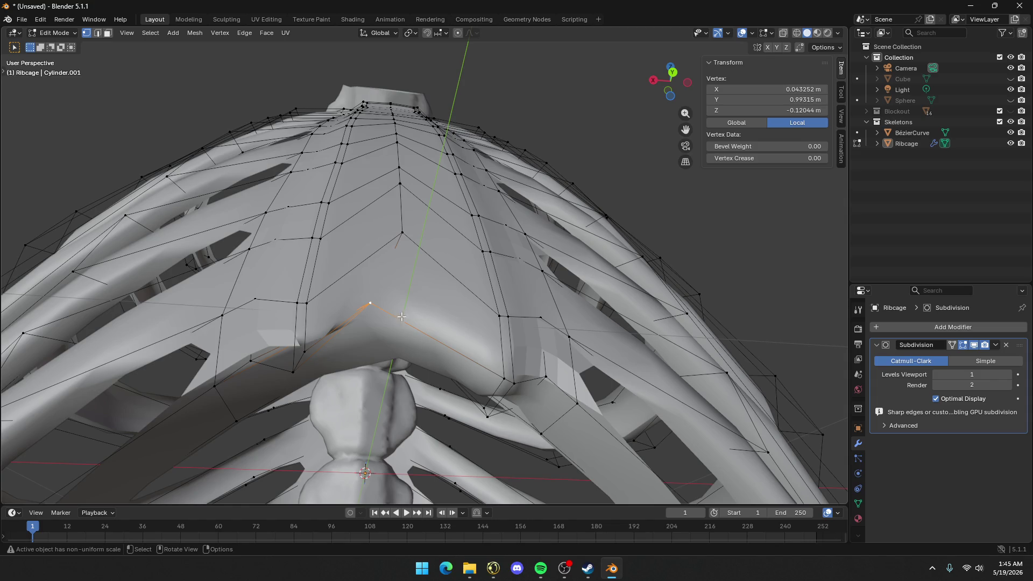
# Select the sternum's lower tip vertex and lower it along Z in two moves
pyautogui.moveTo(402, 317)
pyautogui.mouseDown(button='middle')
pyautogui.moveTo(369, 267)
pyautogui.moveTo(390, 334)
pyautogui.moveTo(279, 371)
pyautogui.moveTo(233, 445)
pyautogui.moveTo(226, 489)
pyautogui.moveTo(233, 415)
pyautogui.moveTo(387, 244)
pyautogui.mouseUp(button='middle')
pyautogui.click(369, 266)
pyautogui.click(437, 186)
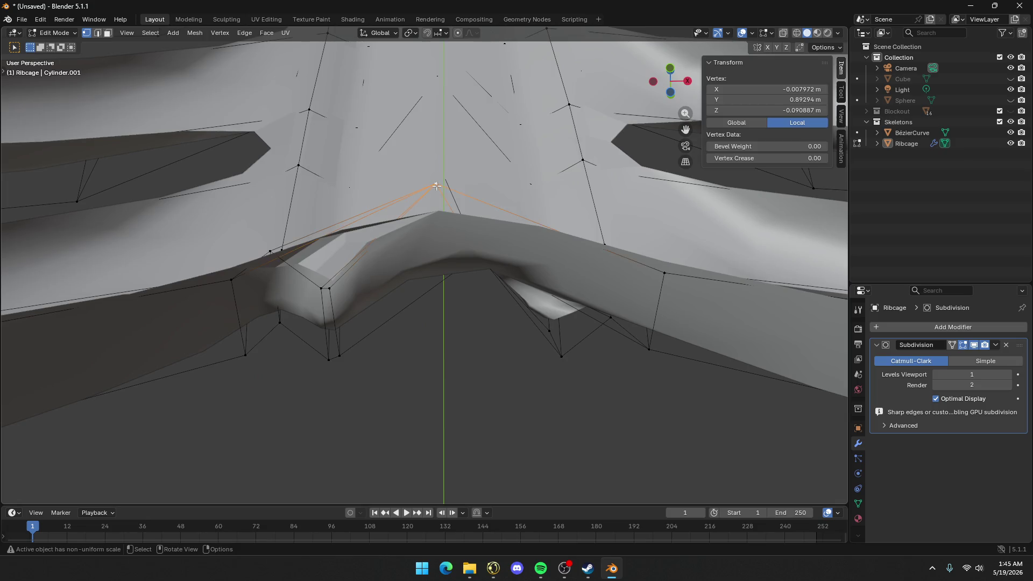
pyautogui.press('g')
pyautogui.press('z')
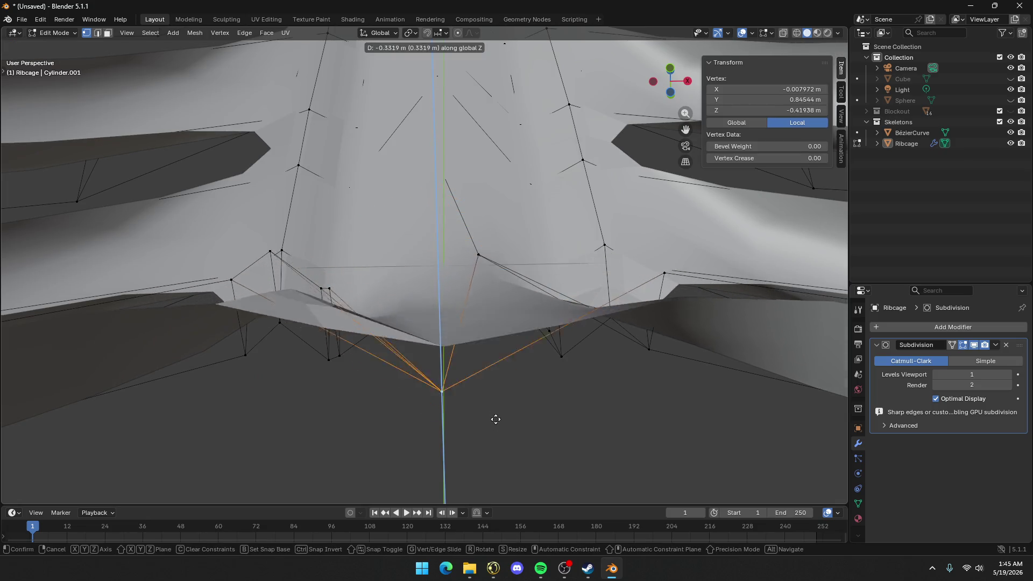
pyautogui.click(500, 211)
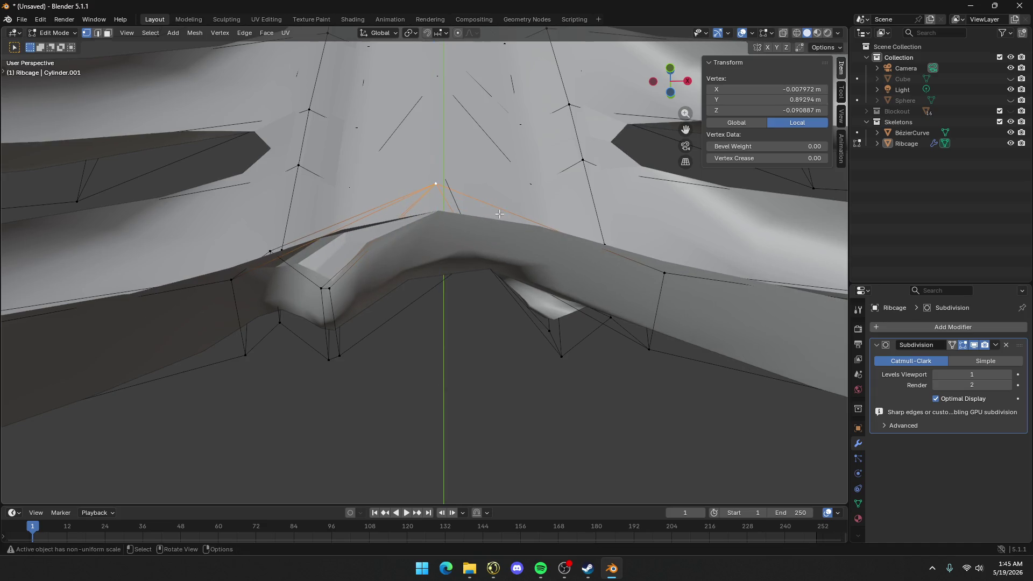
pyautogui.moveTo(501, 210)
pyautogui.mouseDown(button='middle')
pyautogui.moveTo(503, 300)
pyautogui.moveTo(584, 268)
pyautogui.mouseUp(button='middle')
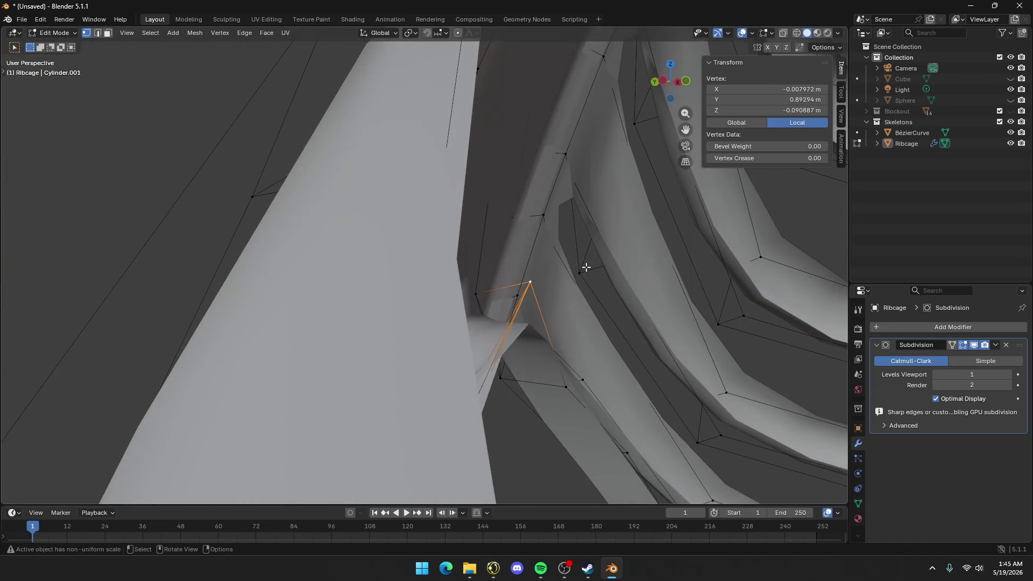
pyautogui.press('g')
pyautogui.press('z')
pyautogui.click(567, 356)
# Lower the tip vertex once more along Z, then return to Object Mode with the ribcage selected
pyautogui.moveTo(567, 356)
pyautogui.mouseDown(button='middle')
pyautogui.moveTo(609, 311)
pyautogui.moveTo(601, 328)
pyautogui.moveTo(554, 323)
pyautogui.moveTo(454, 262)
pyautogui.mouseUp(button='middle')
pyautogui.press('g')
pyautogui.press('z')
pyautogui.click(599, 349)
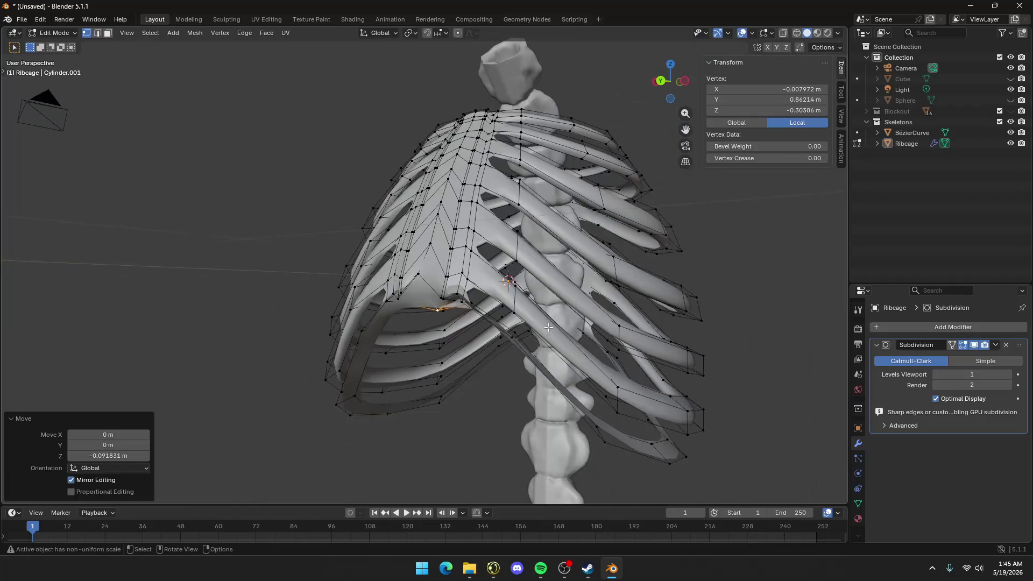
pyautogui.press('Tab')
pyautogui.click(454, 263)
pyautogui.rightClick(456, 272)
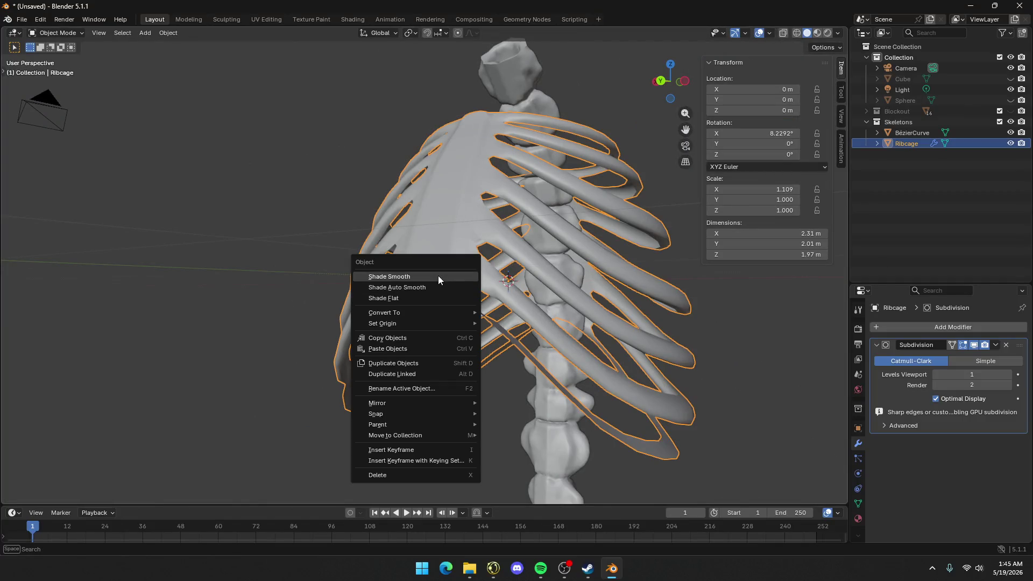
# Apply Shade Smooth to the ribcage
pyautogui.click(438, 275)
pyautogui.scroll(3, 502, 309)
pyautogui.scroll(-2, 502, 309)
pyautogui.moveTo(502, 311)
pyautogui.mouseDown(button='middle')
pyautogui.moveTo(489, 312)
pyautogui.moveTo(582, 291)
pyautogui.moveTo(464, 319)
pyautogui.mouseUp(button='middle')
# Select a sternum-bottom edge in Edit Mode and move it along Z, leaving the tip at local Z -0.24604 m
pyautogui.press('Tab')
pyautogui.click(356, 339)
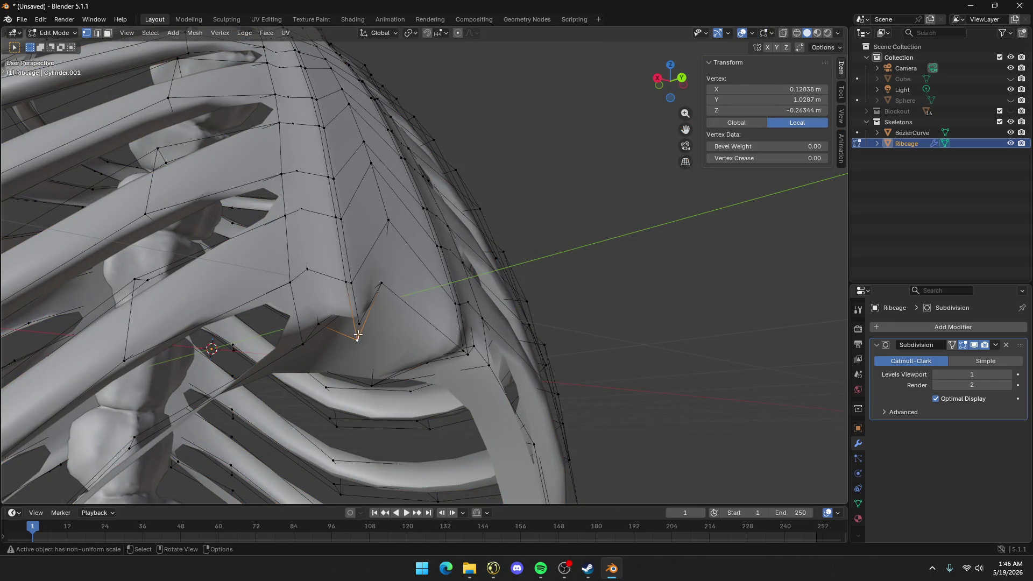
pyautogui.moveTo(356, 339); pyautogui.dragTo(368, 269, button='middle')
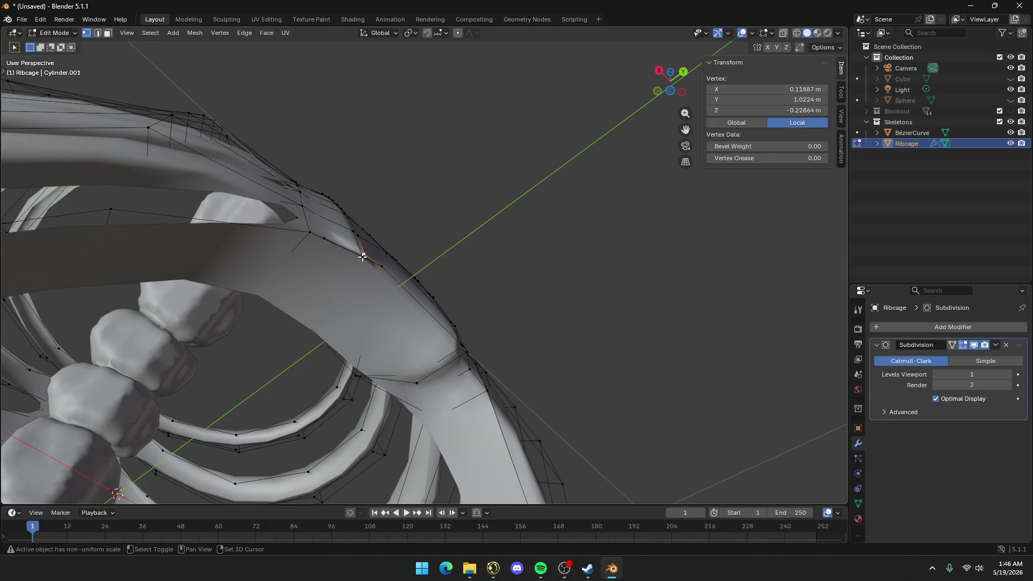
pyautogui.keyDown('shift'); pyautogui.click(363, 257); pyautogui.keyUp('shift')
pyautogui.moveTo(364, 257)
pyautogui.mouseDown(button='middle')
pyautogui.moveTo(340, 332)
pyautogui.moveTo(469, 301)
pyautogui.mouseUp(button='middle')
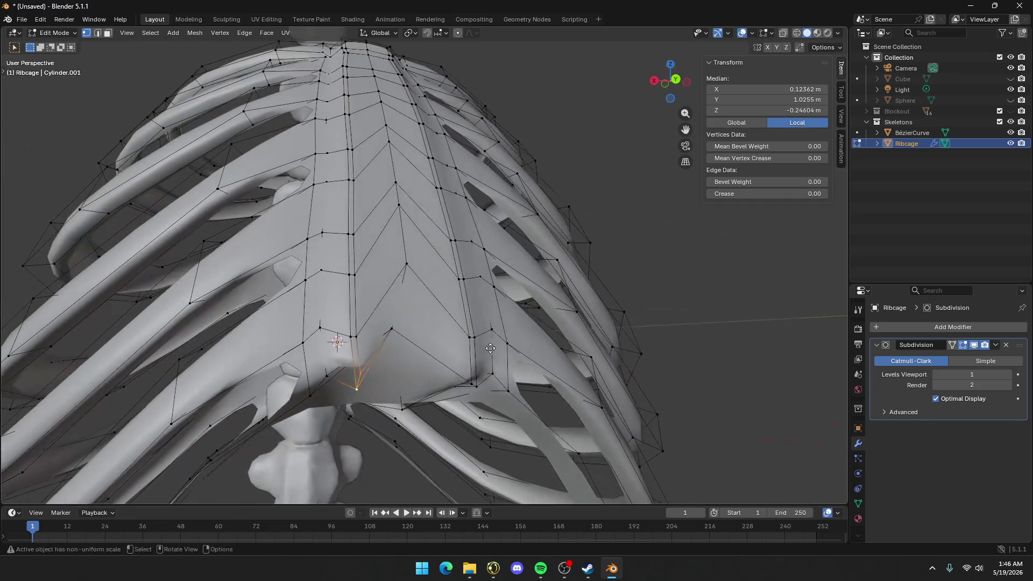
pyautogui.press('g')
pyautogui.press('z')
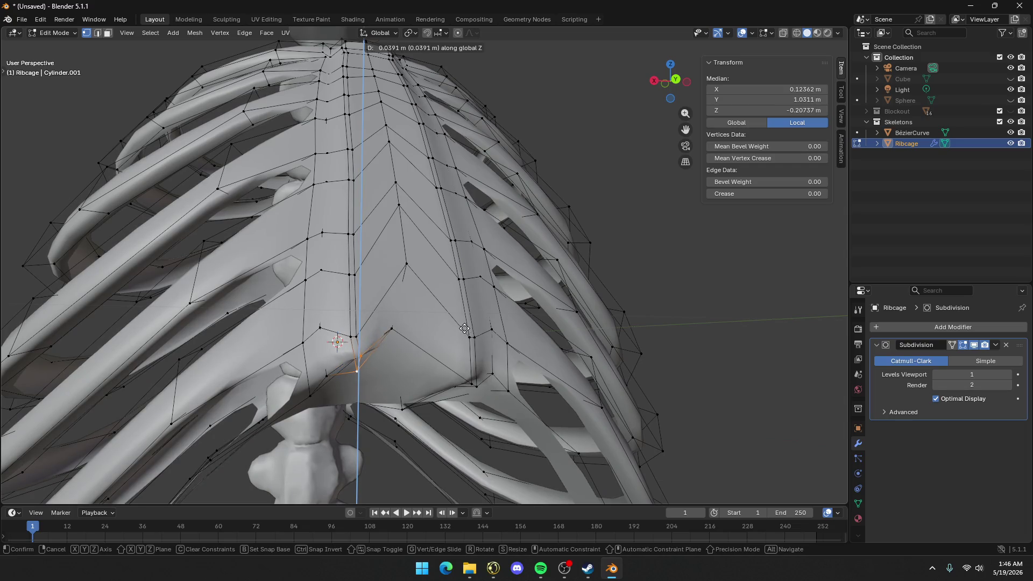
pyautogui.click(462, 331)
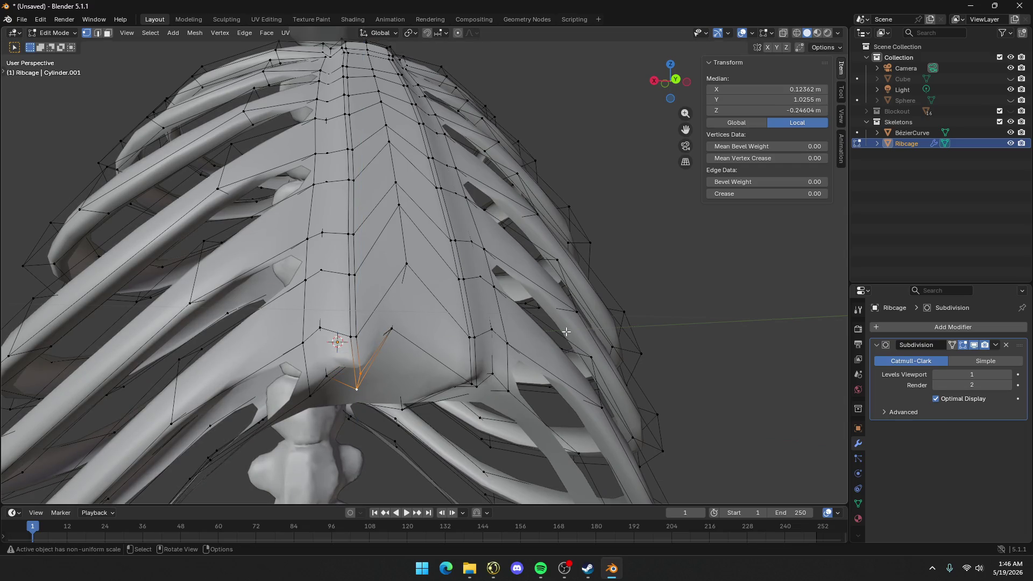
# Preview the smoothed ribcage in Object Mode, then return to Edit Mode
pyautogui.moveTo(566, 332)
pyautogui.mouseDown(button='middle')
pyautogui.moveTo(533, 358)
pyautogui.moveTo(467, 313)
pyautogui.moveTo(555, 253)
pyautogui.moveTo(434, 284)
pyautogui.moveTo(406, 280)
pyautogui.moveTo(406, 290)
pyautogui.mouseUp(button='middle')
pyautogui.scroll(-5, 525, 353)
pyautogui.scroll(3, 467, 313)
pyautogui.press('Tab')
pyautogui.scroll(-5, 433, 284)
pyautogui.press('Tab')
pyautogui.moveTo(460, 373); pyautogui.dragTo(460, 291, button='middle')
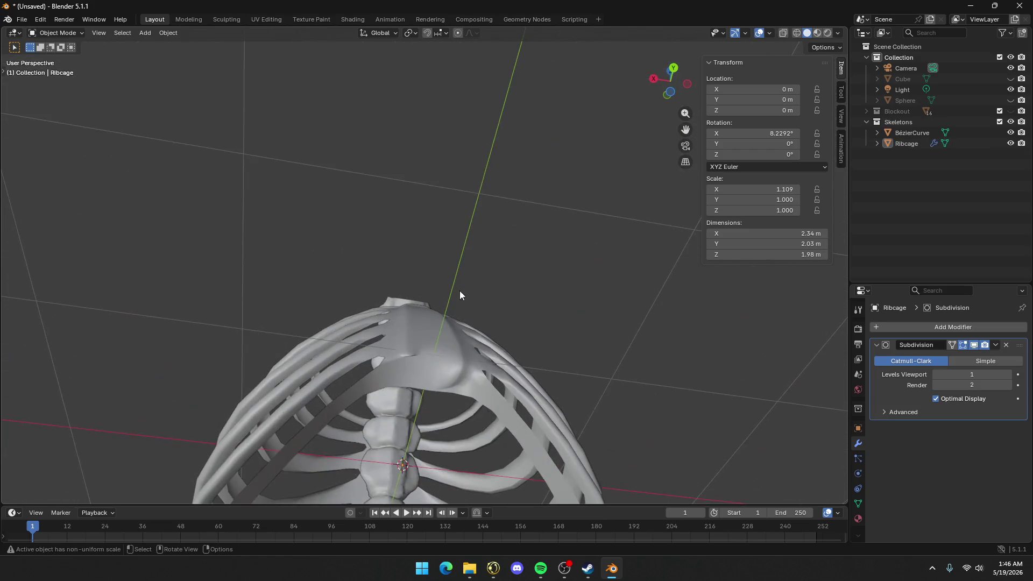
# Select the ribcage's bottom face loop and extrude it along its normals to local Z -0.64259 m
pyautogui.moveTo(381, 376); pyautogui.dragTo(373, 383, button='middle')
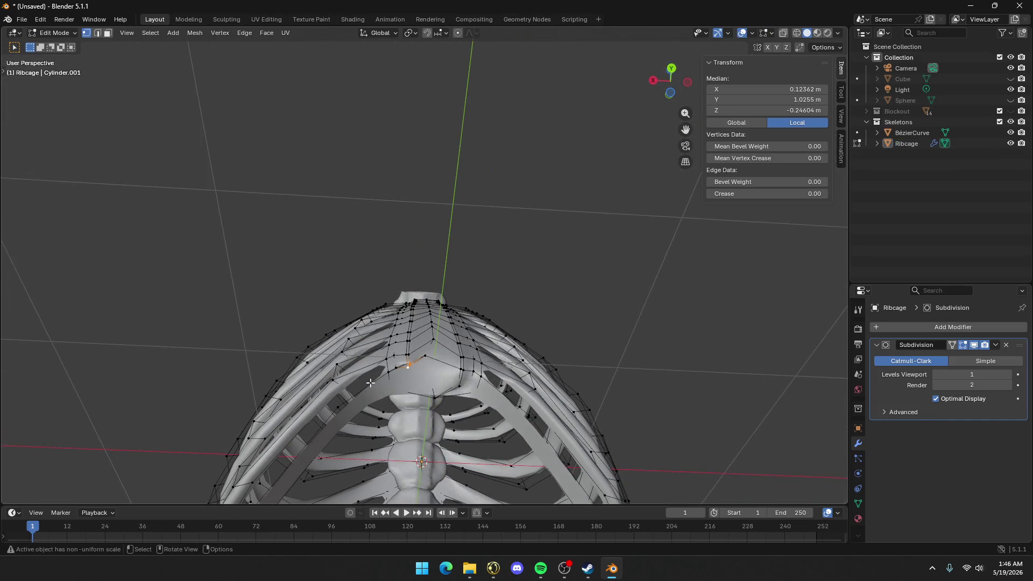
pyautogui.press('3')
pyautogui.keyDown('alt'); pyautogui.click(358, 400); pyautogui.keyUp('alt')
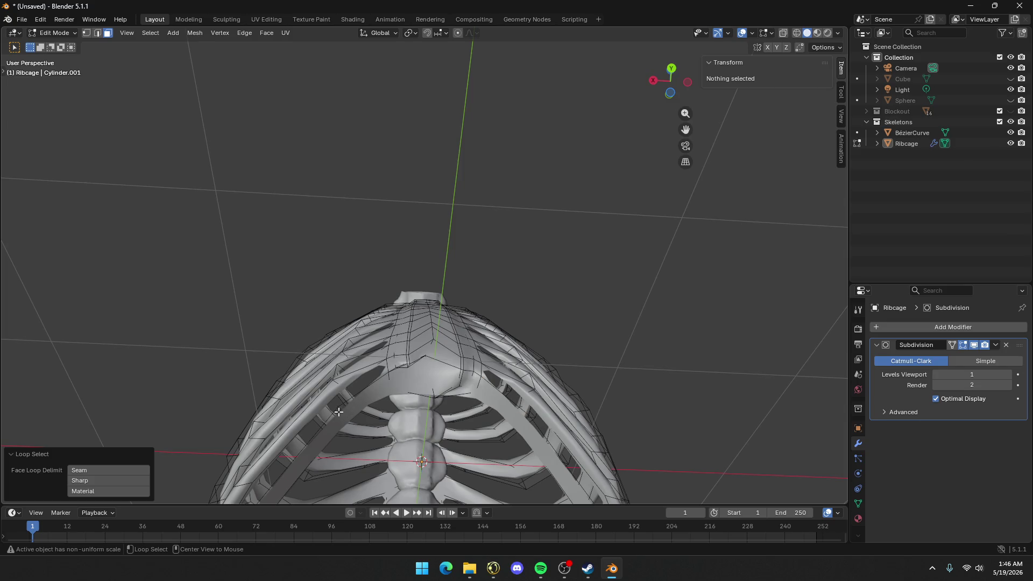
pyautogui.keyDown('alt'); pyautogui.click(339, 412); pyautogui.keyUp('alt')
pyautogui.moveTo(385, 403); pyautogui.dragTo(387, 447, button='middle')
pyautogui.press('e')
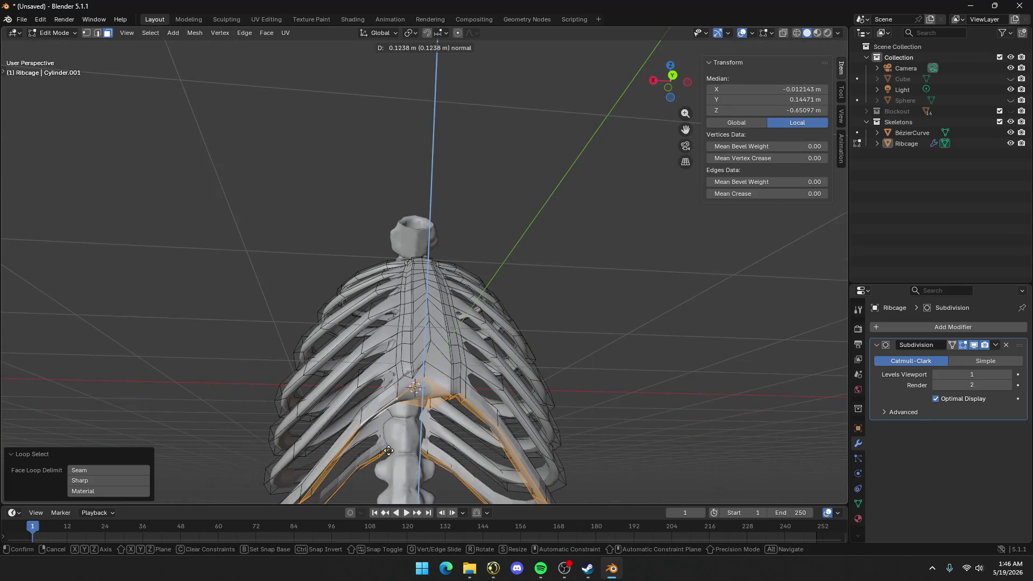
pyautogui.click(389, 450)
# Preview the extruded rib margin in Object Mode, then go back to Edit Mode
pyautogui.press('Tab')
pyautogui.moveTo(406, 372)
pyautogui.mouseDown(button='middle')
pyautogui.moveTo(434, 422)
pyautogui.moveTo(392, 434)
pyautogui.moveTo(408, 389)
pyautogui.mouseUp(button='middle')
pyautogui.scroll(3, 407, 388)
pyautogui.press('Tab')
pyautogui.scroll(5, 432, 310)
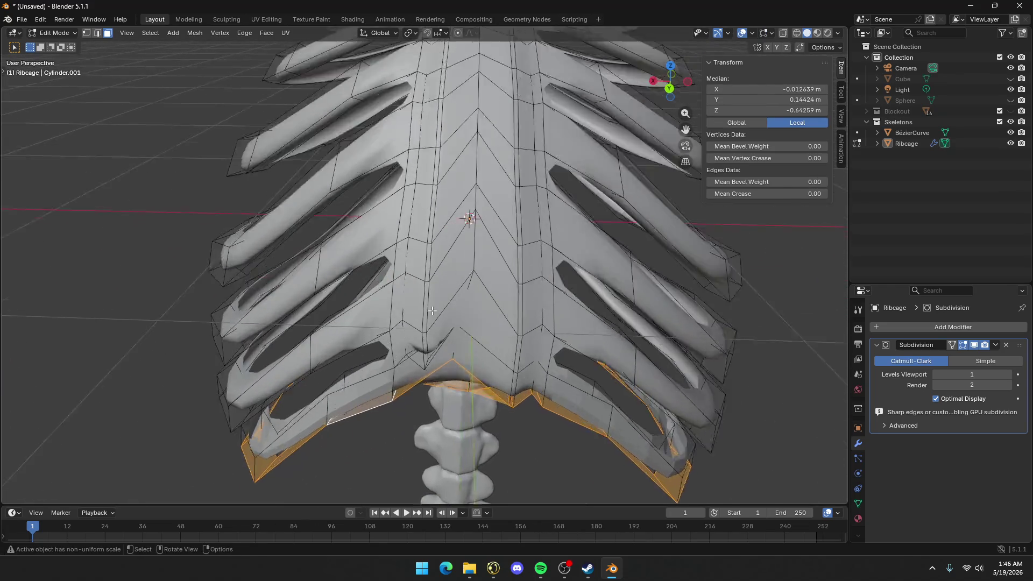
pyautogui.scroll(5, 432, 310)
# Merge the two stray vertices below the sternum tip into the tip vertex with Merge At Last
pyautogui.press('1')
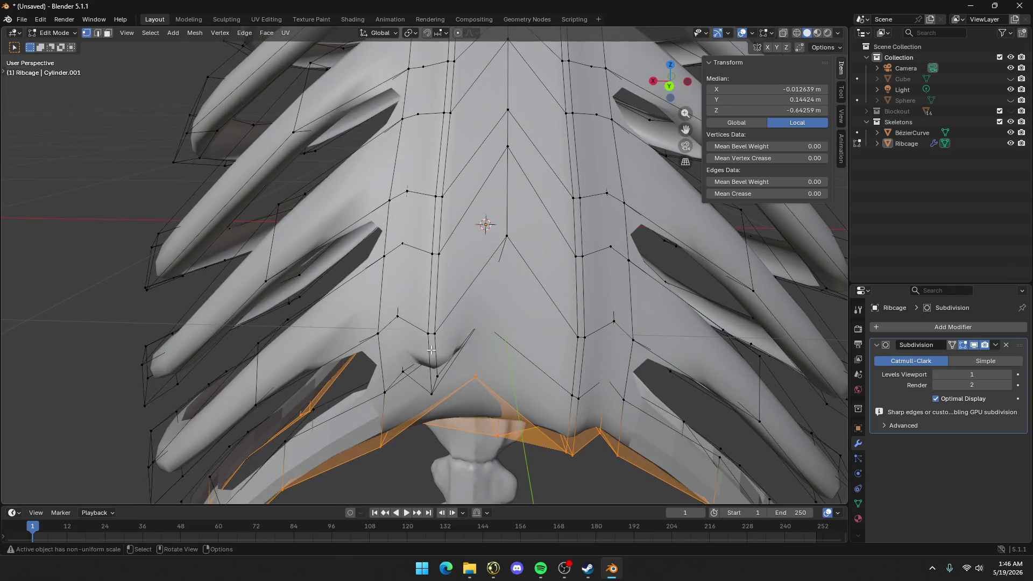
pyautogui.click(428, 388)
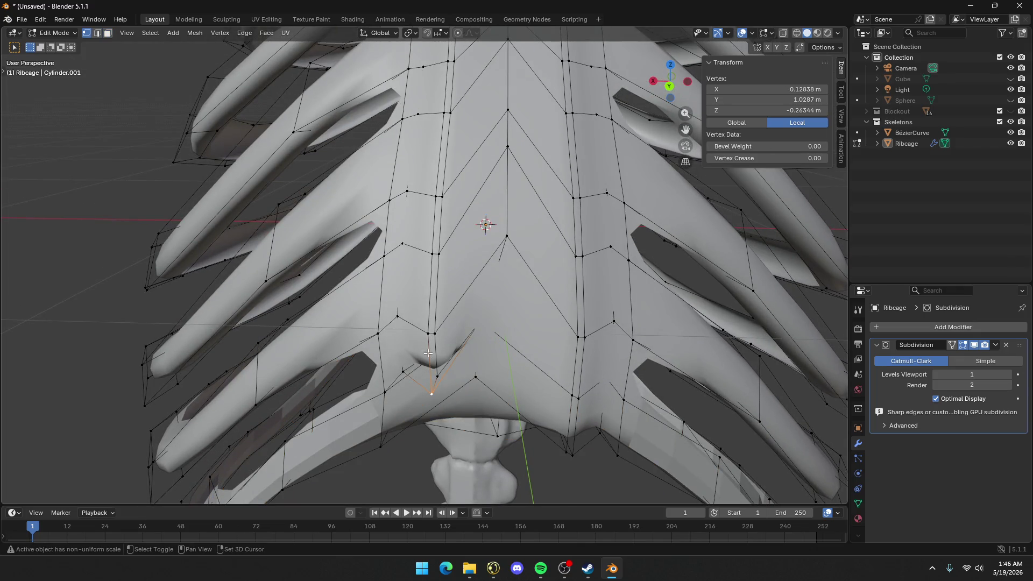
pyautogui.keyDown('shift'); pyautogui.click(429, 335); pyautogui.keyUp('shift')
pyautogui.press('m')
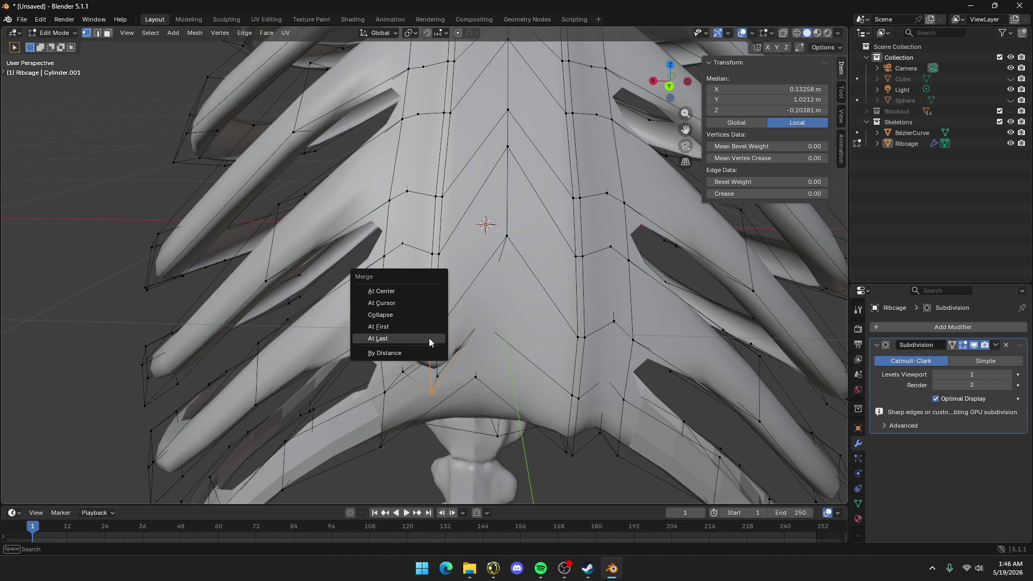
pyautogui.click(430, 339)
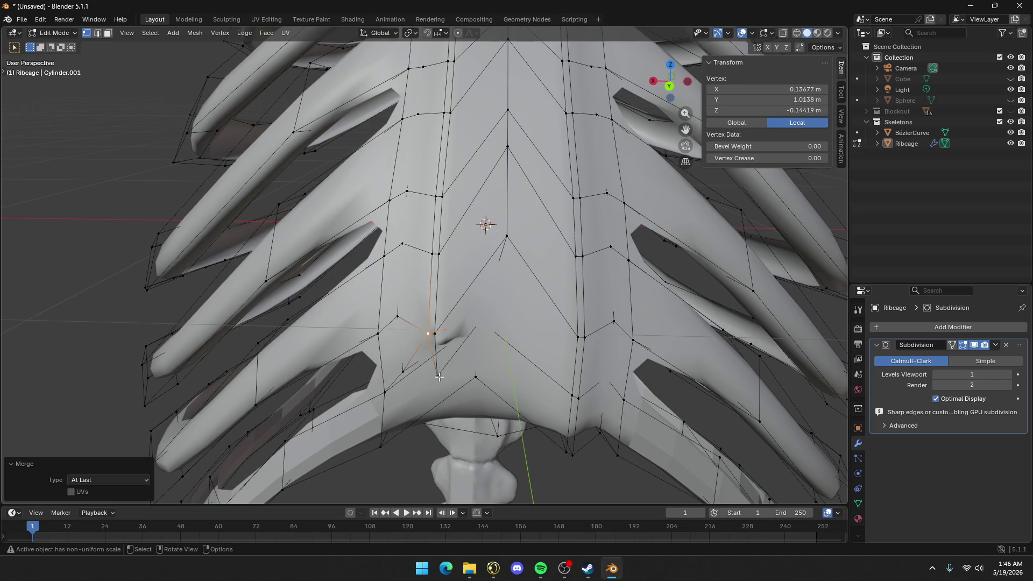
pyautogui.click(438, 376)
pyautogui.keyDown('shift'); pyautogui.click(430, 336); pyautogui.keyUp('shift')
pyautogui.press('m')
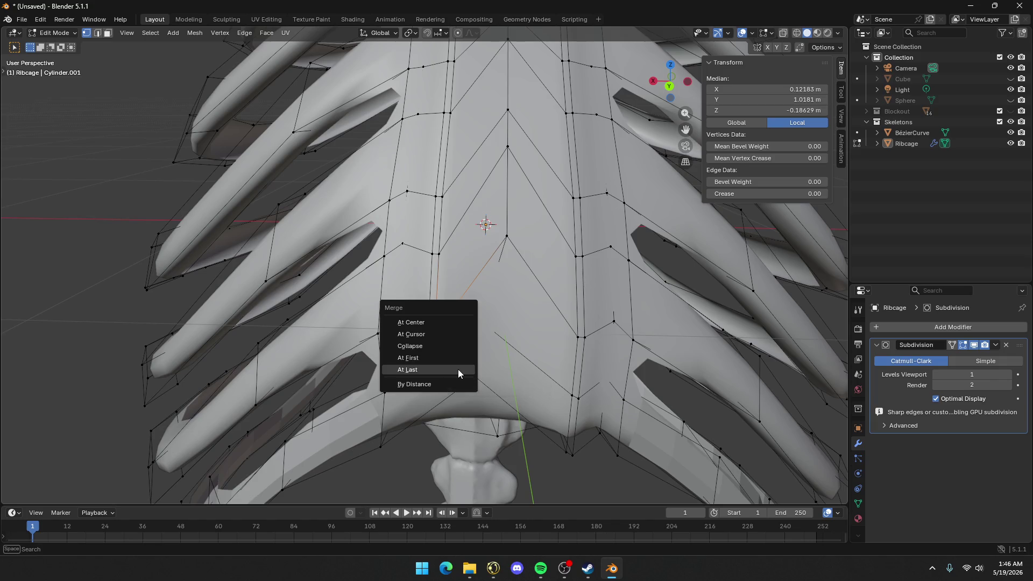
pyautogui.click(459, 370)
# Raise the merged tip vertex 0.035358 m along Z to local Z -0.10895 m
pyautogui.moveTo(446, 336); pyautogui.dragTo(468, 282, button='middle')
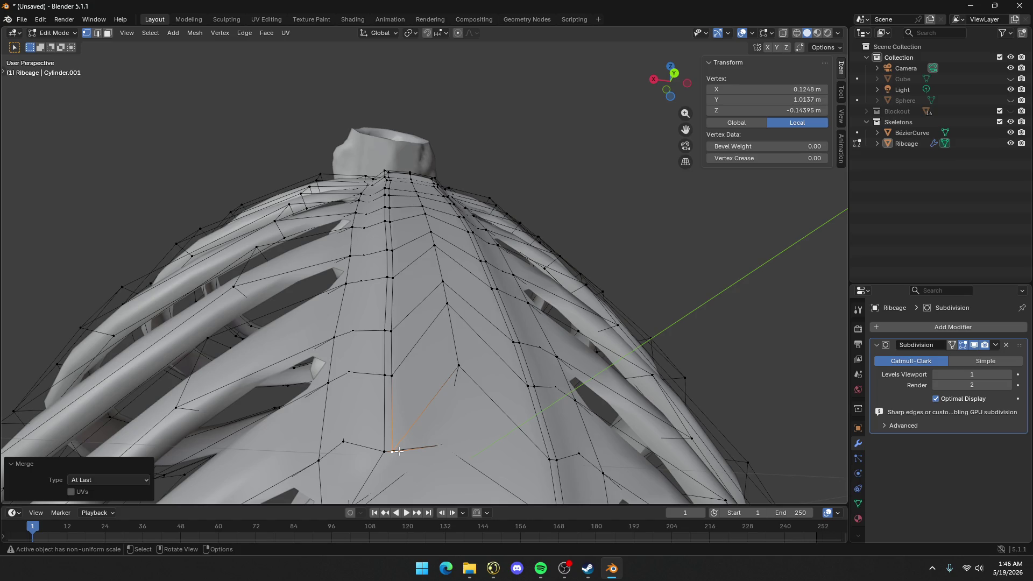
pyautogui.press('g')
pyautogui.press('z')
pyautogui.click(399, 429)
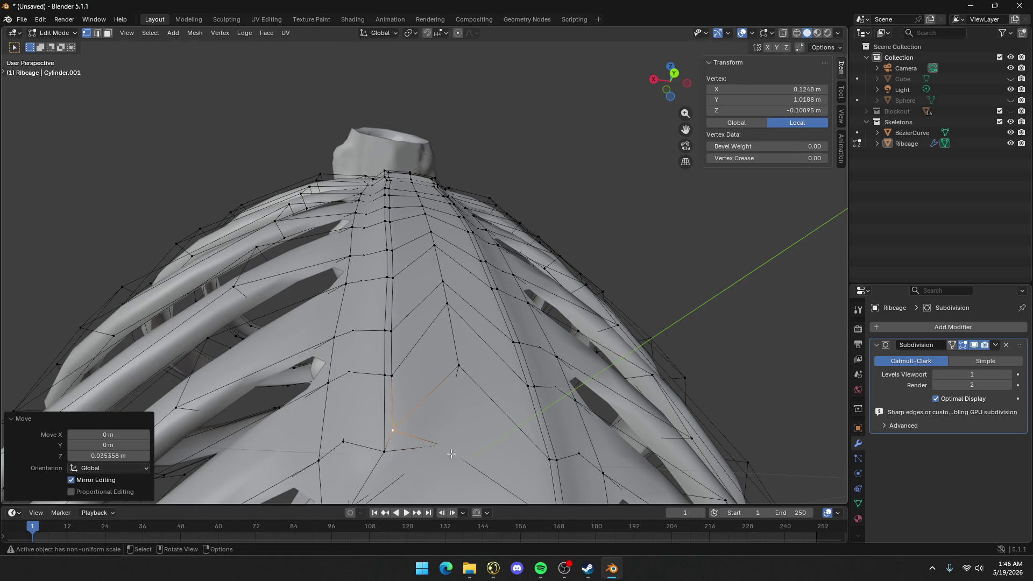
# Check the ribcage head-on and select the vertex at the sternum tip
pyautogui.moveTo(452, 454); pyautogui.dragTo(477, 448, button='middle')
pyautogui.click(480, 396)
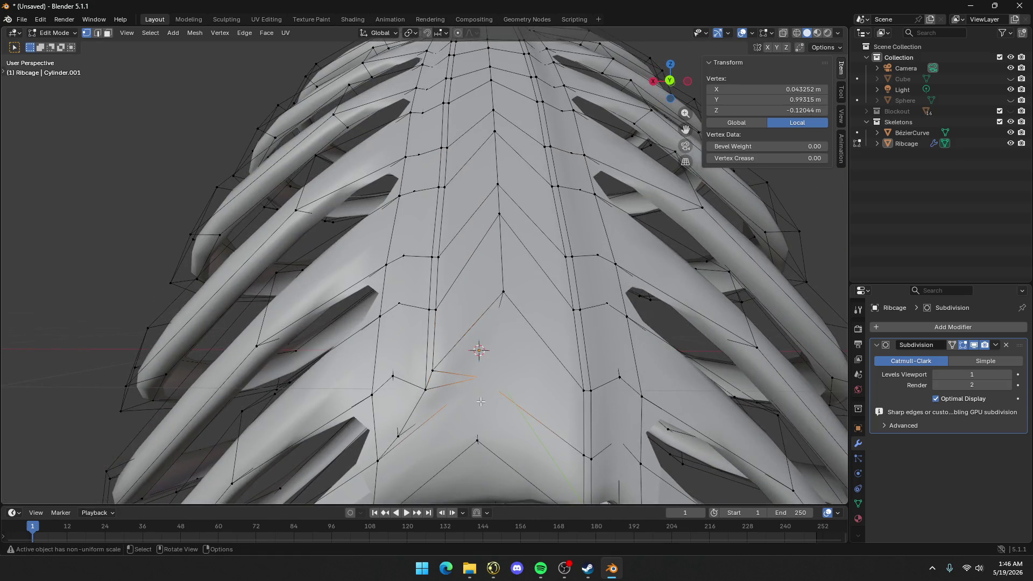
pyautogui.scroll(-6, 480, 396)
pyautogui.moveTo(479, 398); pyautogui.dragTo(481, 375, button='middle')
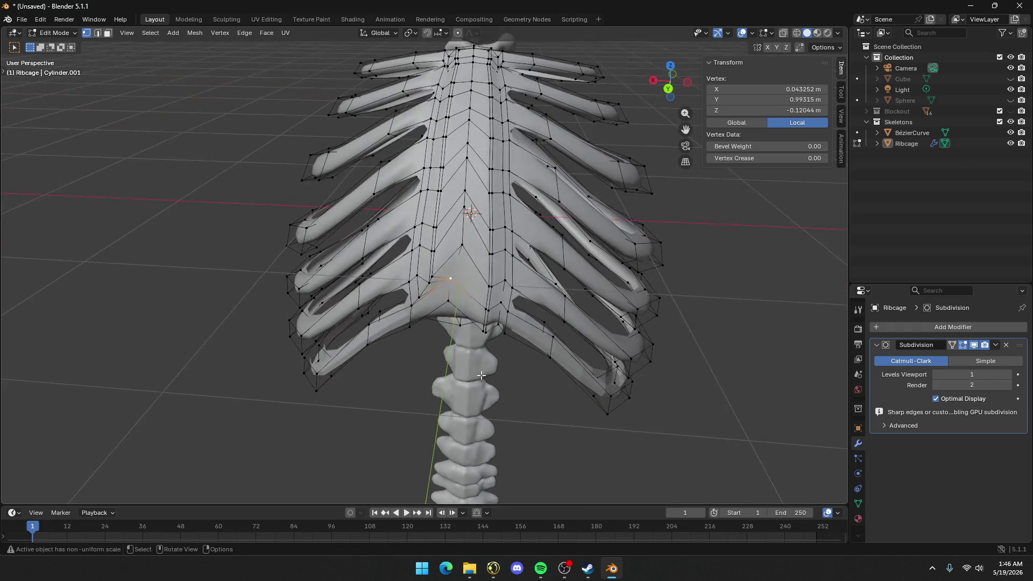
pyautogui.click(448, 301)
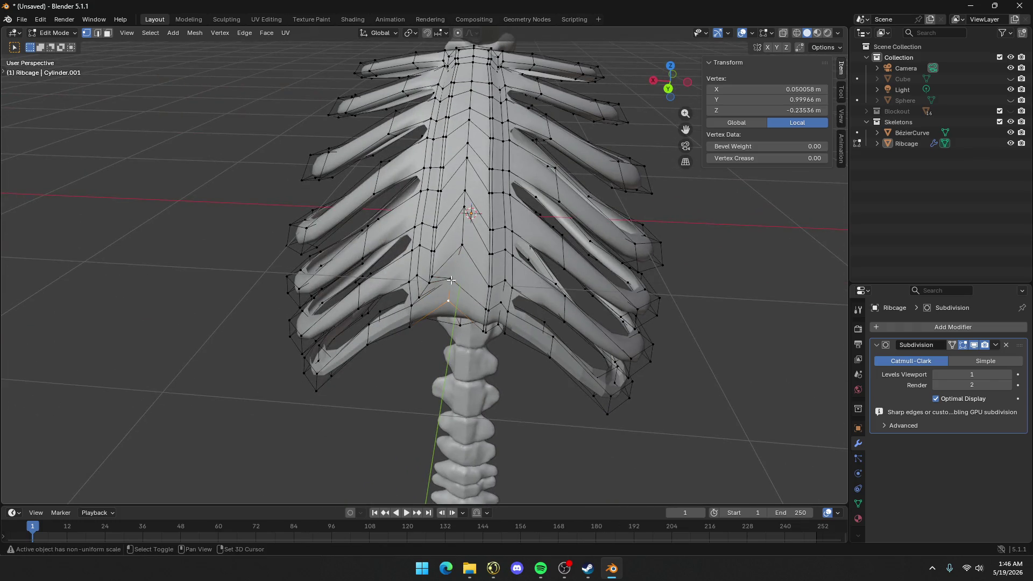
pyautogui.moveTo(451, 280); pyautogui.dragTo(450, 291, button='middle')
pyautogui.click(446, 292)
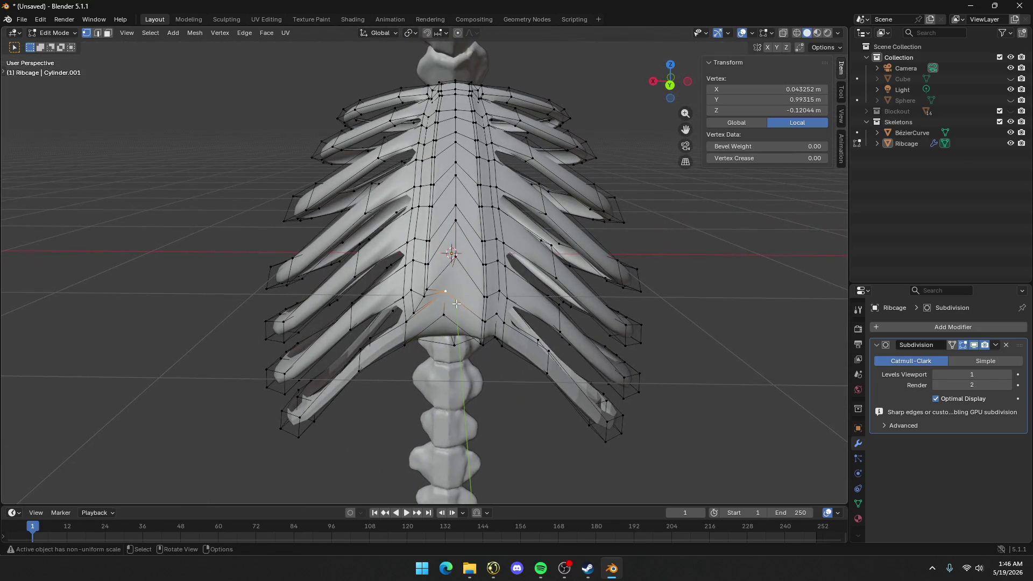
# With X-ray on, shift the sternum-tip vertex -0.035587 m along X to align with the spine
pyautogui.hotkey('shift', 's')
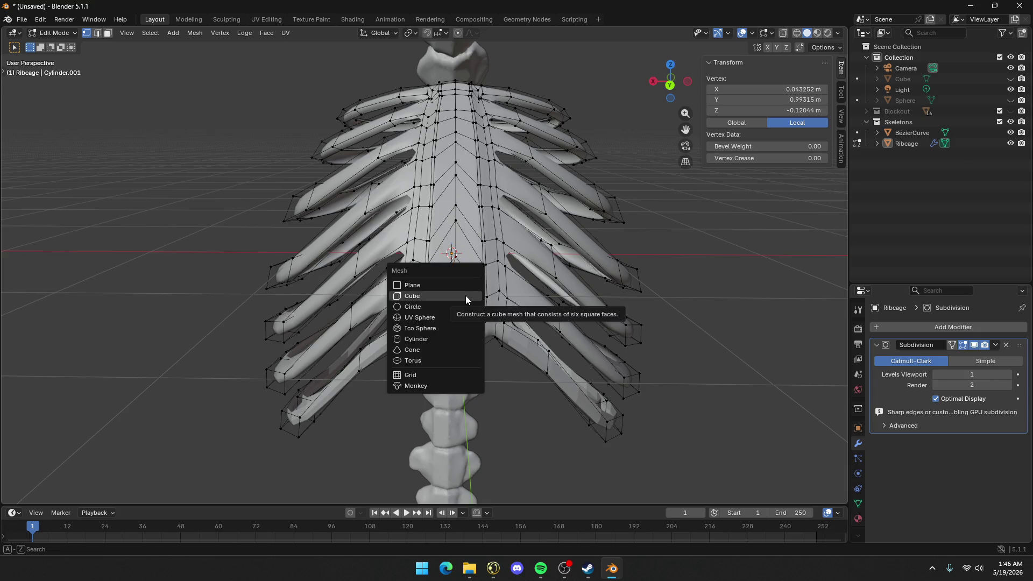
pyautogui.press('Escape')
pyautogui.hotkey('shift', 'z')
pyautogui.scroll(3, 448, 309)
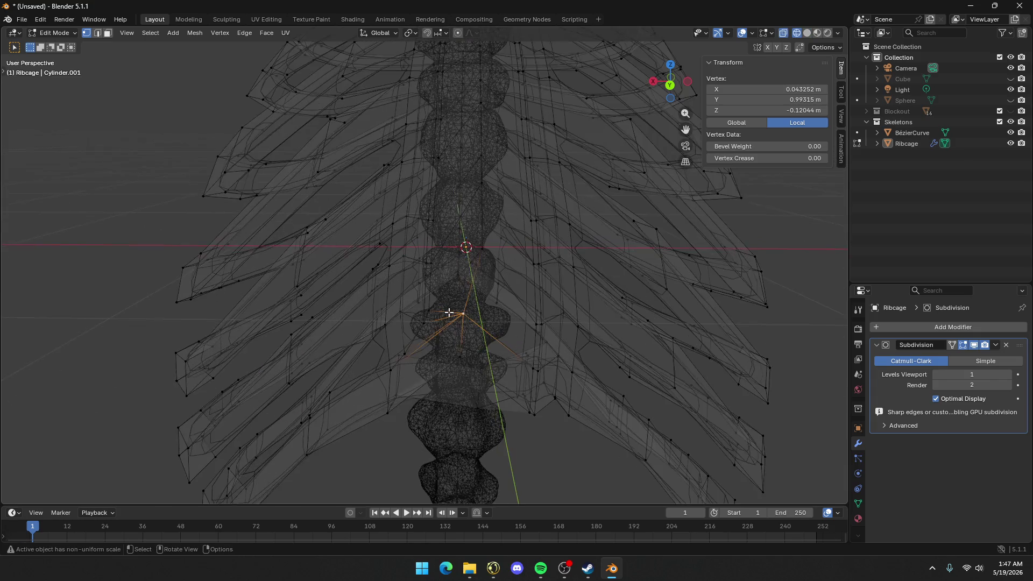
pyautogui.press('g')
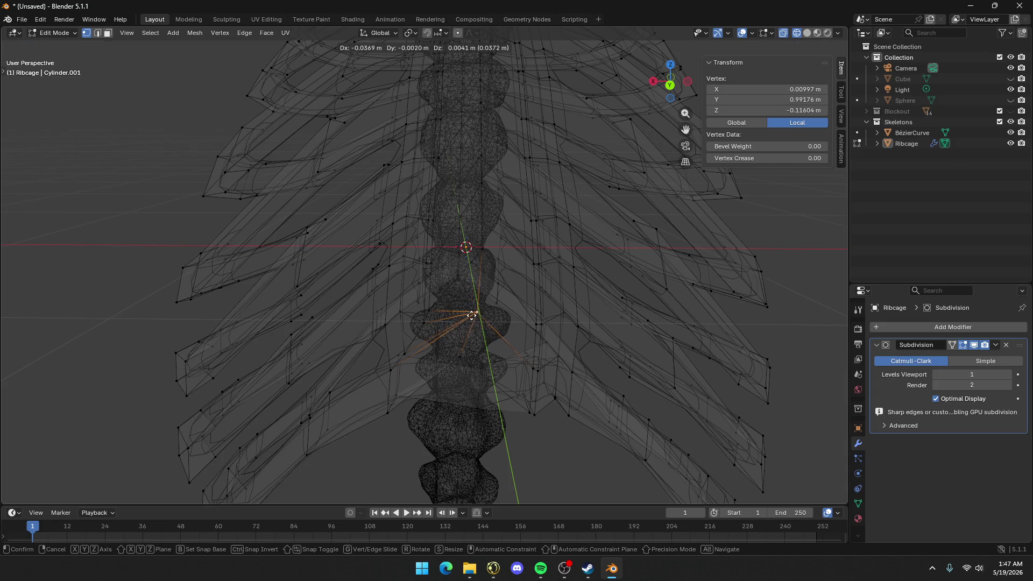
pyautogui.click(472, 320)
pyautogui.moveTo(465, 357); pyautogui.dragTo(476, 354, button='middle')
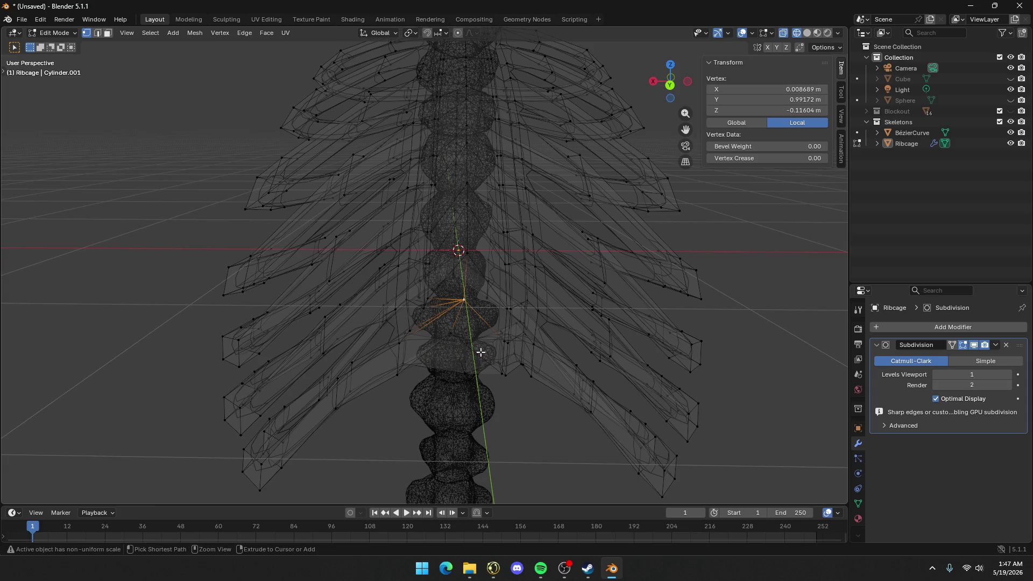
pyautogui.hotkey('ctrl', 'z')
# Return to Object Mode with solid shading and select the ribcage
pyautogui.press('Tab')
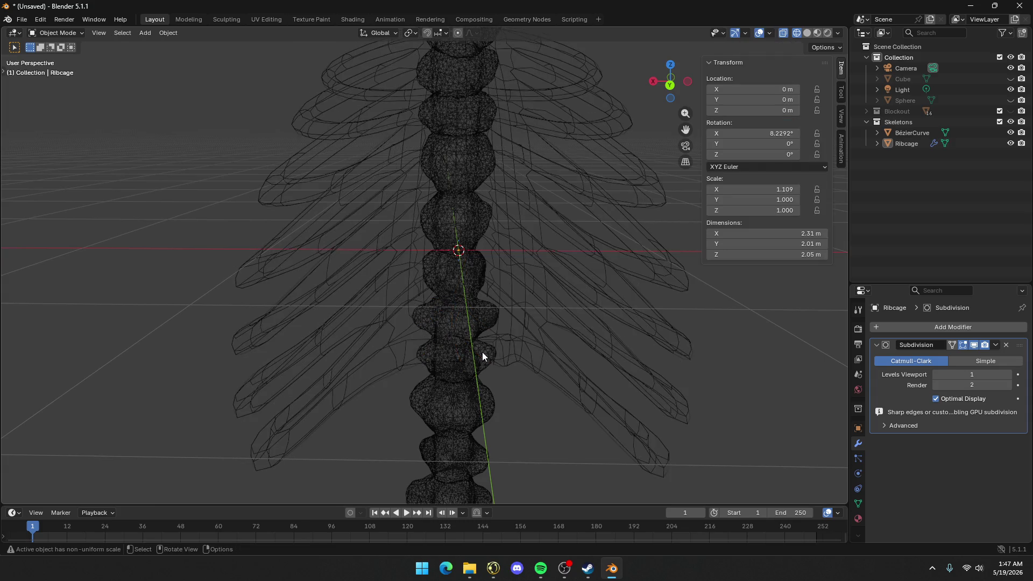
pyautogui.scroll(-2, 504, 357)
pyautogui.moveTo(503, 357)
pyautogui.mouseDown(button='middle')
pyautogui.moveTo(523, 289)
pyautogui.moveTo(375, 324)
pyautogui.moveTo(467, 309)
pyautogui.moveTo(383, 302)
pyautogui.moveTo(392, 323)
pyautogui.mouseUp(button='middle')
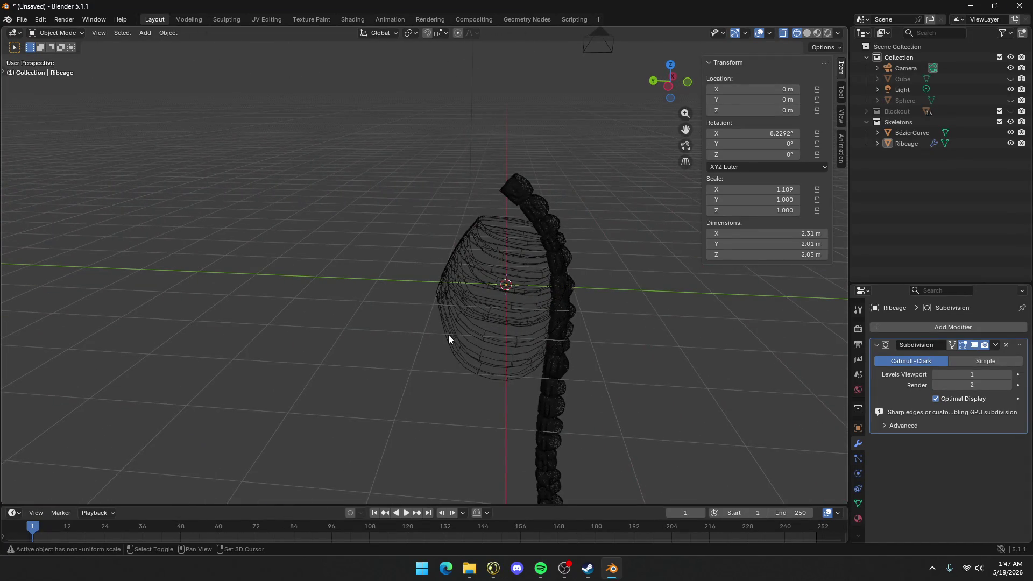
pyautogui.hotkey('shift', 'z')
pyautogui.moveTo(555, 317)
pyautogui.mouseDown(button='middle')
pyautogui.moveTo(476, 310)
pyautogui.moveTo(617, 291)
pyautogui.moveTo(596, 296)
pyautogui.mouseUp(button='middle')
pyautogui.scroll(-3, 596, 296)
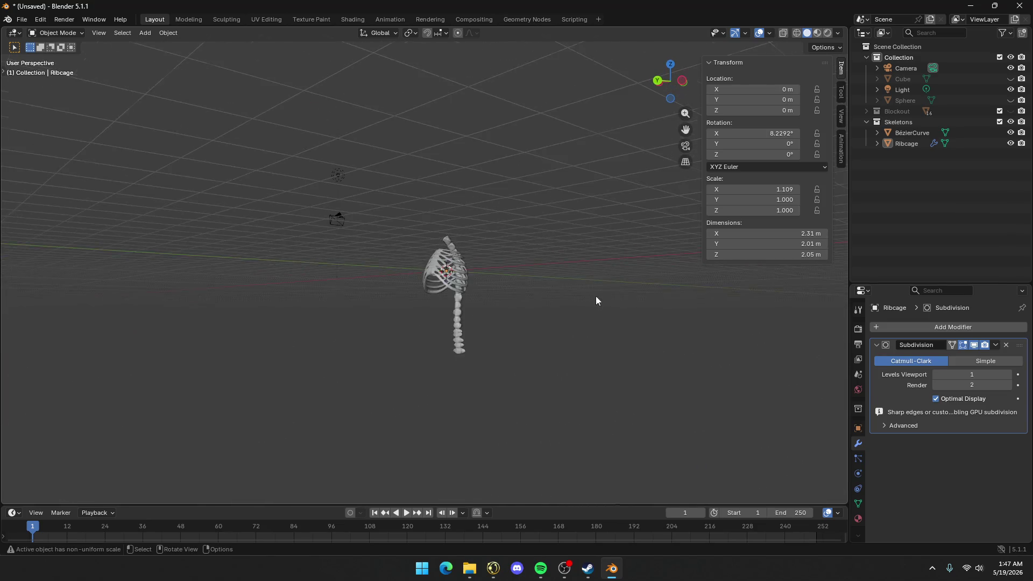
pyautogui.scroll(8, 569, 298)
pyautogui.click(483, 218)
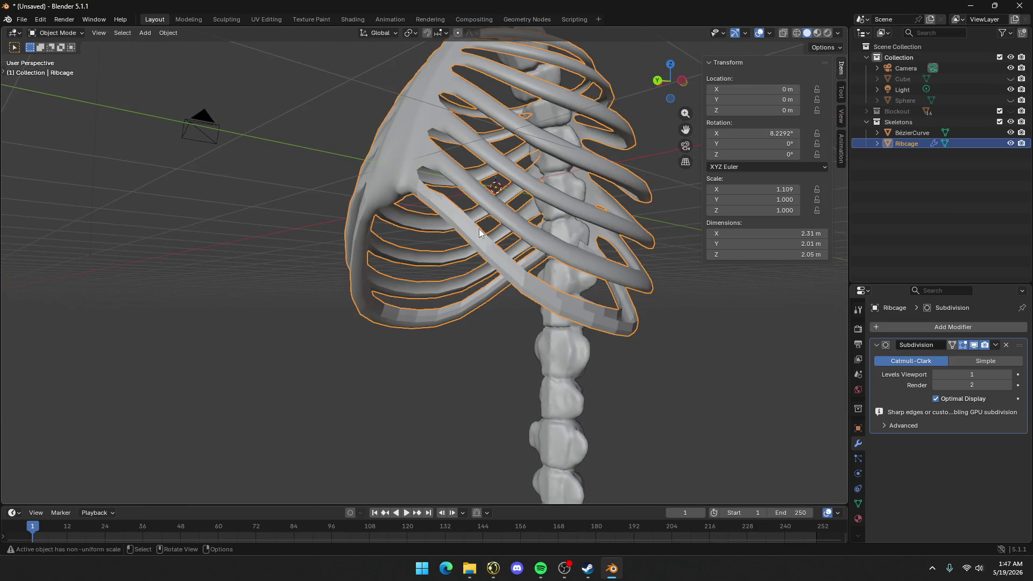
pyautogui.rightClick(460, 226)
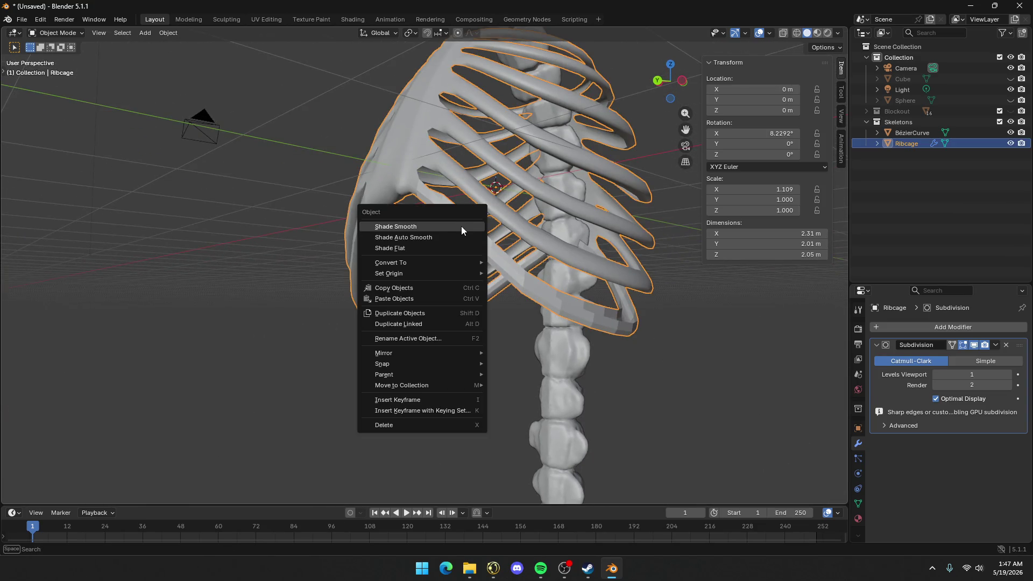
# Shade the ribcage smooth, then select edge loops on the lower rib in Edit Mode
pyautogui.click(422, 227)
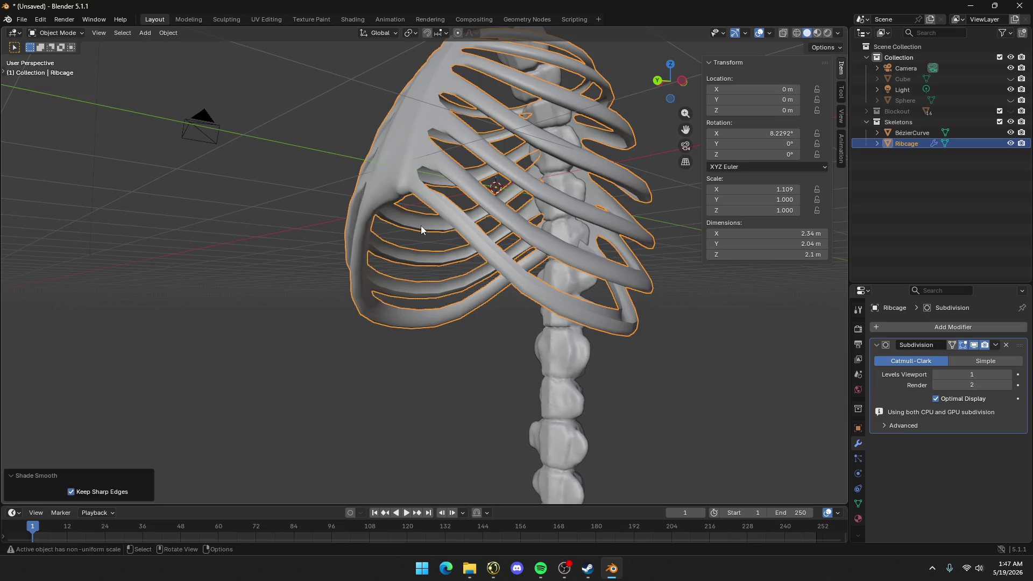
pyautogui.moveTo(656, 243)
pyautogui.mouseDown(button='middle')
pyautogui.moveTo(584, 254)
pyautogui.moveTo(567, 230)
pyautogui.mouseUp(button='middle')
pyautogui.press('Tab')
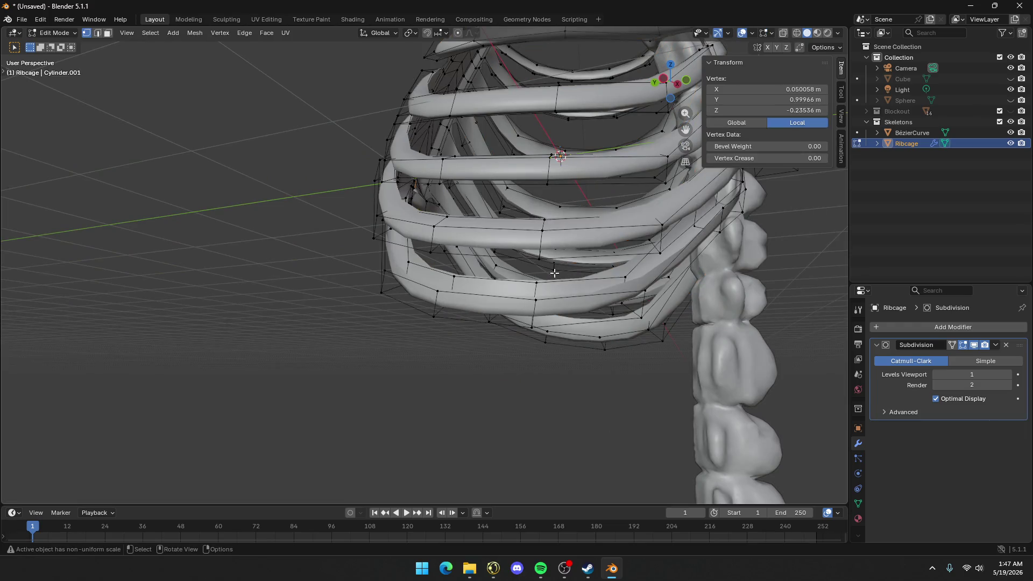
pyautogui.press('2')
pyautogui.hotkey('alt', 'a')
pyautogui.keyDown('alt'); pyautogui.click(519, 283); pyautogui.keyUp('alt')
pyautogui.keyDown('alt'); pyautogui.keyDown('shift'); pyautogui.click(502, 300); pyautogui.keyUp('shift'); pyautogui.keyUp('alt')
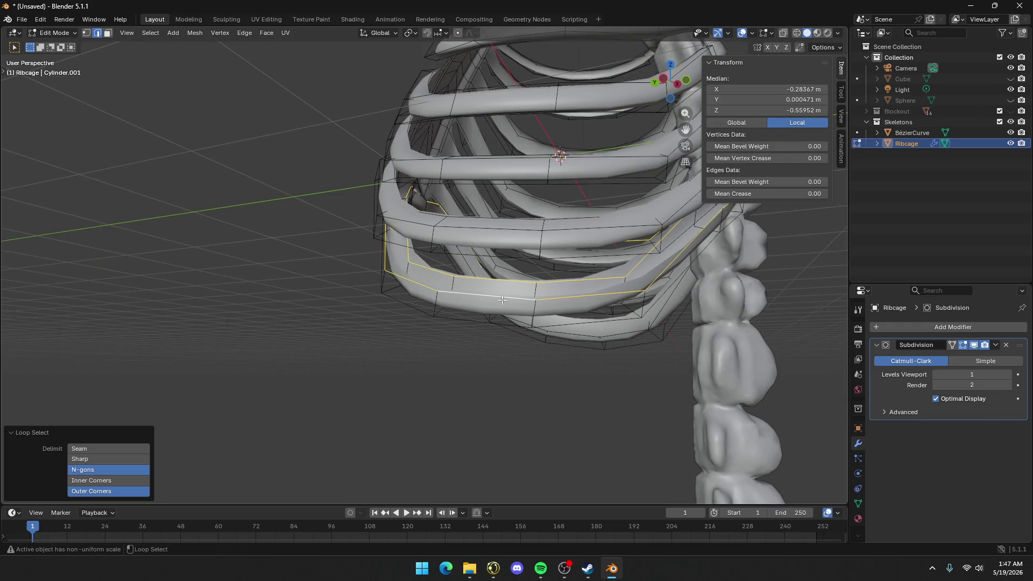
pyautogui.press('l')
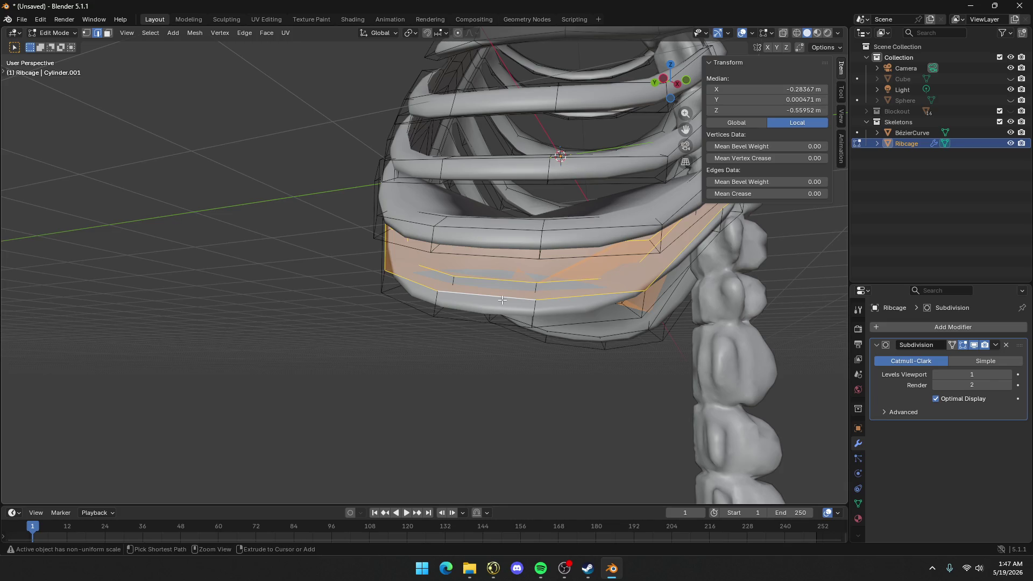
# Try bridging a face between the lower rib ends, then undo the bridge
pyautogui.hotkey('ctrl', 'z')
pyautogui.hotkey('ctrl', 'z')
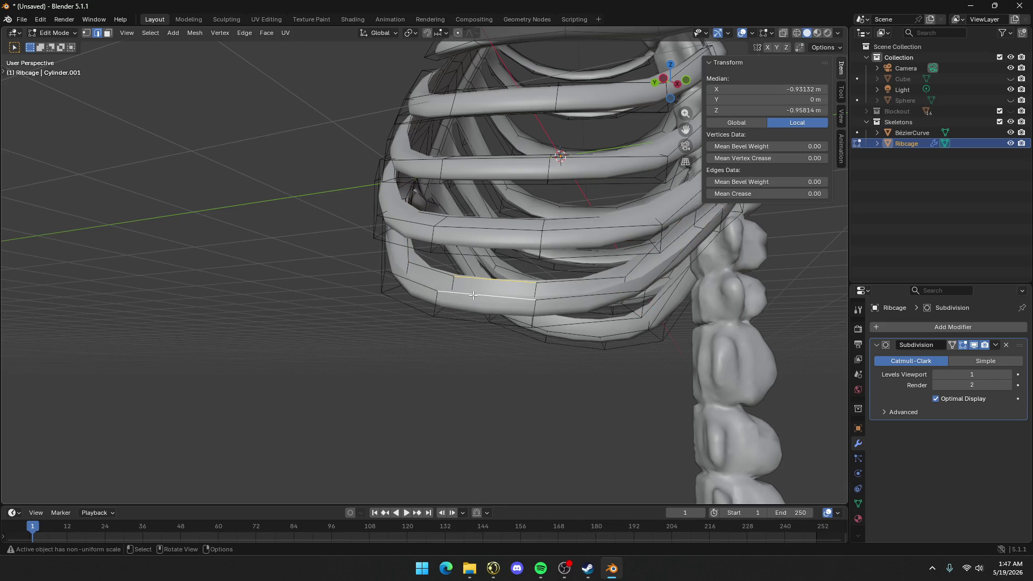
pyautogui.hotkey('ctrl', 'z')
pyautogui.click(532, 291)
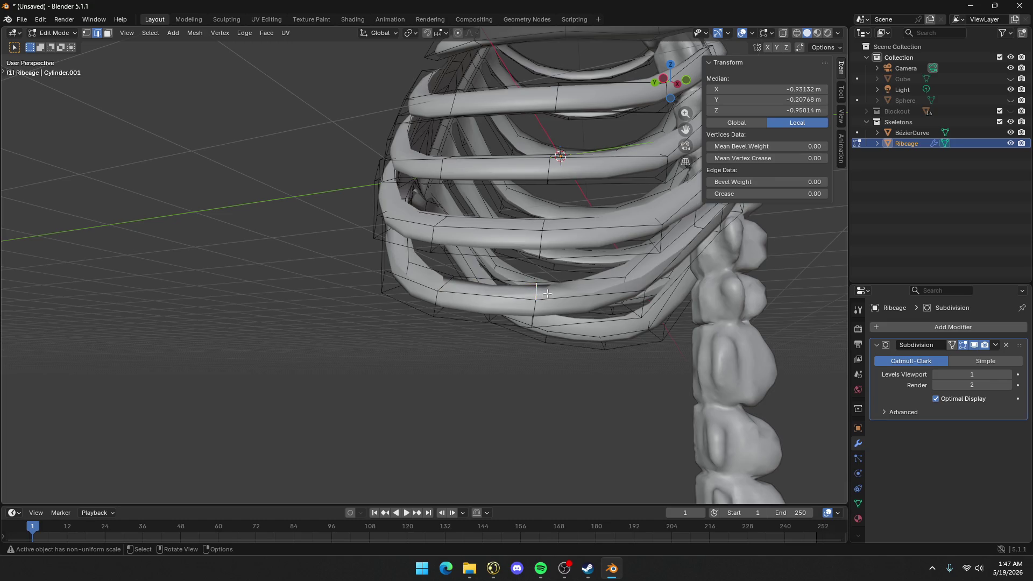
pyautogui.moveTo(532, 291)
pyautogui.mouseDown(button='middle')
pyautogui.moveTo(607, 289)
pyautogui.moveTo(606, 271)
pyautogui.mouseUp(button='middle')
pyautogui.click(605, 271)
pyautogui.press('f')
pyautogui.press('f')
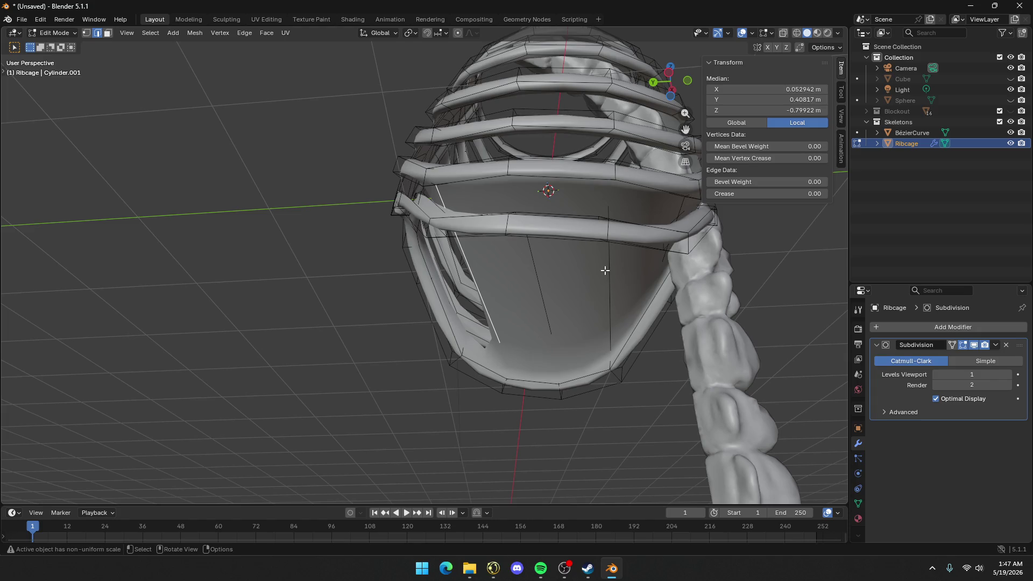
pyautogui.hotkey('ctrl', 'z')
pyautogui.hotkey('ctrl', 'z')
pyautogui.hotkey('ctrl', 'z')
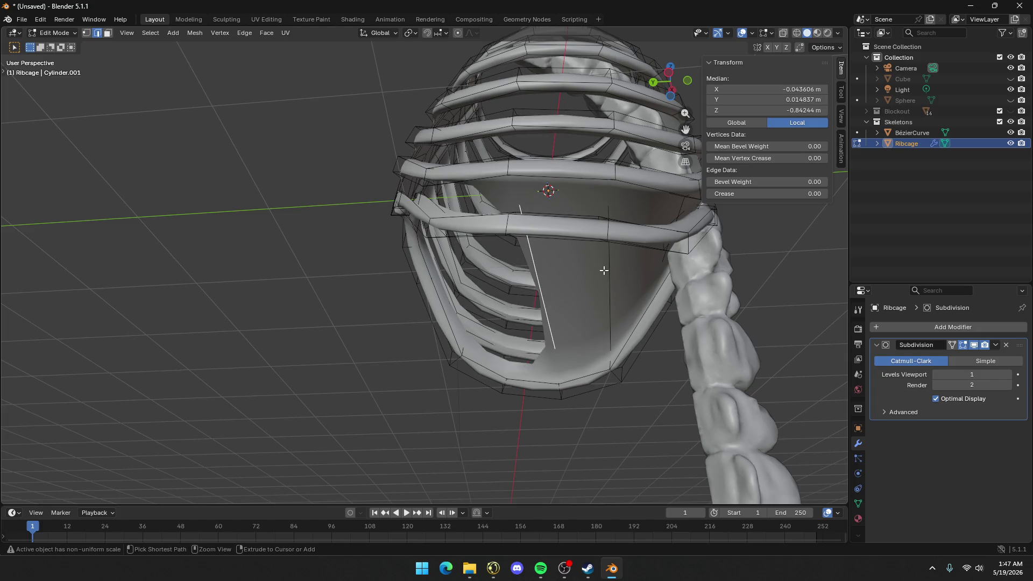
# Grab an edge on the lower rib and cancel the move without shifting it
pyautogui.moveTo(606, 270)
pyautogui.mouseDown(button='middle')
pyautogui.moveTo(582, 353)
pyautogui.moveTo(536, 372)
pyautogui.mouseUp(button='middle')
pyautogui.click(501, 361)
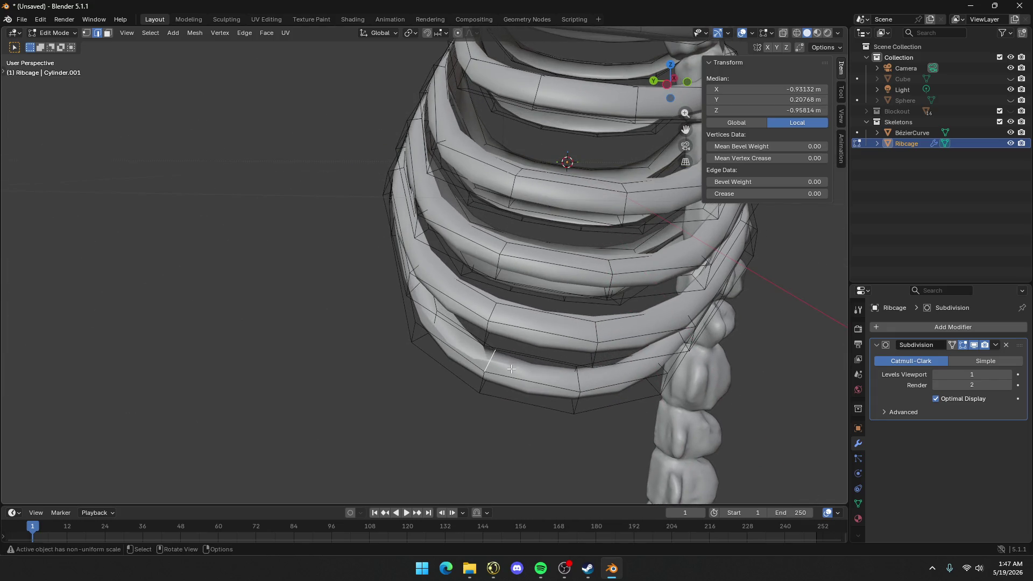
pyautogui.press('g')
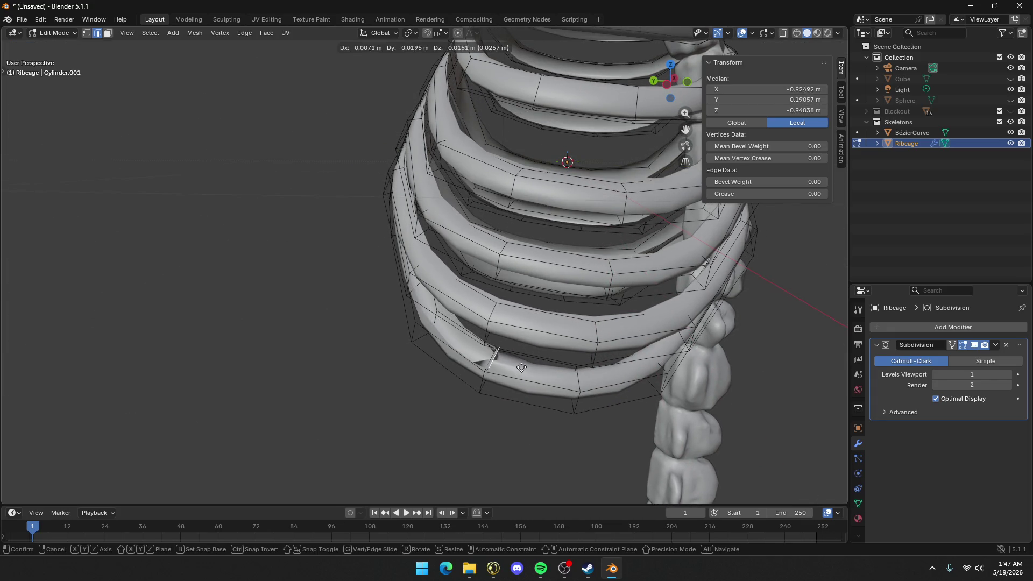
pyautogui.click(522, 366)
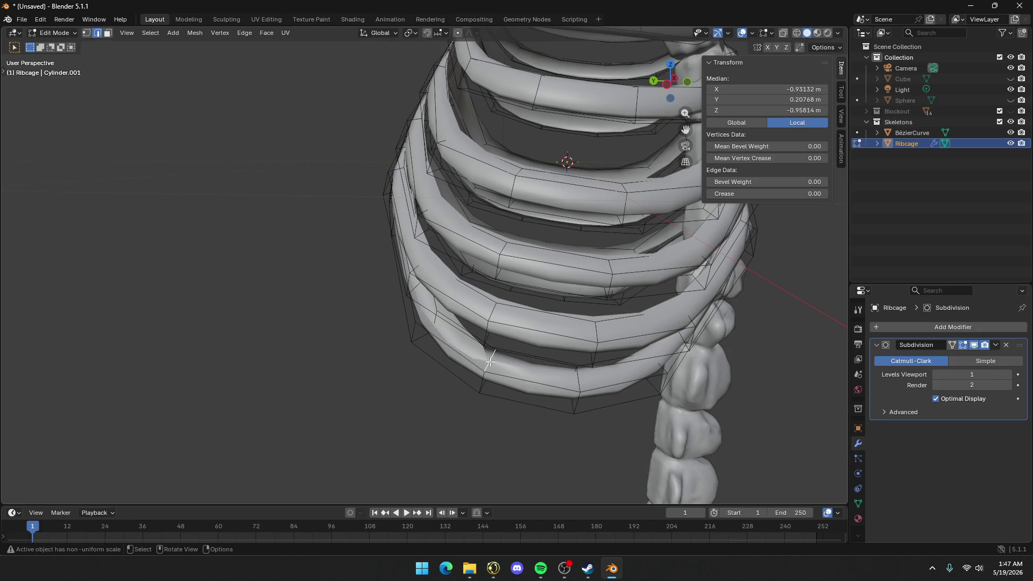
pyautogui.moveTo(491, 360)
pyautogui.mouseDown(button='middle')
pyautogui.moveTo(488, 335)
pyautogui.moveTo(584, 361)
pyautogui.moveTo(474, 298)
pyautogui.moveTo(477, 267)
pyautogui.mouseUp(button='middle')
# Select edges near the sternum, undo the selection, and return to Object Mode with nothing selected
pyautogui.click(389, 216)
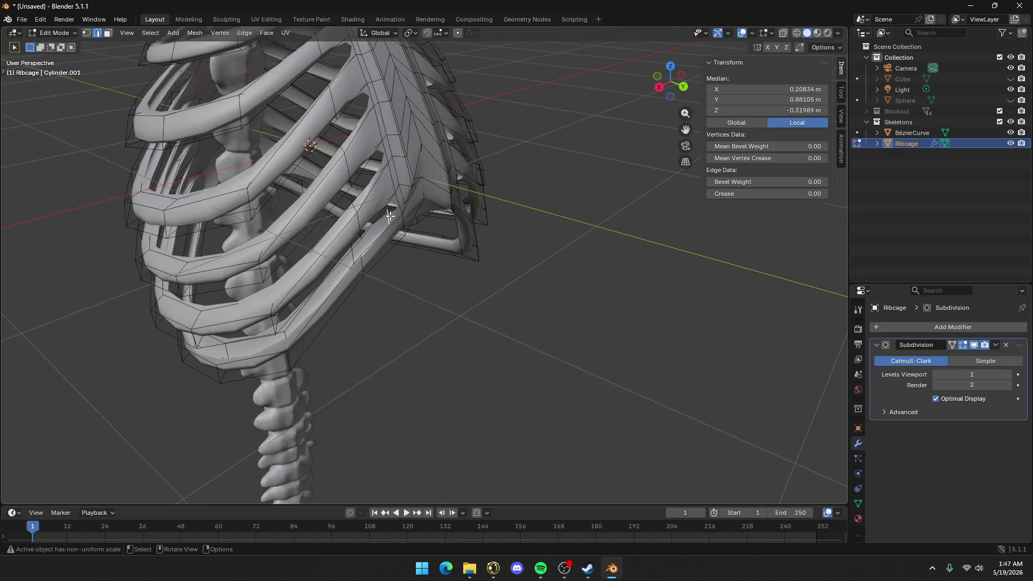
pyautogui.moveTo(391, 226)
pyautogui.mouseDown(button='middle')
pyautogui.moveTo(401, 247)
pyautogui.moveTo(353, 241)
pyautogui.mouseUp(button='middle')
pyautogui.click(376, 273)
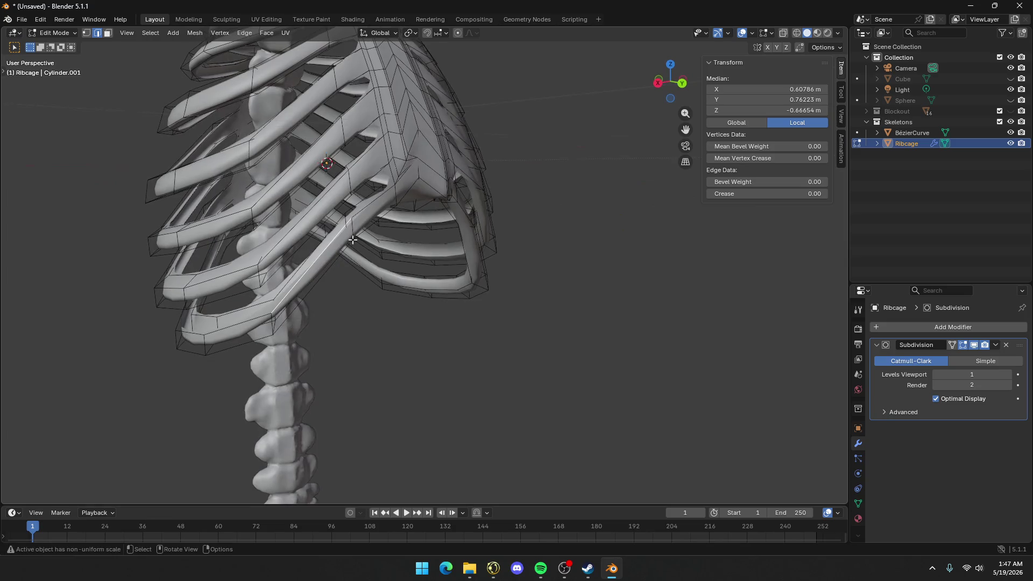
pyautogui.keyDown('shift'); pyautogui.click(364, 208); pyautogui.keyUp('shift')
pyautogui.hotkey('ctrl', 'z')
pyautogui.hotkey('ctrl', 'z')
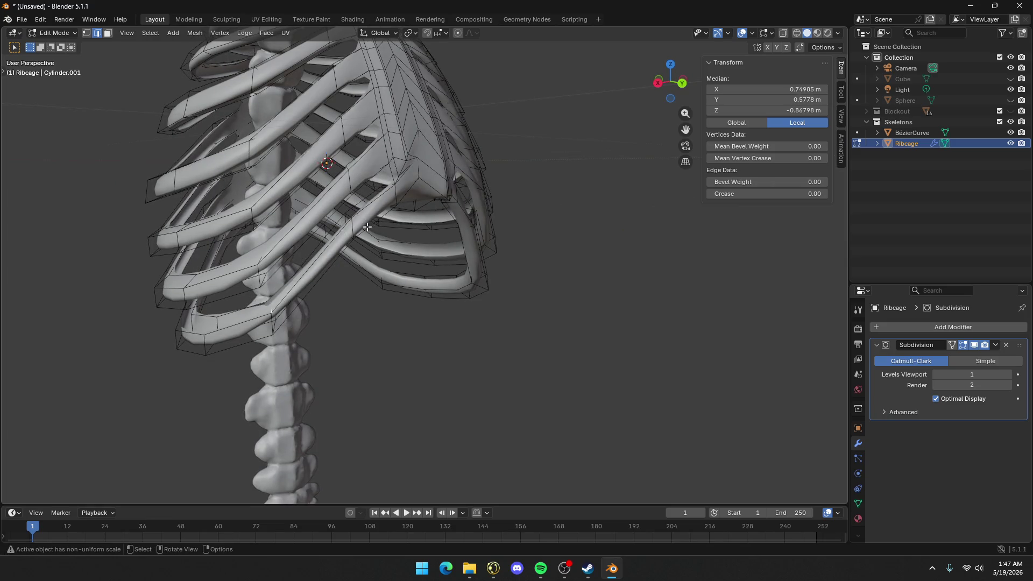
pyautogui.hotkey('ctrl', 'z')
pyautogui.moveTo(339, 258)
pyautogui.mouseDown(button='middle')
pyautogui.moveTo(383, 251)
pyautogui.moveTo(352, 250)
pyautogui.moveTo(366, 269)
pyautogui.moveTo(412, 276)
pyautogui.moveTo(508, 341)
pyautogui.moveTo(418, 305)
pyautogui.moveTo(387, 341)
pyautogui.moveTo(365, 291)
pyautogui.moveTo(441, 327)
pyautogui.mouseUp(button='middle')
pyautogui.press('Tab')
pyautogui.scroll(-4, 371, 272)
pyautogui.click(508, 340)
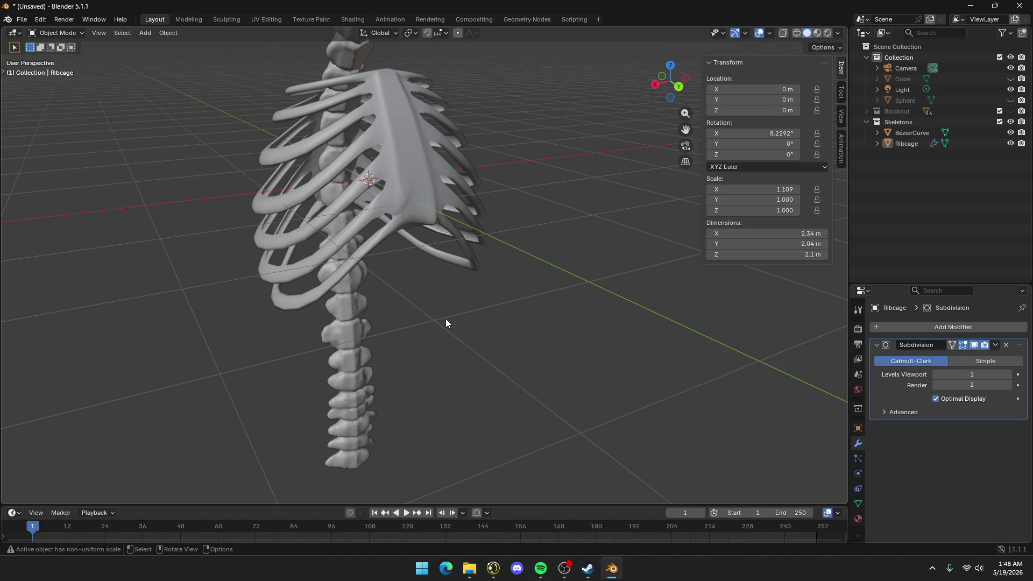
pyautogui.moveTo(445, 319)
pyautogui.mouseDown(button='middle')
pyautogui.moveTo(411, 312)
pyautogui.moveTo(357, 251)
pyautogui.moveTo(521, 295)
pyautogui.moveTo(538, 340)
pyautogui.moveTo(622, 316)
pyautogui.moveTo(550, 251)
pyautogui.moveTo(388, 260)
pyautogui.mouseUp(button='middle')
pyautogui.scroll(5, 522, 295)
pyautogui.scroll(-5, 389, 260)
pyautogui.moveTo(403, 360)
pyautogui.mouseDown(button='middle')
pyautogui.moveTo(457, 314)
pyautogui.moveTo(559, 334)
pyautogui.mouseUp(button='middle')
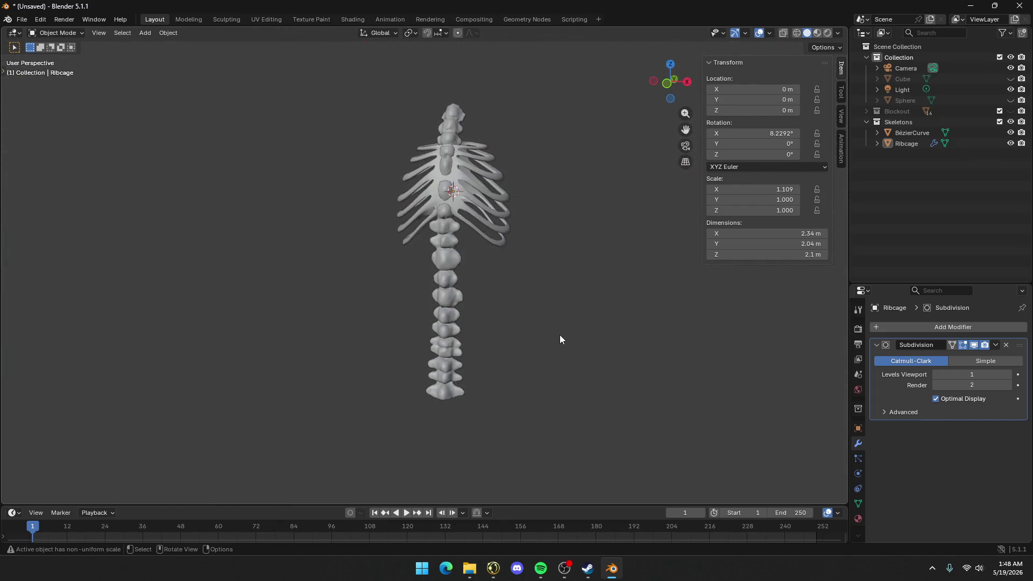
pyautogui.scroll(5, 499, 343)
pyautogui.moveTo(500, 343)
pyautogui.mouseDown(button='middle')
pyautogui.moveTo(510, 336)
pyautogui.moveTo(436, 179)
pyautogui.moveTo(602, 251)
pyautogui.moveTo(344, 291)
pyautogui.moveTo(455, 265)
pyautogui.mouseUp(button='middle')
pyautogui.scroll(-5, 510, 335)
pyautogui.scroll(5, 544, 266)
pyautogui.scroll(-5, 454, 265)
pyautogui.moveTo(338, 319)
pyautogui.mouseDown(button='middle')
pyautogui.moveTo(429, 205)
pyautogui.moveTo(468, 230)
pyautogui.moveTo(451, 287)
pyautogui.moveTo(442, 247)
pyautogui.mouseUp(button='middle')
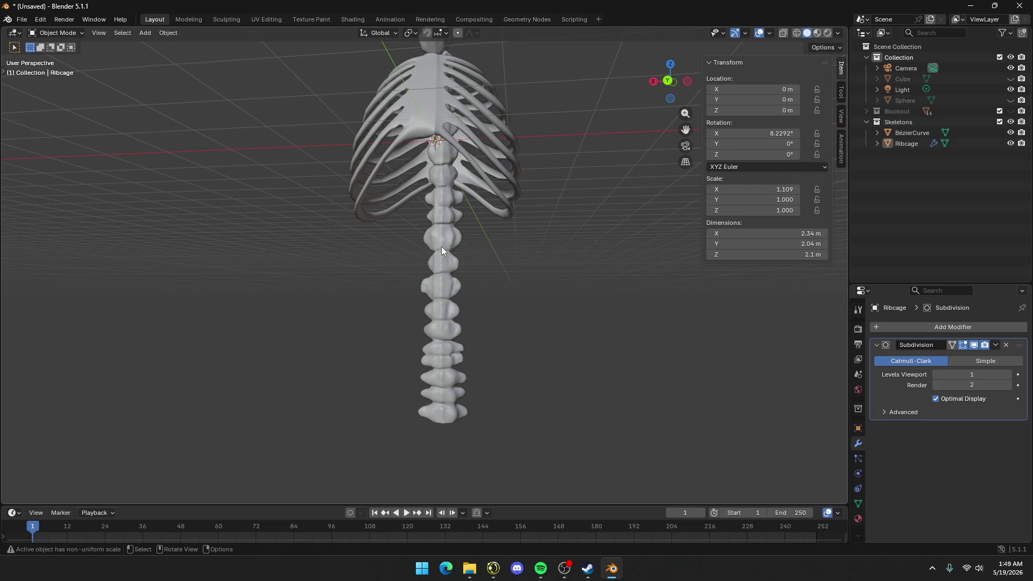
pyautogui.moveTo(479, 231)
pyautogui.mouseDown(button='middle')
pyautogui.moveTo(415, 238)
pyautogui.moveTo(405, 262)
pyautogui.moveTo(469, 279)
pyautogui.moveTo(447, 303)
pyautogui.moveTo(414, 272)
pyautogui.moveTo(411, 251)
pyautogui.mouseUp(button='middle')
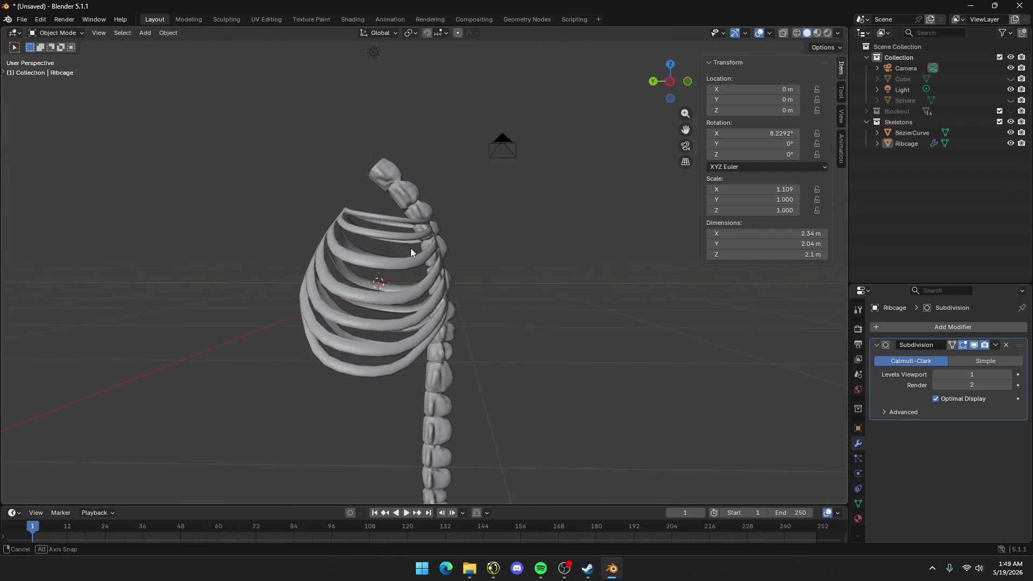
# Rotate the ribcage slightly and move it within the YZ plane, then deselect it
pyautogui.click(324, 251)
pyautogui.press('r')
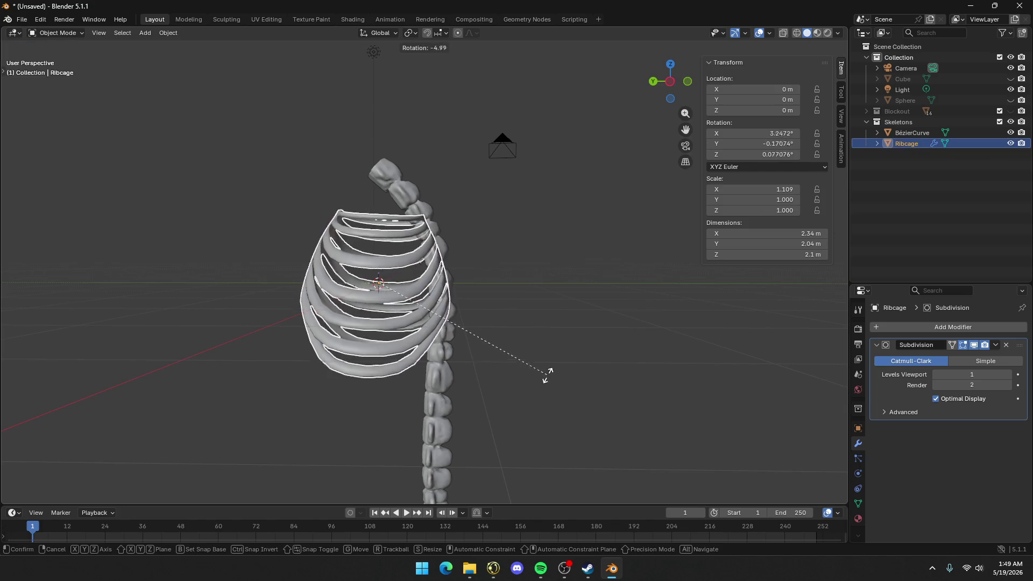
pyautogui.click(541, 339)
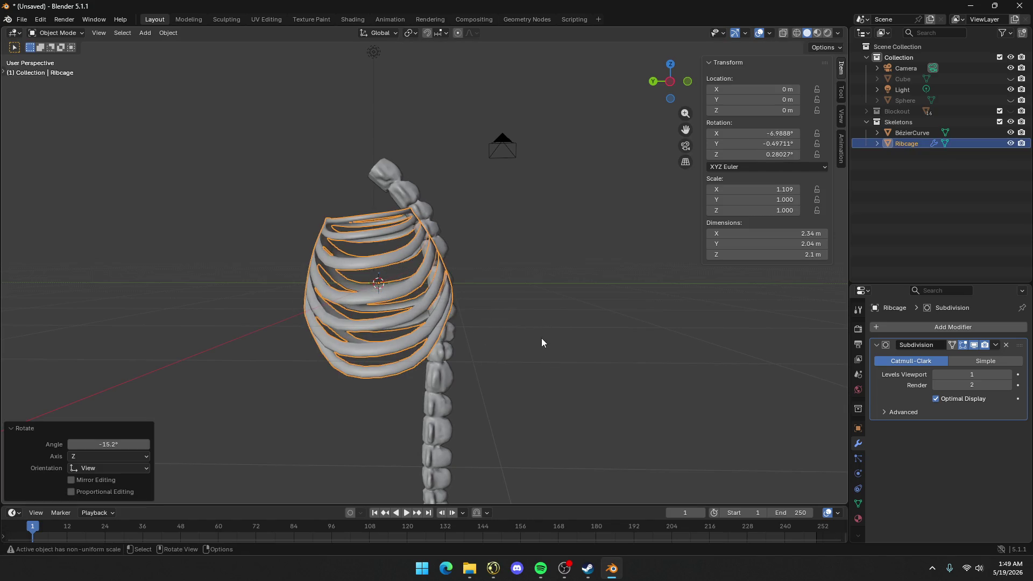
pyautogui.press('g')
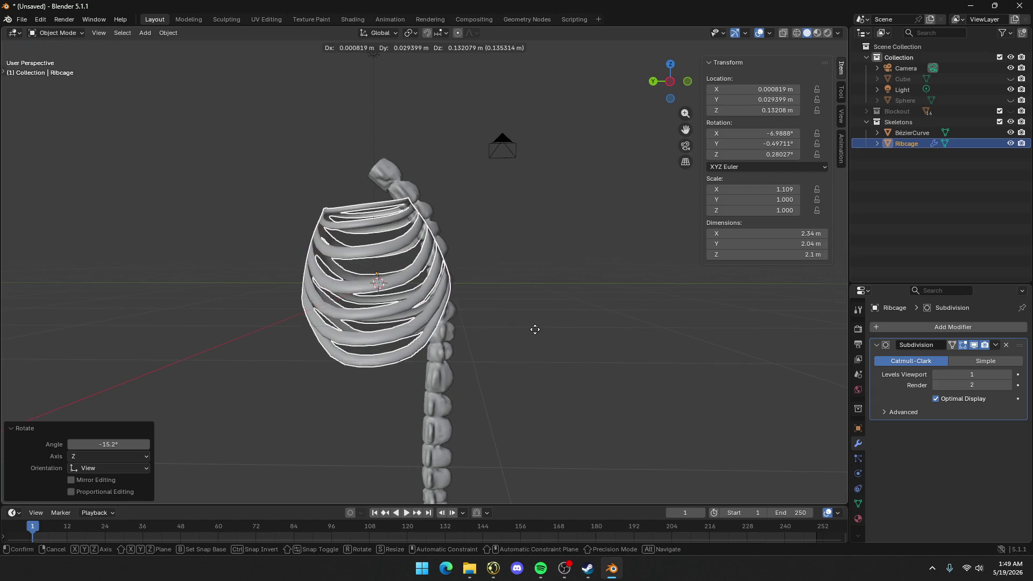
pyautogui.press('y')
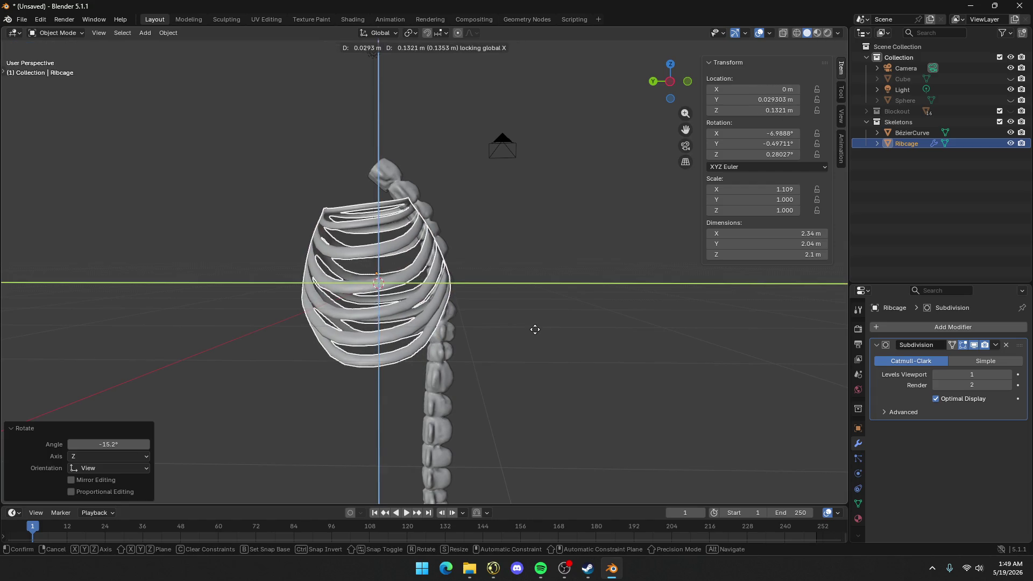
pyautogui.hotkey('shift', 'x')
pyautogui.click(522, 317)
pyautogui.click(522, 318)
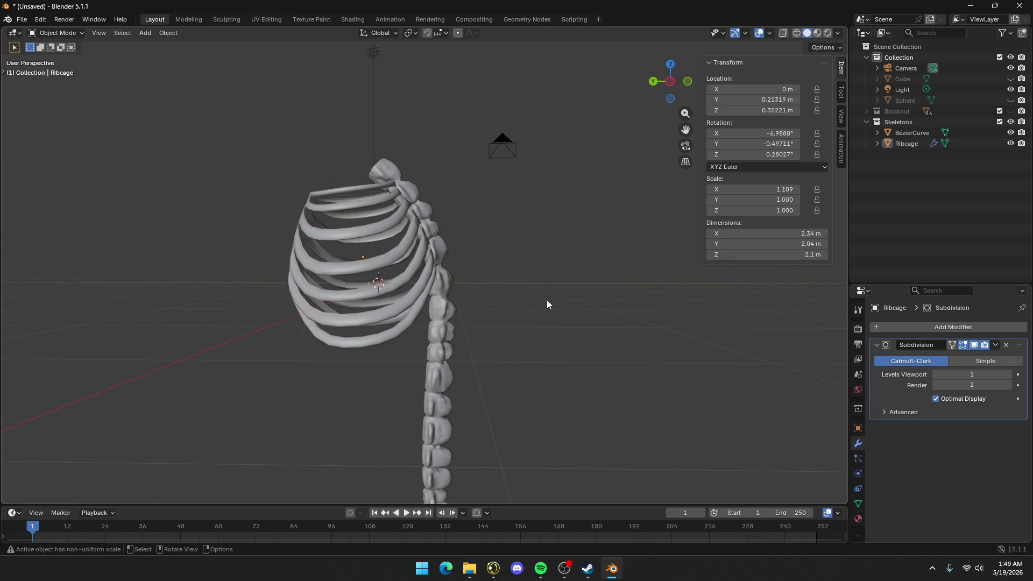
# Orbit and zoom around the skeleton to check the ribcage's alignment with the spine
pyautogui.scroll(-5, 567, 295)
pyautogui.moveTo(566, 296)
pyautogui.mouseDown(button='middle')
pyautogui.moveTo(506, 314)
pyautogui.moveTo(632, 302)
pyautogui.moveTo(488, 310)
pyautogui.mouseUp(button='middle')
pyautogui.scroll(3, 631, 302)
pyautogui.scroll(2, 631, 303)
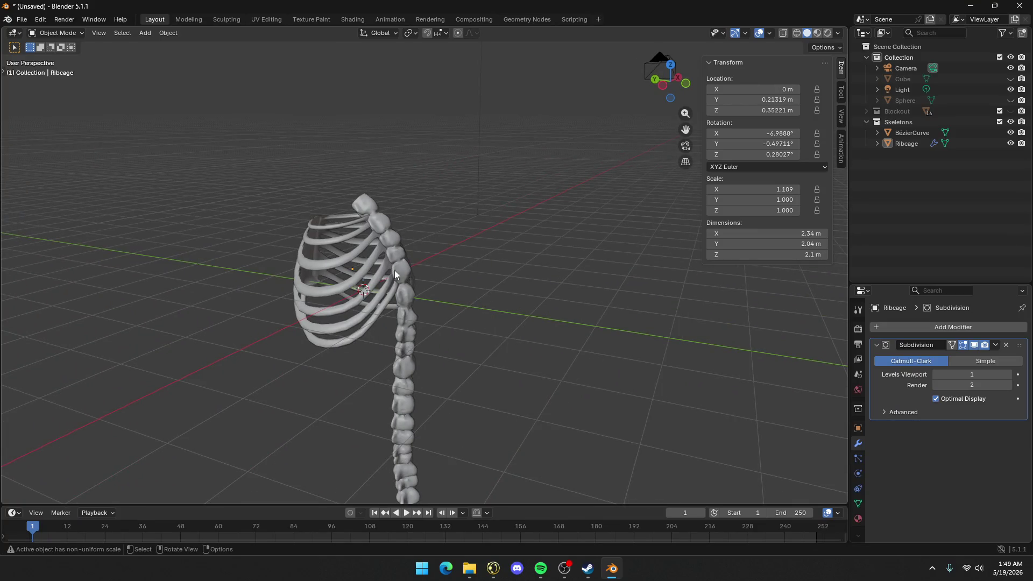
pyautogui.moveTo(437, 376); pyautogui.dragTo(486, 324, button='middle')
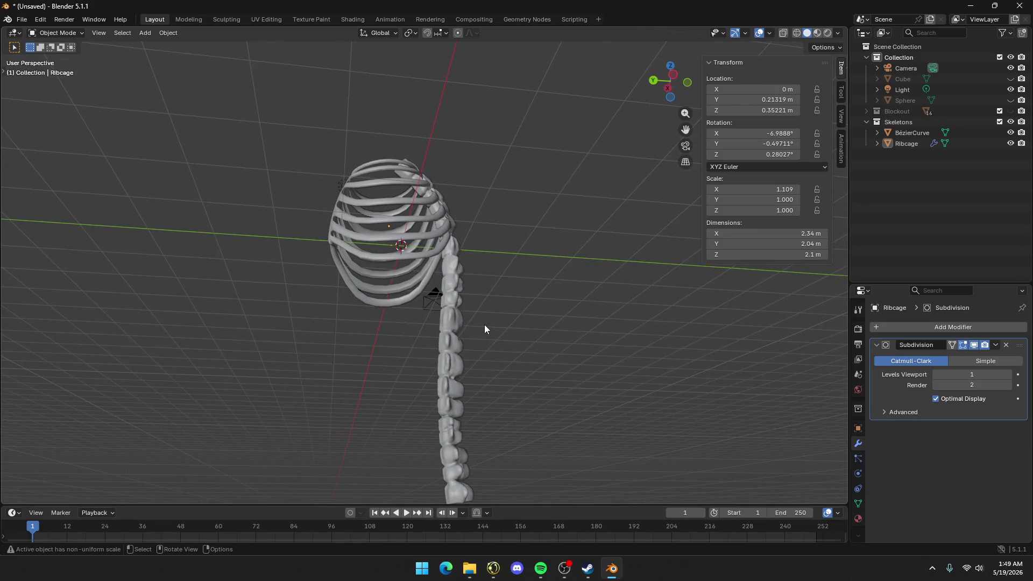
pyautogui.scroll(-1, 484, 325)
pyautogui.scroll(5, 484, 325)
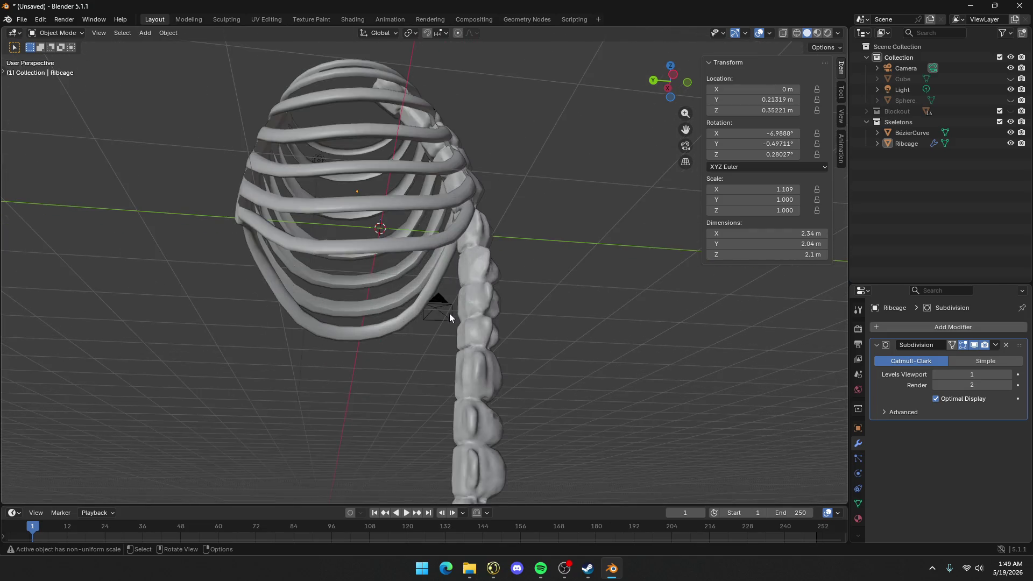
pyautogui.scroll(-2, 520, 315)
pyautogui.scroll(-3, 520, 315)
pyautogui.moveTo(520, 314)
pyautogui.mouseDown(button='middle')
pyautogui.moveTo(508, 362)
pyautogui.moveTo(482, 342)
pyautogui.mouseUp(button='middle')
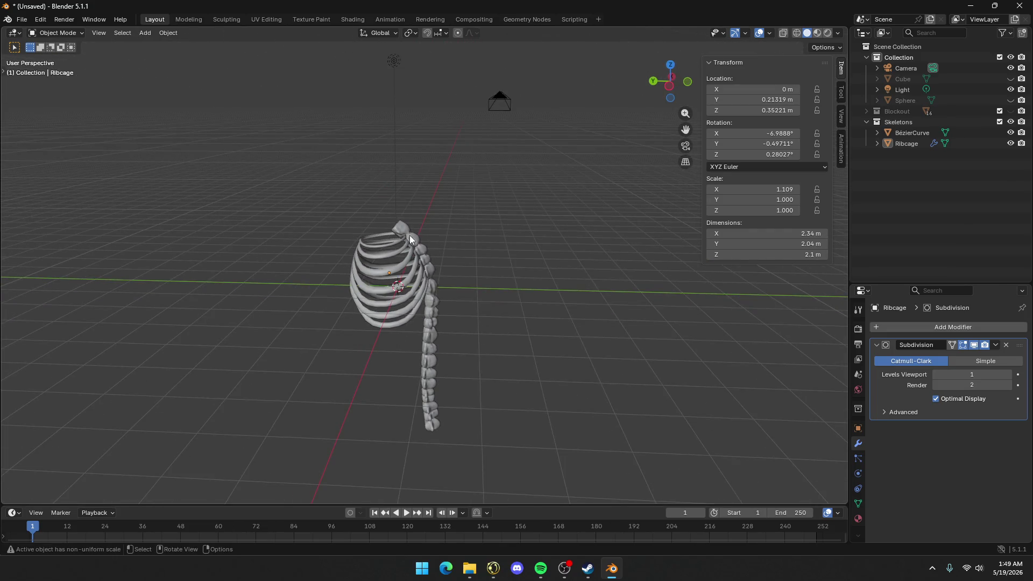
pyautogui.moveTo(450, 308)
pyautogui.mouseDown(button='middle')
pyautogui.moveTo(453, 228)
pyautogui.moveTo(457, 256)
pyautogui.mouseUp(button='middle')
# Tilt the ribcage around the X axis to match the spine's angle
pyautogui.click(425, 284)
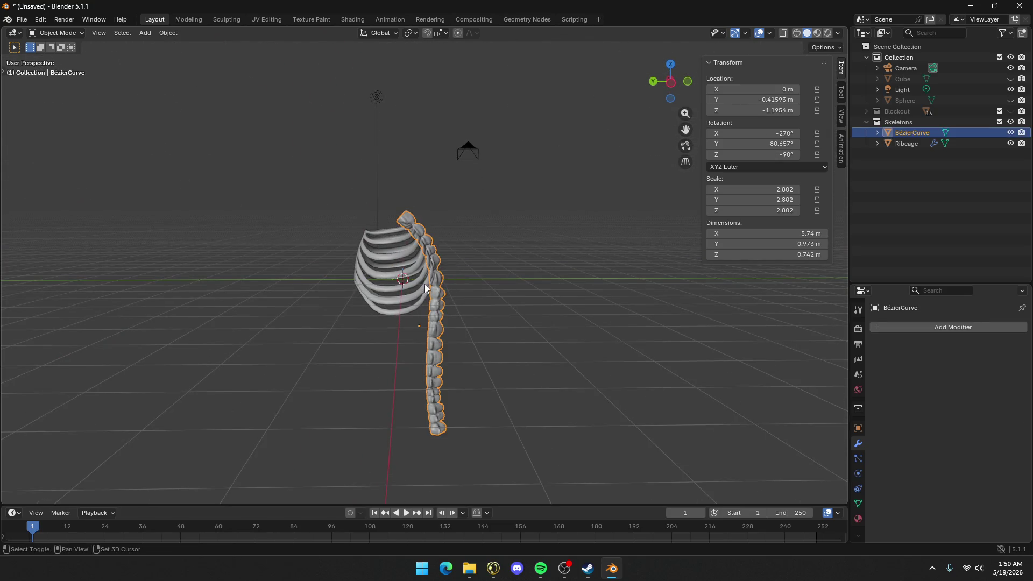
pyautogui.keyDown('shift'); pyautogui.click(444, 283); pyautogui.keyUp('shift')
pyautogui.press('r')
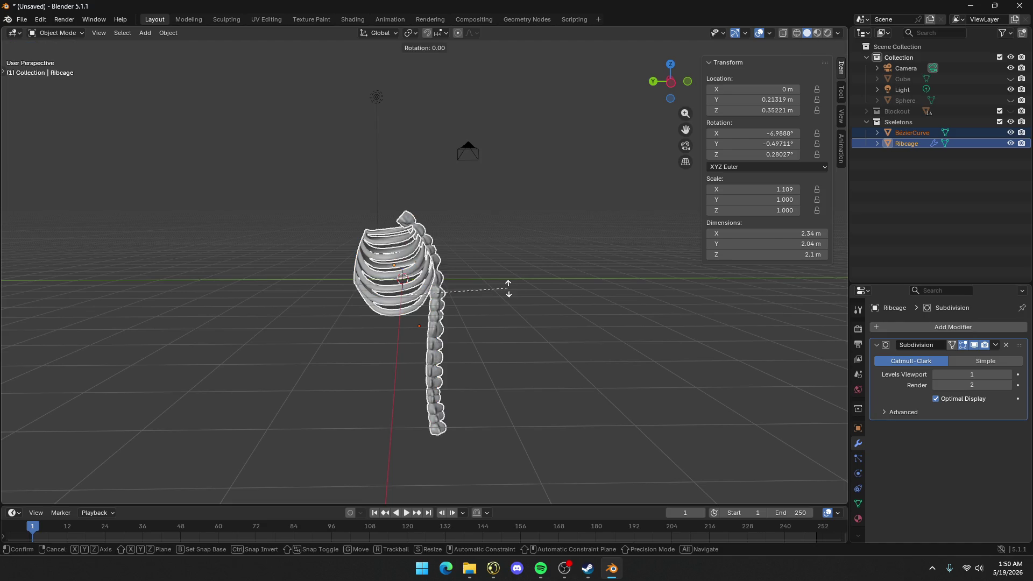
pyautogui.press('x')
pyautogui.click(512, 302)
pyautogui.press('Tab')
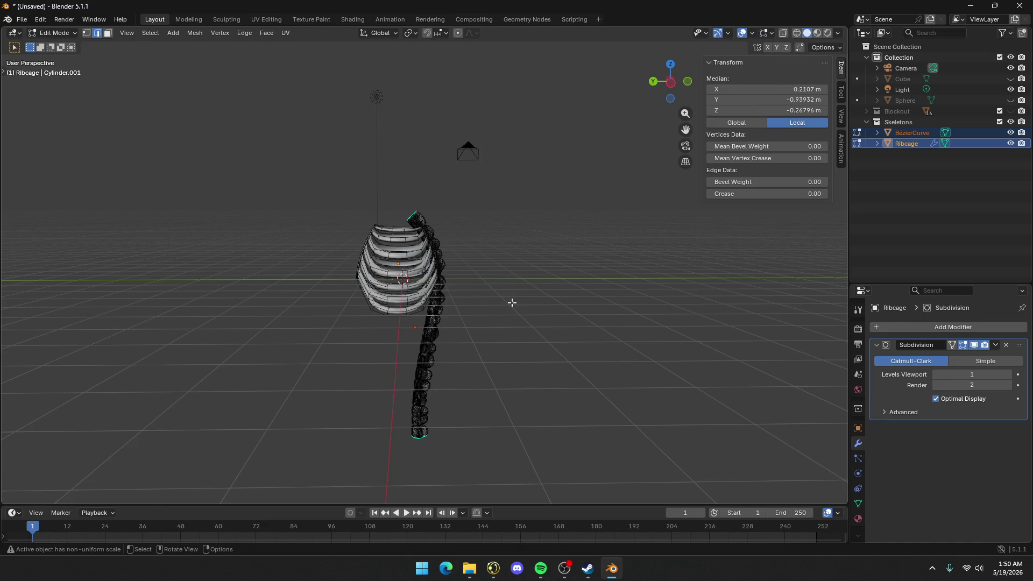
pyautogui.press('Tab')
pyautogui.click(517, 320)
# Shift the ribcage -0.1459 m along Y to -0.040105 m and open the Sculpting workspace
pyautogui.moveTo(516, 320)
pyautogui.mouseDown(button='middle')
pyautogui.moveTo(470, 296)
pyautogui.moveTo(457, 315)
pyautogui.moveTo(476, 335)
pyautogui.moveTo(447, 344)
pyautogui.mouseUp(button='middle')
pyautogui.scroll(5, 457, 304)
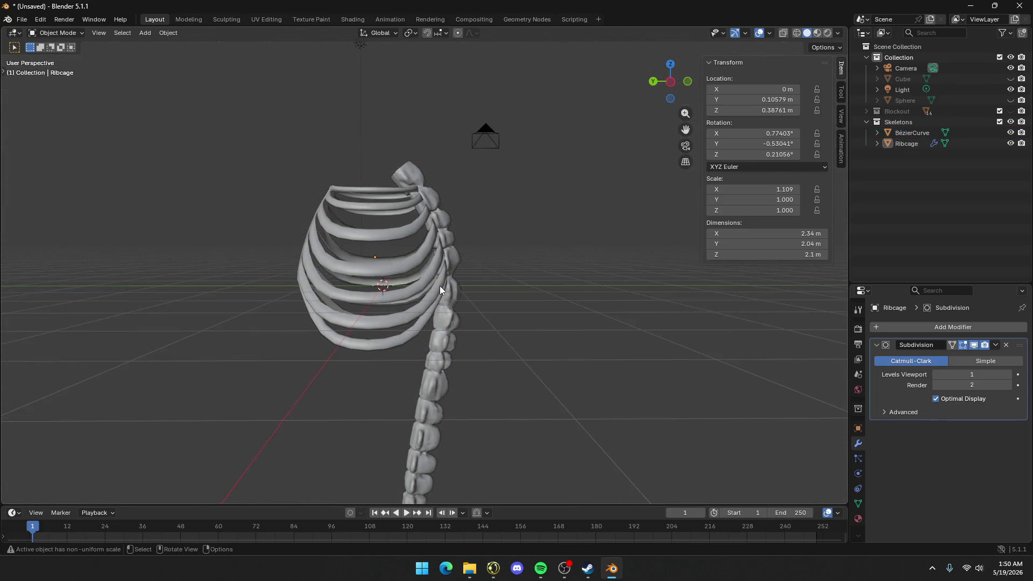
pyautogui.click(441, 288)
pyautogui.press('g')
pyautogui.press('y')
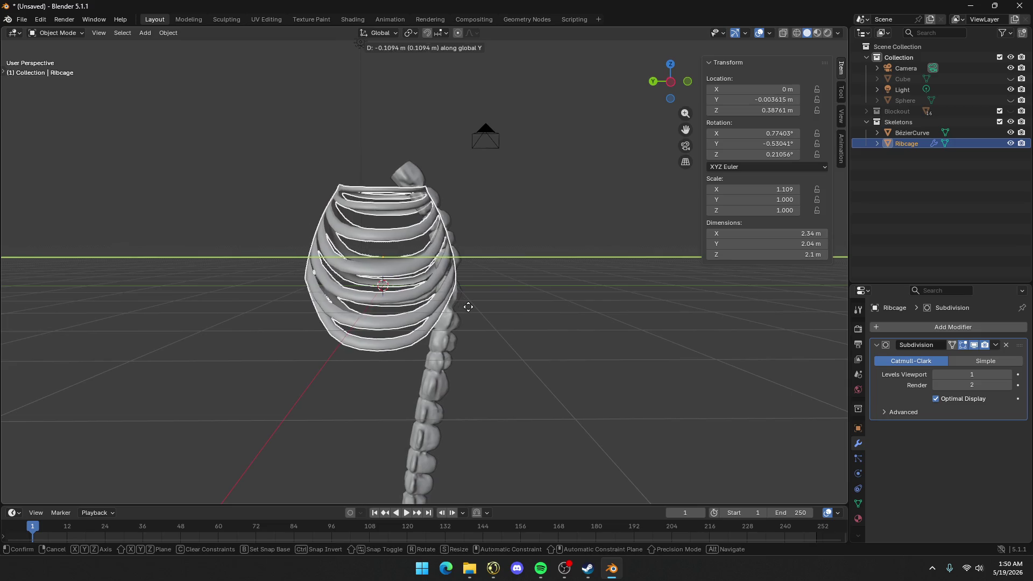
pyautogui.click(471, 311)
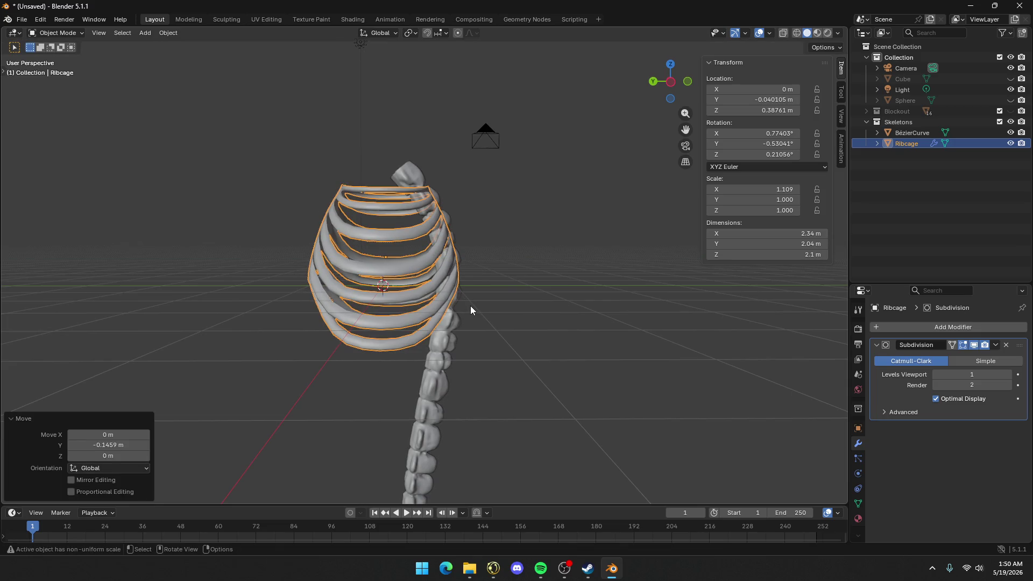
pyautogui.moveTo(470, 306)
pyautogui.mouseDown(button='middle')
pyautogui.moveTo(419, 312)
pyautogui.moveTo(416, 329)
pyautogui.moveTo(496, 367)
pyautogui.moveTo(544, 357)
pyautogui.moveTo(638, 168)
pyautogui.moveTo(437, 266)
pyautogui.mouseUp(button='middle')
pyautogui.click(410, 342)
pyautogui.press('Tab')
pyautogui.press('Tab')
pyautogui.scroll(-6, 467, 283)
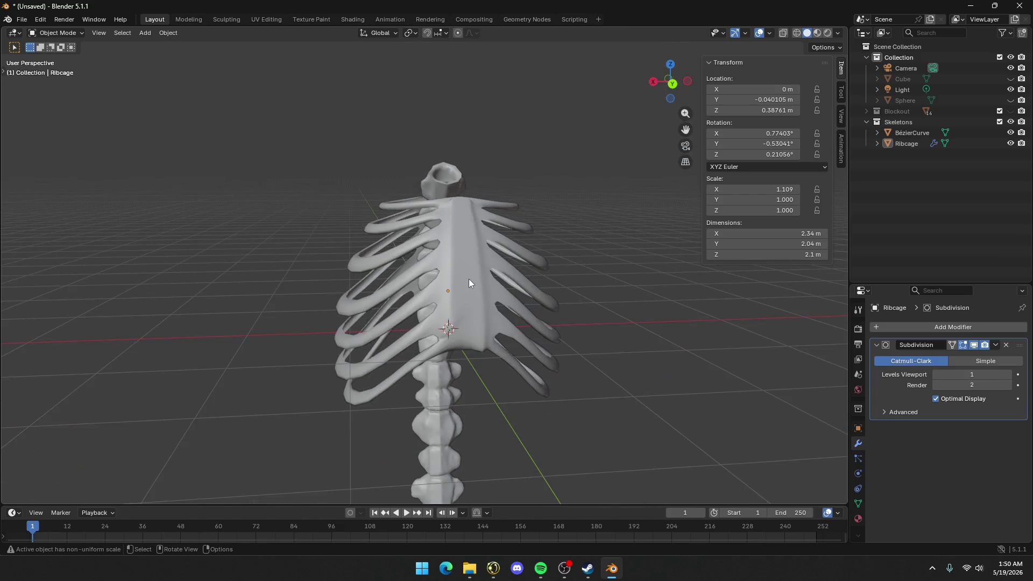
pyautogui.click(470, 279)
pyautogui.click(225, 20)
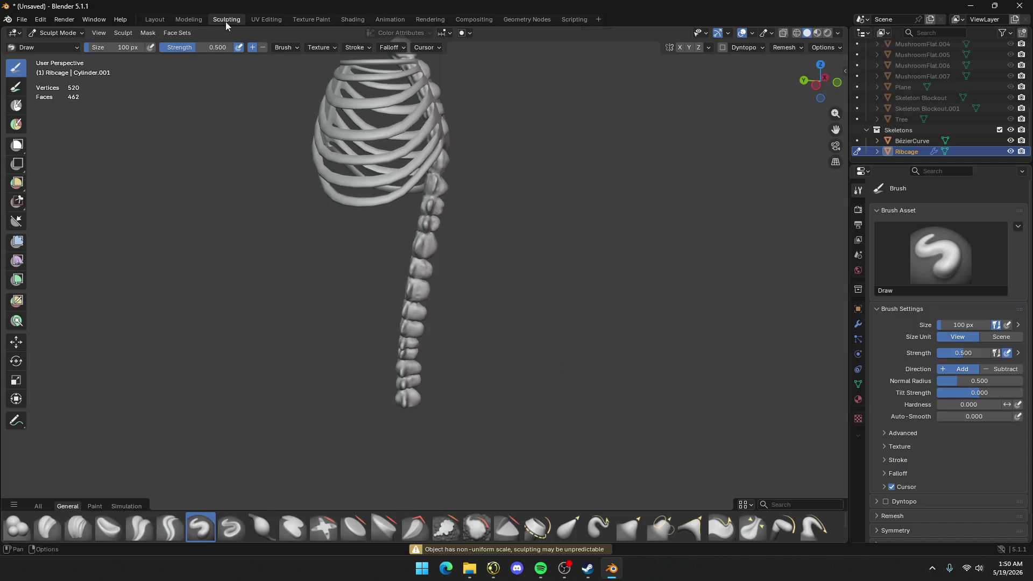
# Enable Dyntopo on the ribcage, confirming the attribute dialog
pyautogui.scroll(4, 461, 300)
pyautogui.moveTo(381, 231); pyautogui.dragTo(474, 178, button='middle')
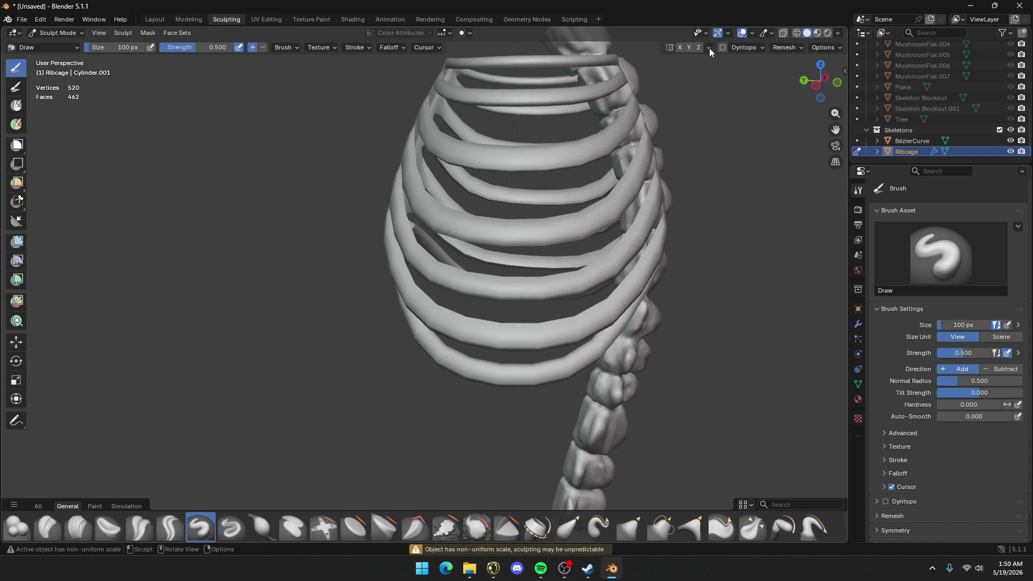
pyautogui.click(724, 47)
pyautogui.click(501, 298)
# Paint lumpy Draw brush strokes along an upper rib and down the sternum
pyautogui.moveTo(500, 297)
pyautogui.mouseDown(button='middle')
pyautogui.moveTo(416, 224)
pyautogui.moveTo(466, 169)
pyautogui.moveTo(441, 307)
pyautogui.moveTo(452, 273)
pyautogui.moveTo(446, 243)
pyautogui.moveTo(115, 415)
pyautogui.moveTo(415, 323)
pyautogui.moveTo(479, 336)
pyautogui.moveTo(409, 366)
pyautogui.mouseUp(button='middle')
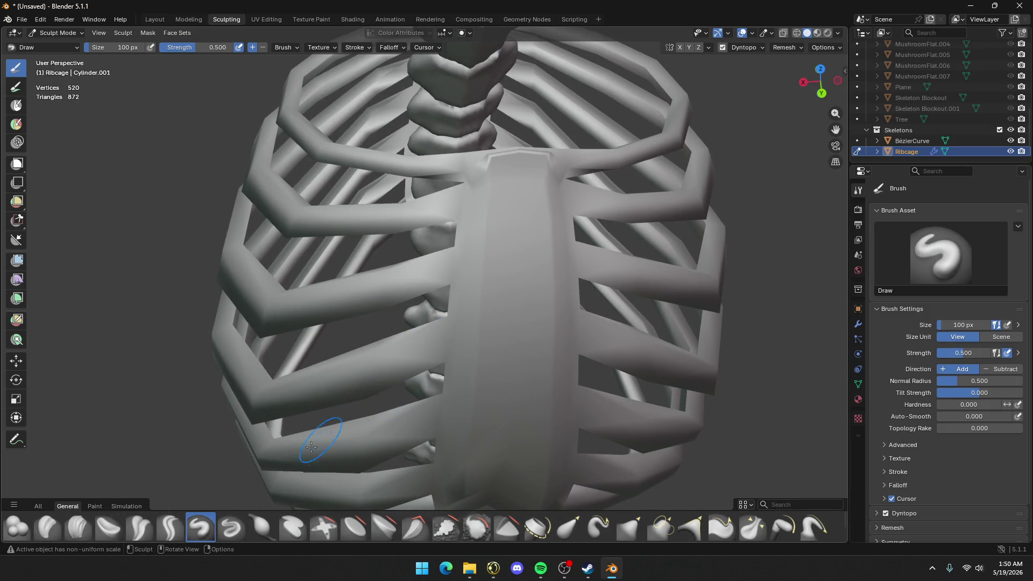
pyautogui.moveTo(369, 296)
pyautogui.mouseDown(button='middle')
pyautogui.moveTo(411, 249)
pyautogui.moveTo(247, 256)
pyautogui.moveTo(539, 344)
pyautogui.mouseUp(button='middle')
pyautogui.moveTo(538, 345)
pyautogui.mouseDown()
pyautogui.moveTo(318, 325)
pyautogui.moveTo(454, 335)
pyautogui.moveTo(280, 355)
pyautogui.moveTo(526, 300)
pyautogui.moveTo(560, 226)
pyautogui.moveTo(398, 377)
pyautogui.moveTo(517, 323)
pyautogui.moveTo(228, 354)
pyautogui.moveTo(420, 371)
pyautogui.moveTo(150, 323)
pyautogui.moveTo(140, 285)
pyautogui.moveTo(165, 282)
pyautogui.moveTo(346, 334)
pyautogui.moveTo(474, 307)
pyautogui.mouseUp()
pyautogui.moveTo(474, 306)
pyautogui.mouseDown(button='middle')
pyautogui.moveTo(371, 252)
pyautogui.moveTo(276, 230)
pyautogui.mouseUp(button='middle')
pyautogui.moveTo(274, 231)
pyautogui.mouseDown()
pyautogui.moveTo(134, 251)
pyautogui.moveTo(144, 261)
pyautogui.moveTo(398, 213)
pyautogui.moveTo(291, 230)
pyautogui.mouseUp()
pyautogui.moveTo(291, 230)
pyautogui.mouseDown(button='middle')
pyautogui.moveTo(416, 300)
pyautogui.moveTo(311, 341)
pyautogui.mouseUp(button='middle')
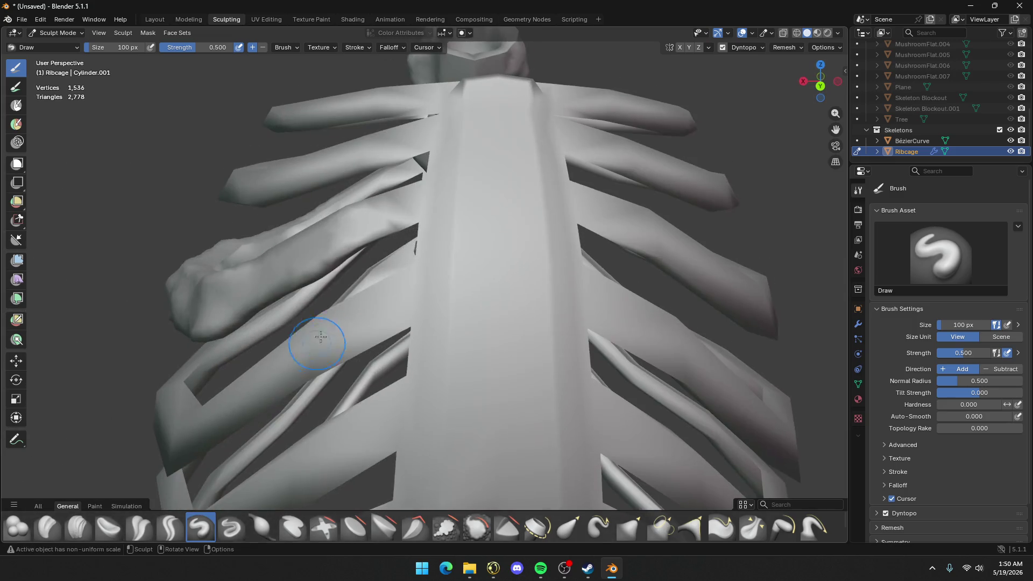
pyautogui.moveTo(311, 342)
pyautogui.mouseDown()
pyautogui.moveTo(411, 203)
pyautogui.moveTo(463, 232)
pyautogui.moveTo(471, 156)
pyautogui.moveTo(487, 127)
pyautogui.moveTo(498, 323)
pyautogui.moveTo(508, 137)
pyautogui.moveTo(533, 124)
pyautogui.moveTo(538, 323)
pyautogui.moveTo(446, 409)
pyautogui.moveTo(425, 474)
pyautogui.moveTo(426, 103)
pyautogui.moveTo(442, 357)
pyautogui.moveTo(484, 113)
pyautogui.moveTo(452, 253)
pyautogui.moveTo(501, 124)
pyautogui.moveTo(541, 458)
pyautogui.moveTo(447, 345)
pyautogui.moveTo(430, 301)
pyautogui.mouseUp()
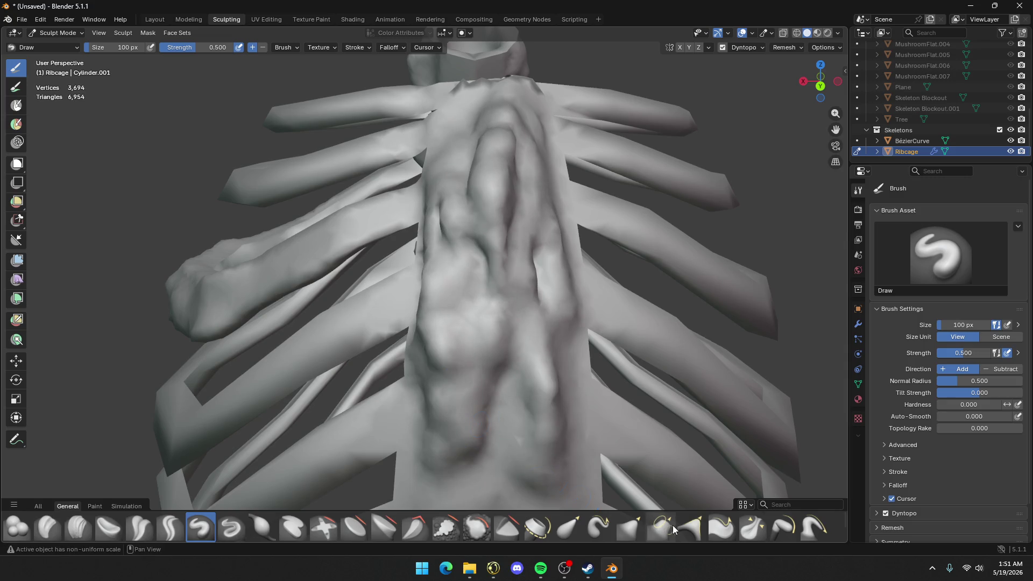
pyautogui.click(395, 530)
# Flatten part of the sternum with Plateau, then press Clay Thumb strokes into it
pyautogui.moveTo(501, 146)
pyautogui.mouseDown()
pyautogui.moveTo(527, 149)
pyautogui.moveTo(503, 191)
pyautogui.moveTo(511, 202)
pyautogui.moveTo(501, 142)
pyautogui.moveTo(498, 156)
pyautogui.mouseUp()
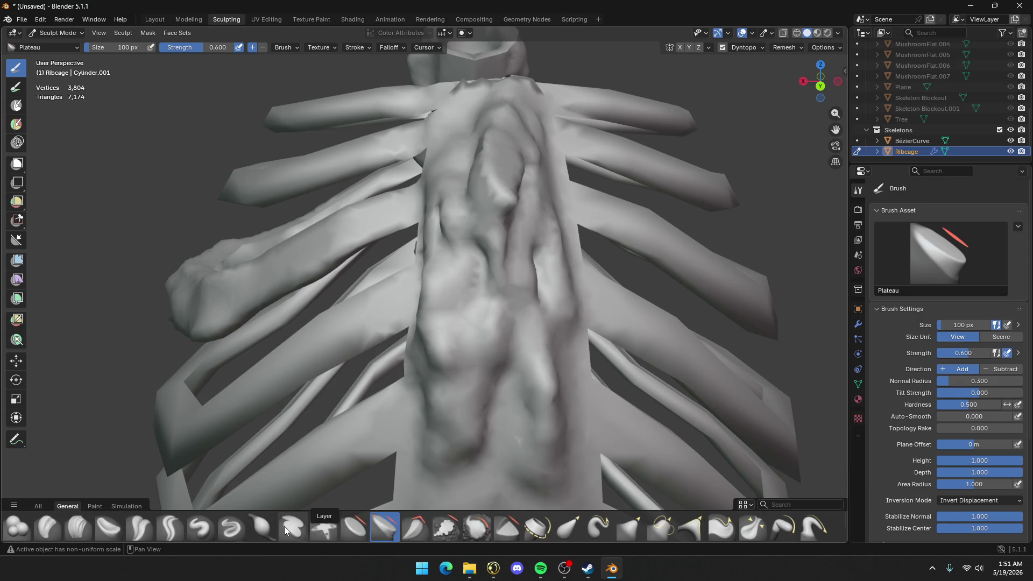
pyautogui.click(103, 527)
pyautogui.moveTo(474, 145)
pyautogui.mouseDown()
pyautogui.moveTo(498, 166)
pyautogui.moveTo(501, 129)
pyautogui.moveTo(481, 355)
pyautogui.moveTo(509, 121)
pyautogui.moveTo(468, 258)
pyautogui.moveTo(469, 151)
pyautogui.moveTo(505, 124)
pyautogui.moveTo(517, 178)
pyautogui.moveTo(487, 328)
pyautogui.moveTo(474, 215)
pyautogui.moveTo(443, 255)
pyautogui.moveTo(461, 265)
pyautogui.moveTo(468, 409)
pyautogui.moveTo(530, 242)
pyautogui.moveTo(522, 335)
pyautogui.moveTo(471, 215)
pyautogui.moveTo(490, 345)
pyautogui.mouseUp()
# Undo all sculpt strokes, returning the ribcage to 1,536 vertices
pyautogui.hotkey('ctrl', 'z')
pyautogui.hotkey('ctrl', 'z')
pyautogui.hotkey('ctrl', 'z')
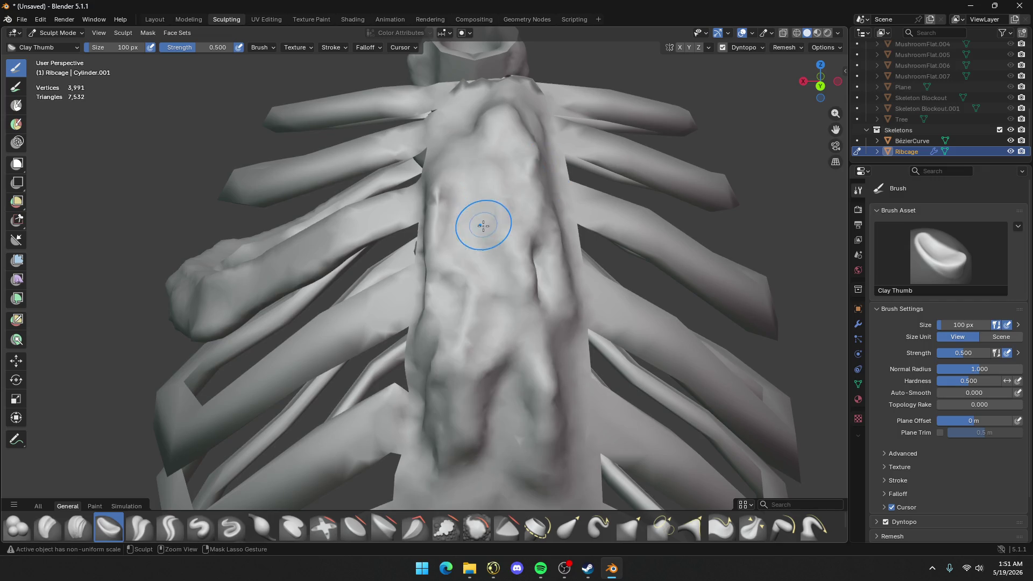
pyautogui.hotkey('ctrl', 'z')
pyautogui.hotkey('ctrl', 'z')
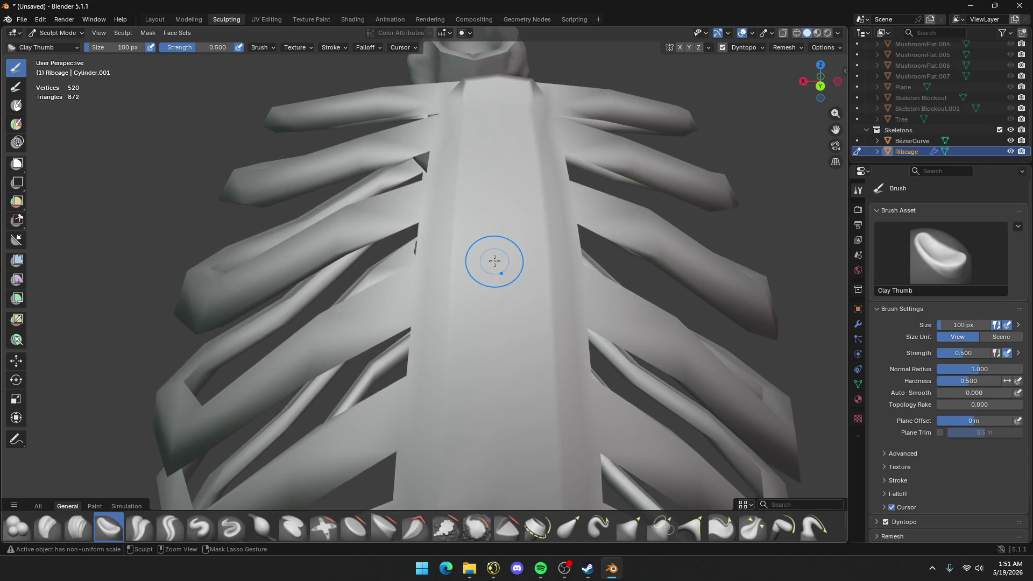
pyautogui.hotkey('ctrl', 'shift', 'z')
pyautogui.hotkey('ctrl', 'shift', 'z')
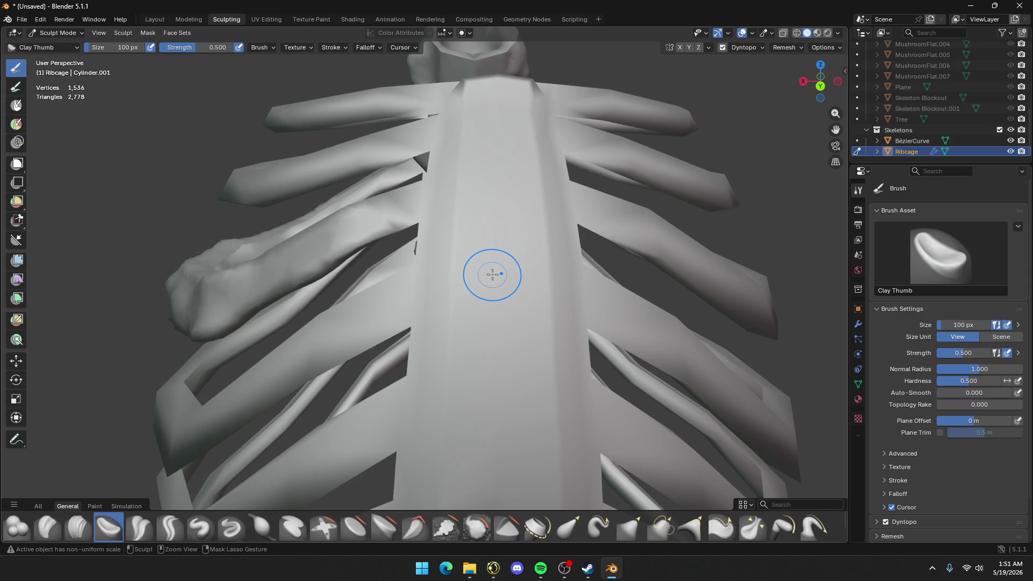
pyautogui.hotkey('ctrl', 'z')
pyautogui.hotkey('ctrl', 'z')
pyautogui.hotkey('ctrl', 'z')
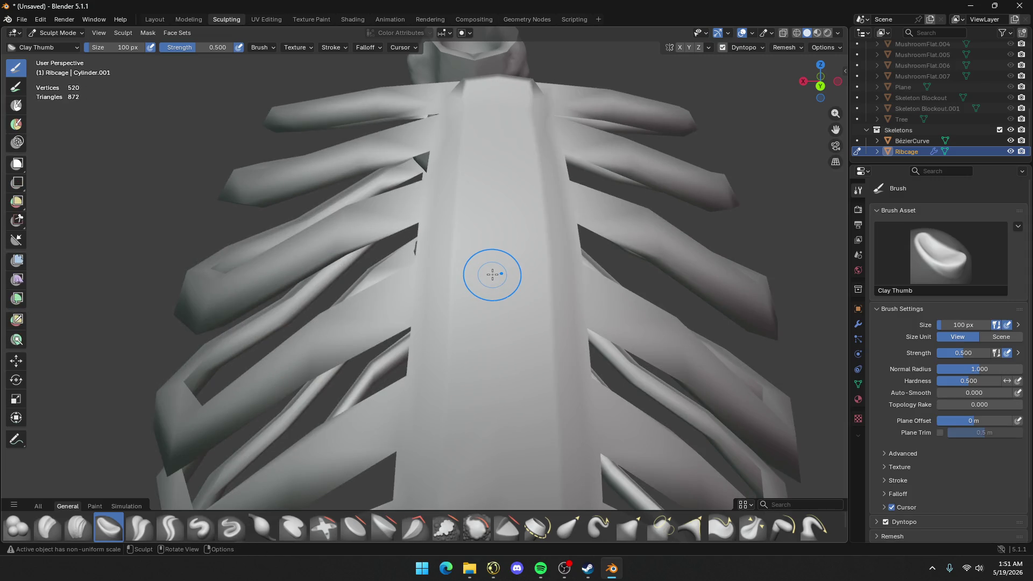
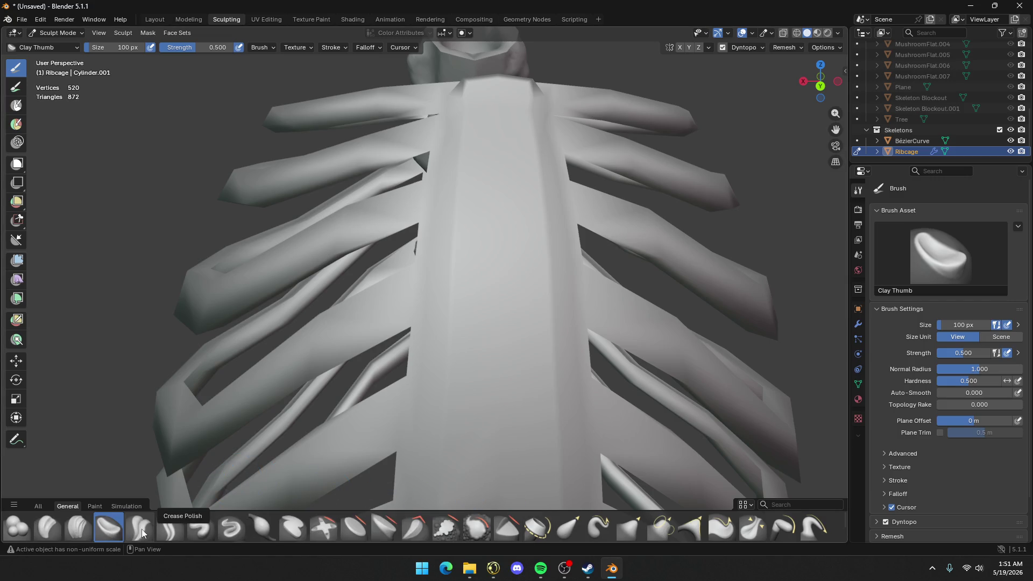
# Switch to the Crease Sharp brush and carve a groove down the sternum edge
pyautogui.click(169, 528)
pyautogui.scroll(4, 412, 307)
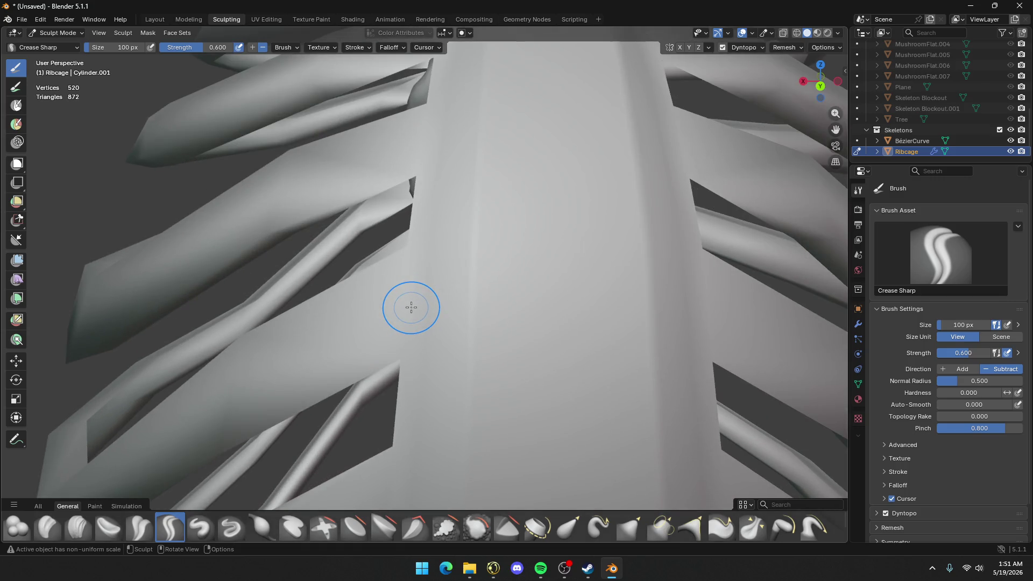
pyautogui.scroll(-5, 411, 307)
pyautogui.moveTo(418, 290); pyautogui.dragTo(433, 284, button='middle')
pyautogui.scroll(6, 434, 283)
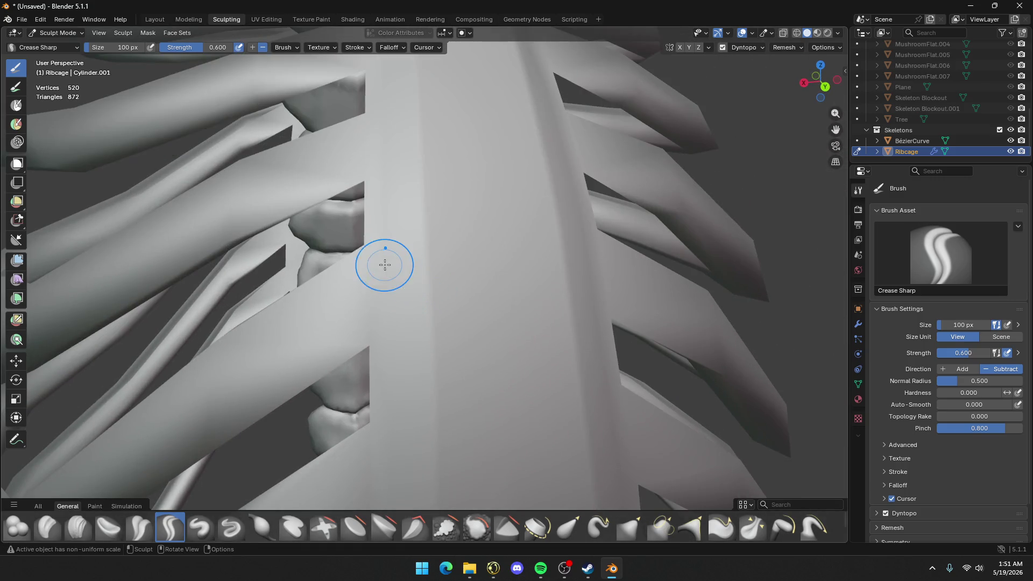
pyautogui.moveTo(368, 248)
pyautogui.mouseDown()
pyautogui.moveTo(379, 328)
pyautogui.moveTo(386, 253)
pyautogui.moveTo(383, 357)
pyautogui.mouseUp()
# Crease the mesh beside the sternum where the first rib meets it
pyautogui.scroll(-5, 384, 357)
pyautogui.moveTo(392, 295)
pyautogui.mouseDown(button='middle')
pyautogui.moveTo(499, 330)
pyautogui.moveTo(565, 272)
pyautogui.moveTo(485, 300)
pyautogui.mouseUp(button='middle')
pyautogui.scroll(-4, 484, 300)
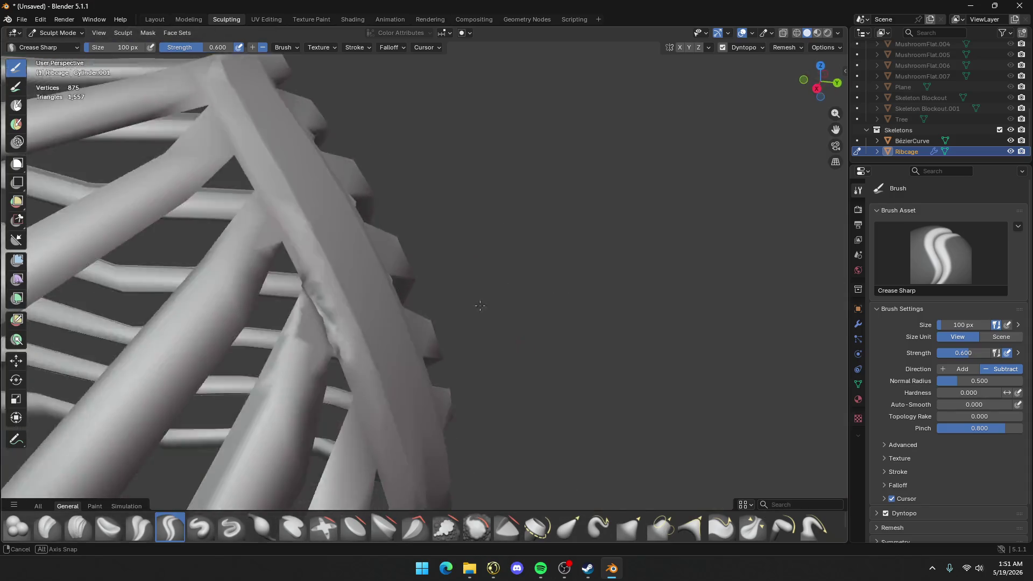
pyautogui.scroll(5, 406, 310)
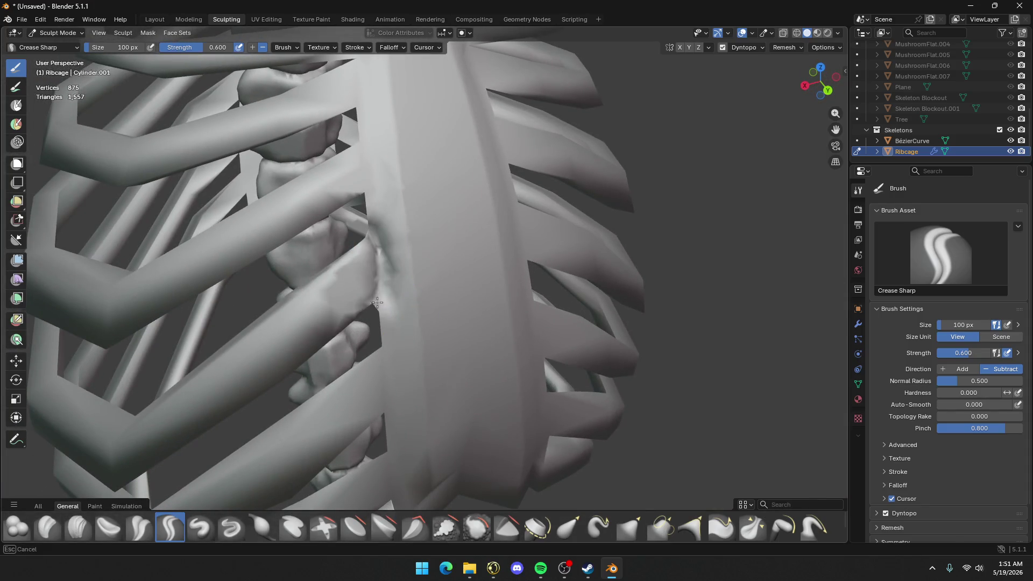
pyautogui.moveTo(377, 303); pyautogui.dragTo(385, 295)
pyautogui.moveTo(386, 294)
pyautogui.mouseDown(button='middle')
pyautogui.moveTo(410, 281)
pyautogui.moveTo(392, 238)
pyautogui.moveTo(393, 261)
pyautogui.mouseUp(button='middle')
pyautogui.scroll(4, 411, 281)
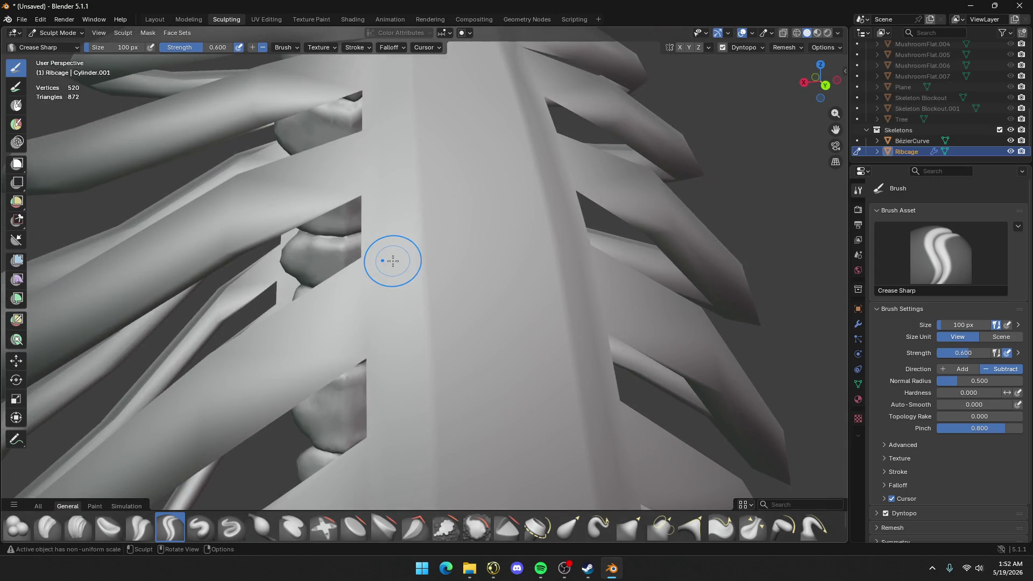
pyautogui.moveTo(374, 261); pyautogui.dragTo(379, 300)
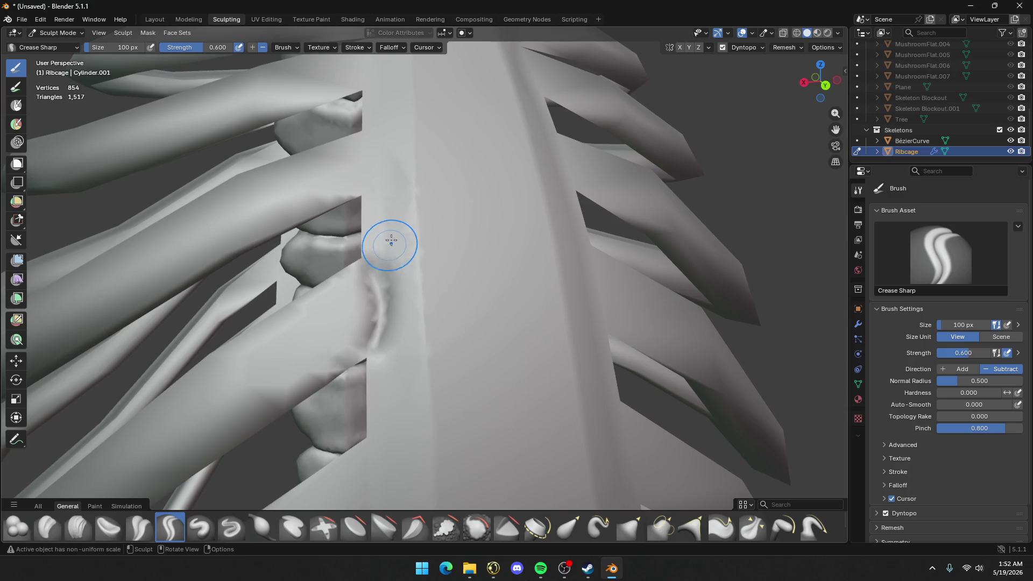
# Carve a crease up the sternum edge and deepen it at the adjacent rib tip
pyautogui.moveTo(391, 241)
pyautogui.mouseDown(button='middle')
pyautogui.moveTo(413, 240)
pyautogui.moveTo(388, 238)
pyautogui.mouseUp(button='middle')
pyautogui.moveTo(380, 239)
pyautogui.mouseDown()
pyautogui.moveTo(389, 188)
pyautogui.moveTo(369, 230)
pyautogui.mouseUp()
pyautogui.moveTo(369, 231); pyautogui.dragTo(402, 256, button='middle')
pyautogui.moveTo(387, 233); pyautogui.dragTo(391, 234)
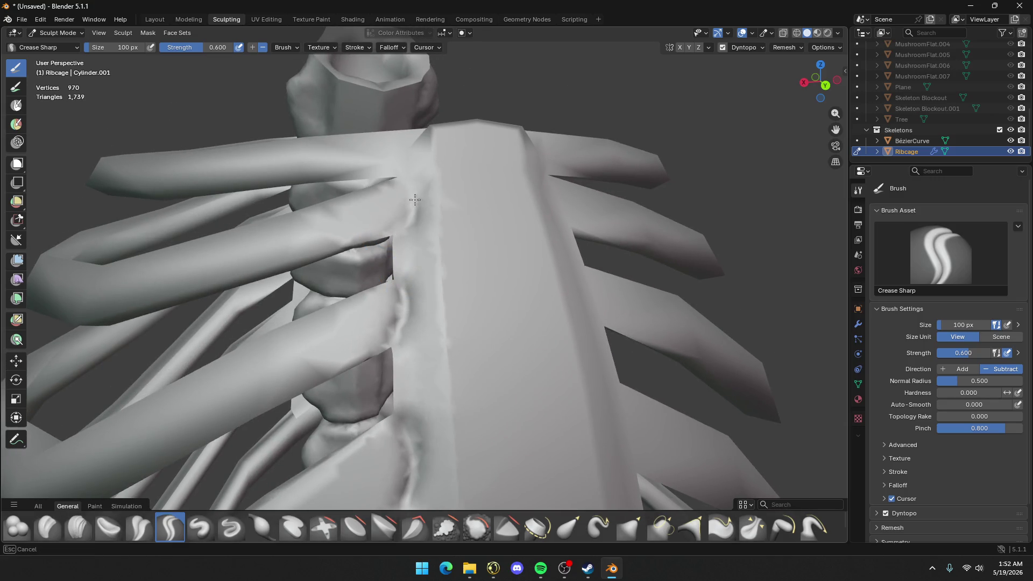
pyautogui.moveTo(415, 200); pyautogui.dragTo(412, 200)
# Cut sharp creases along the rib edges and rib joint next to the sternum
pyautogui.moveTo(402, 238)
pyautogui.mouseDown(button='middle')
pyautogui.moveTo(418, 240)
pyautogui.moveTo(434, 461)
pyautogui.mouseUp(button='middle')
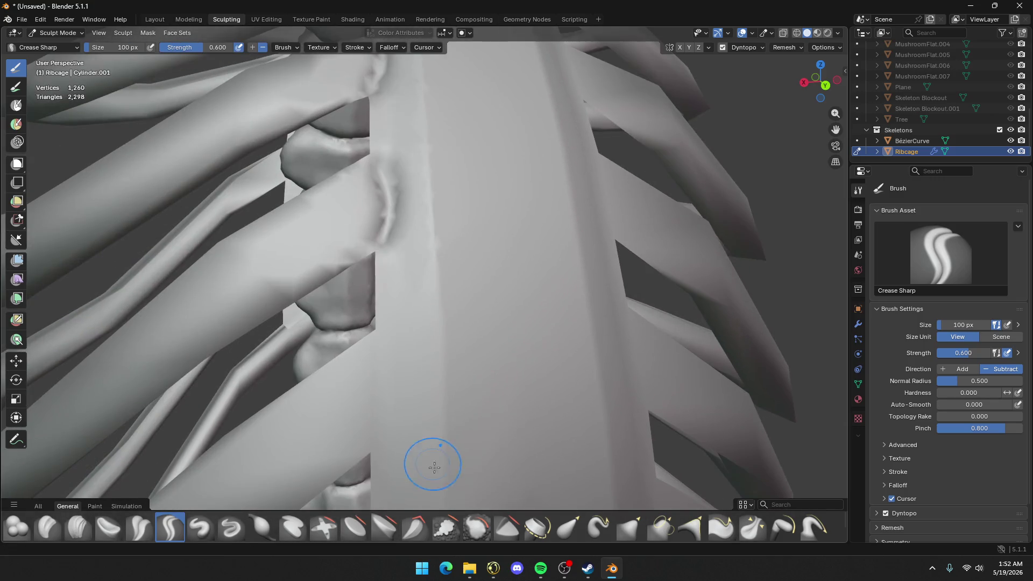
pyautogui.moveTo(407, 381)
pyautogui.mouseDown(button='middle')
pyautogui.moveTo(414, 269)
pyautogui.moveTo(387, 247)
pyautogui.mouseUp(button='middle')
pyautogui.moveTo(387, 247)
pyautogui.mouseDown()
pyautogui.moveTo(384, 366)
pyautogui.moveTo(415, 323)
pyautogui.mouseUp()
pyautogui.moveTo(418, 326)
pyautogui.mouseDown(button='middle')
pyautogui.moveTo(457, 240)
pyautogui.moveTo(415, 273)
pyautogui.moveTo(423, 398)
pyautogui.mouseUp(button='middle')
pyautogui.moveTo(423, 398); pyautogui.dragTo(431, 290)
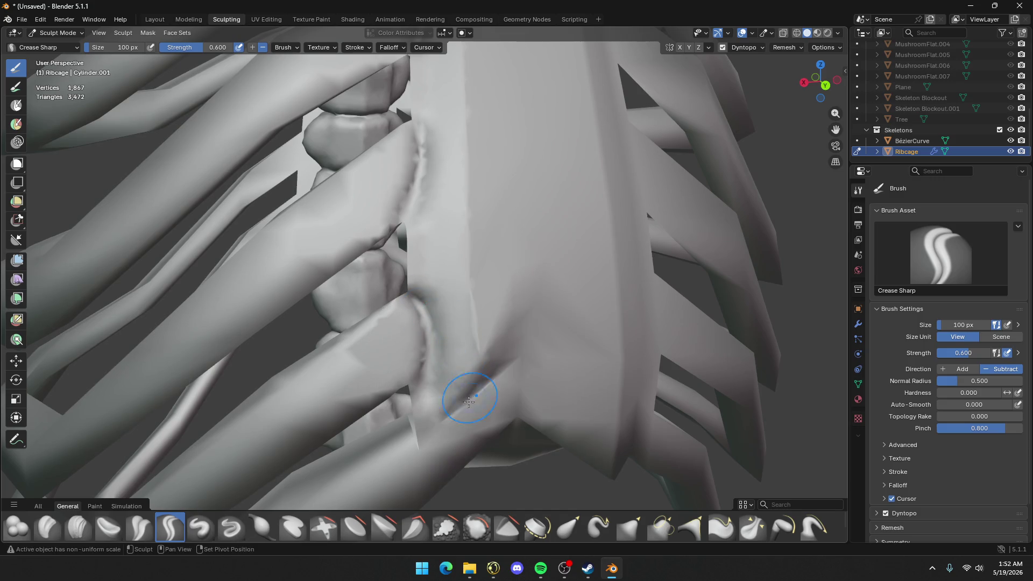
pyautogui.moveTo(473, 397); pyautogui.dragTo(430, 266, button='middle')
pyautogui.moveTo(431, 266)
pyautogui.mouseDown()
pyautogui.moveTo(482, 269)
pyautogui.moveTo(525, 228)
pyautogui.moveTo(565, 241)
pyautogui.mouseUp()
pyautogui.moveTo(565, 241); pyautogui.dragTo(339, 304, button='middle')
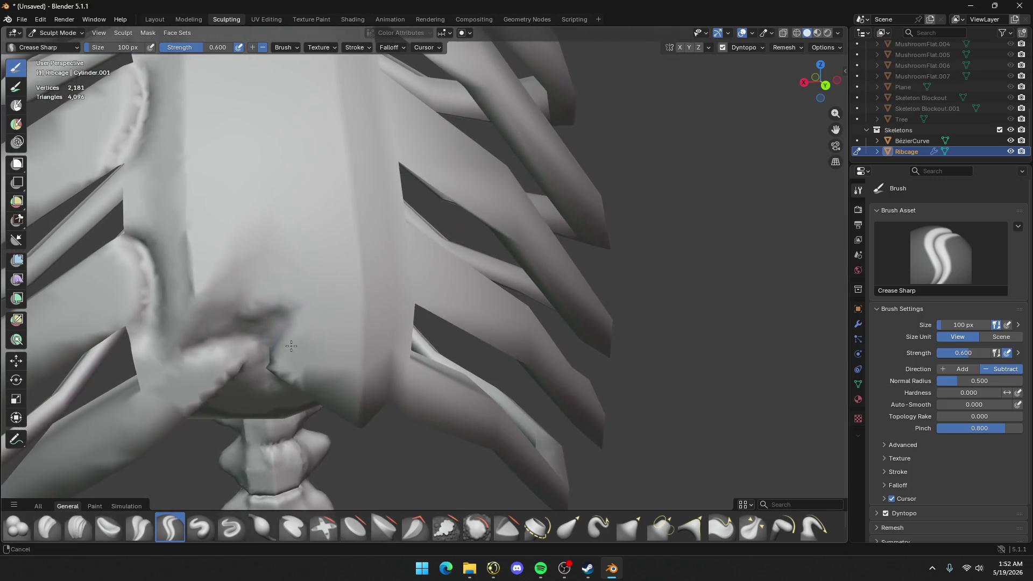
pyautogui.moveTo(404, 296)
pyautogui.mouseDown()
pyautogui.moveTo(398, 234)
pyautogui.moveTo(415, 334)
pyautogui.moveTo(397, 394)
pyautogui.moveTo(397, 212)
pyautogui.mouseUp()
# Crease the rib edges and sharpen the upper sternum edge with Crease Sharp
pyautogui.moveTo(397, 212); pyautogui.dragTo(396, 259, button='middle')
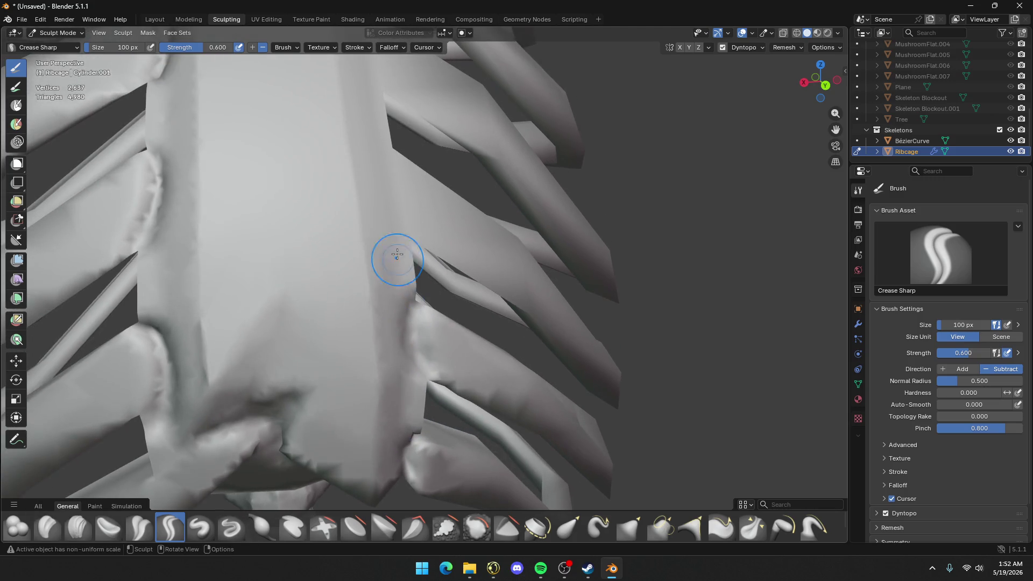
pyautogui.moveTo(397, 258); pyautogui.dragTo(389, 156)
pyautogui.moveTo(403, 228); pyautogui.dragTo(369, 103)
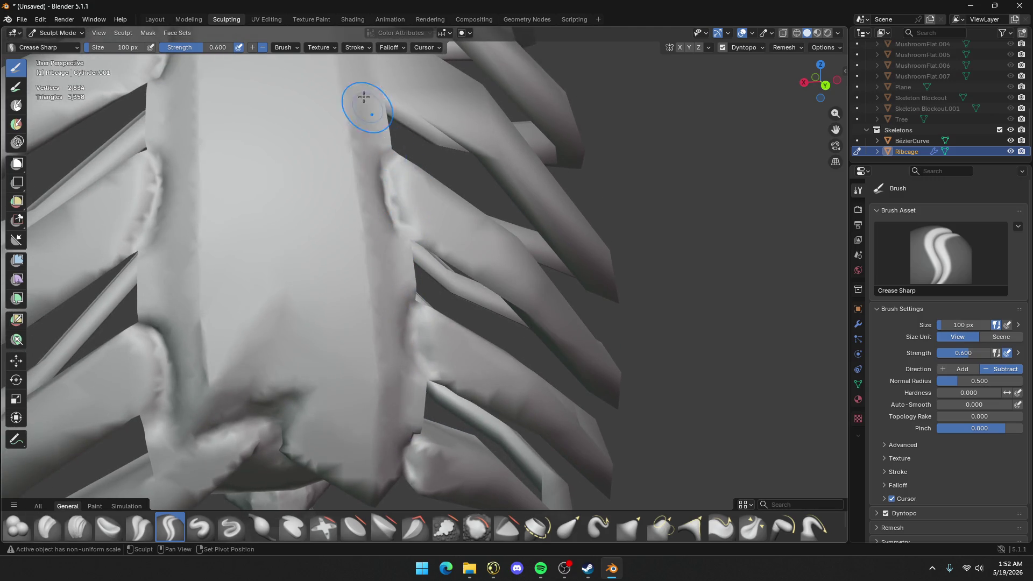
pyautogui.moveTo(369, 104)
pyautogui.mouseDown(button='middle')
pyautogui.moveTo(415, 231)
pyautogui.moveTo(507, 195)
pyautogui.moveTo(461, 249)
pyautogui.moveTo(487, 258)
pyautogui.mouseUp(button='middle')
pyautogui.moveTo(487, 258); pyautogui.dragTo(489, 134)
pyautogui.moveTo(490, 134); pyautogui.dragTo(495, 257, button='middle')
pyautogui.moveTo(495, 257); pyautogui.dragTo(484, 205)
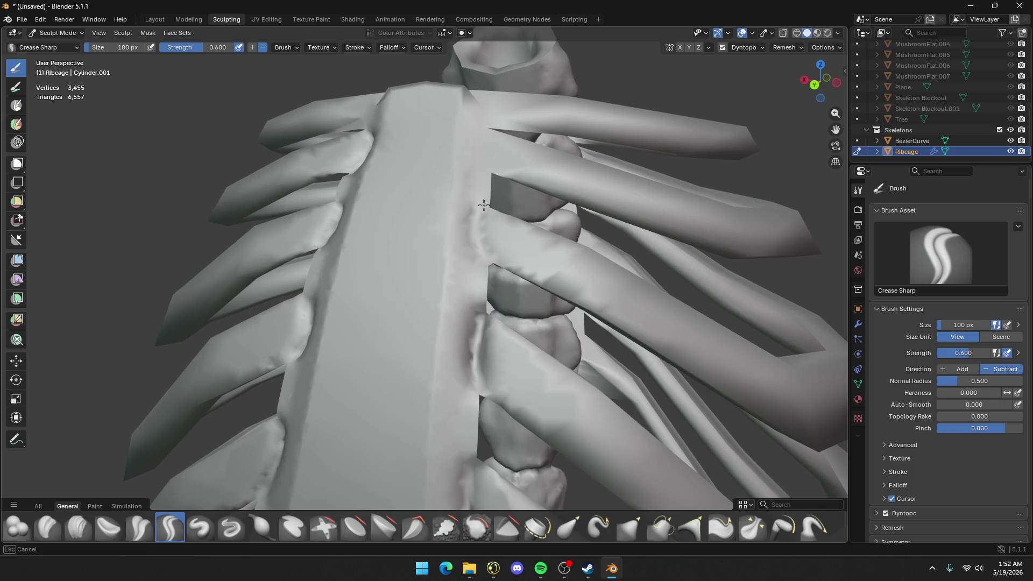
pyautogui.moveTo(486, 258)
pyautogui.mouseDown()
pyautogui.moveTo(469, 98)
pyautogui.moveTo(489, 176)
pyautogui.mouseUp()
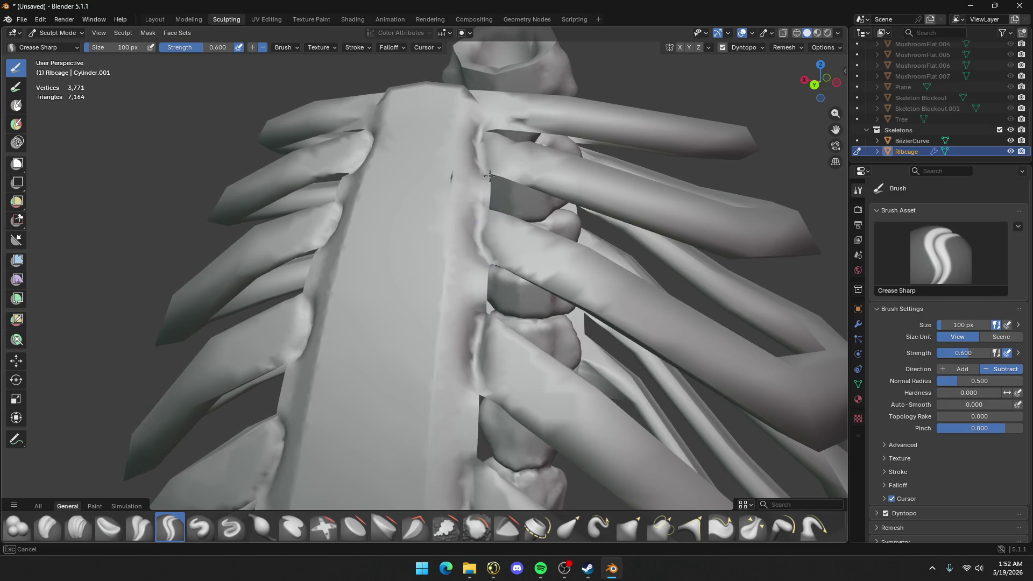
pyautogui.moveTo(465, 124); pyautogui.dragTo(517, 188, button='middle')
pyautogui.moveTo(516, 189)
pyautogui.mouseDown()
pyautogui.moveTo(498, 157)
pyautogui.moveTo(439, 151)
pyautogui.mouseUp()
# Add a crease near the neck and carve grooves down the sternum's right and left edges
pyautogui.moveTo(427, 168); pyautogui.dragTo(261, 92, button='middle')
pyautogui.moveTo(258, 95); pyautogui.dragTo(211, 131)
pyautogui.moveTo(304, 115)
pyautogui.mouseDown()
pyautogui.moveTo(341, 230)
pyautogui.moveTo(345, 315)
pyautogui.mouseUp()
pyautogui.moveTo(345, 315)
pyautogui.mouseDown(button='middle')
pyautogui.moveTo(299, 284)
pyautogui.moveTo(151, 125)
pyautogui.mouseUp(button='middle')
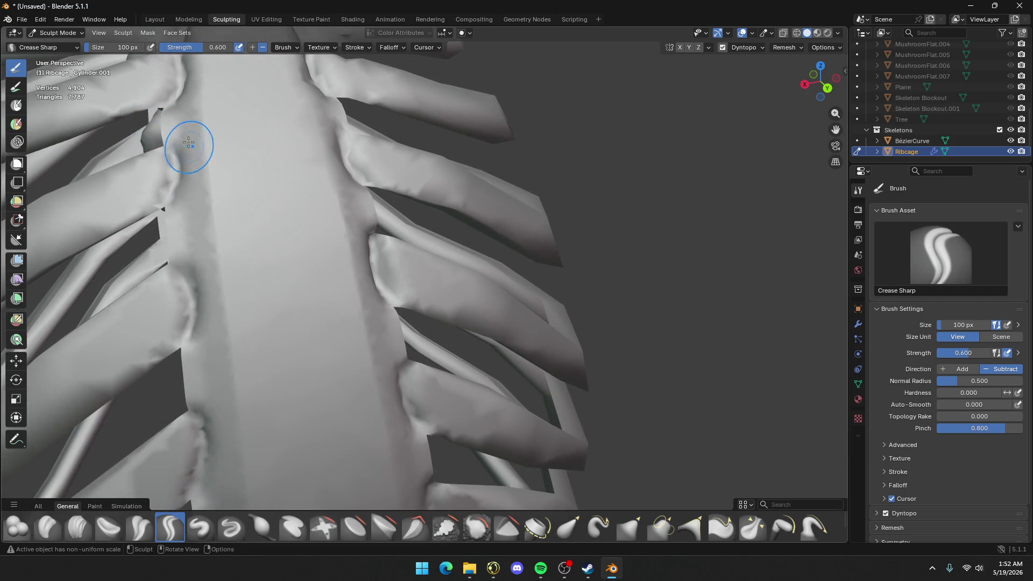
pyautogui.moveTo(183, 89)
pyautogui.mouseDown()
pyautogui.moveTo(173, 172)
pyautogui.moveTo(193, 245)
pyautogui.moveTo(195, 390)
pyautogui.mouseUp()
pyautogui.moveTo(195, 323)
pyautogui.mouseDown()
pyautogui.moveTo(205, 308)
pyautogui.moveTo(212, 357)
pyautogui.mouseUp()
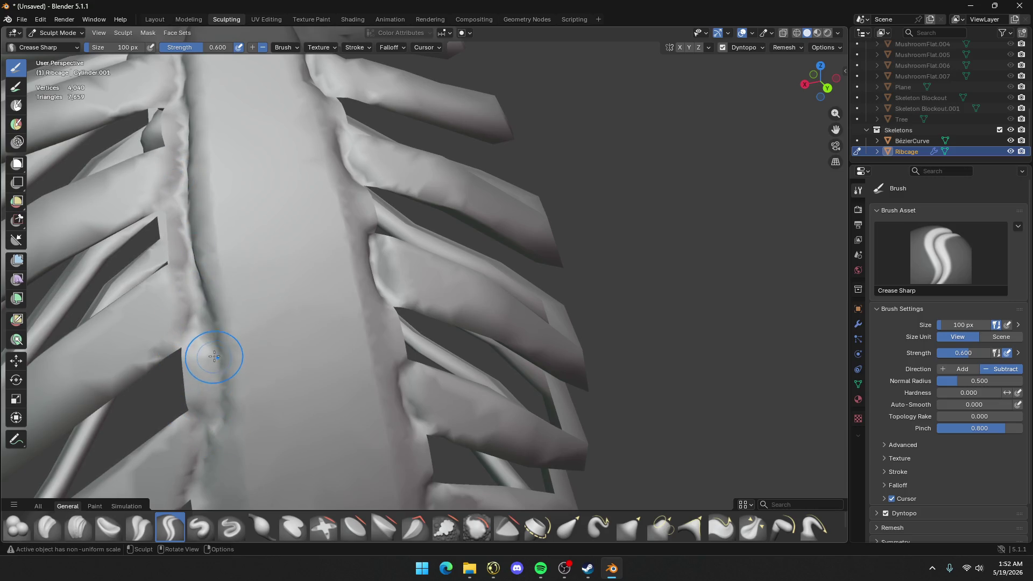
pyautogui.moveTo(216, 372); pyautogui.dragTo(287, 255, button='middle')
pyautogui.moveTo(287, 254)
pyautogui.mouseDown()
pyautogui.moveTo(277, 438)
pyautogui.moveTo(296, 471)
pyautogui.mouseUp()
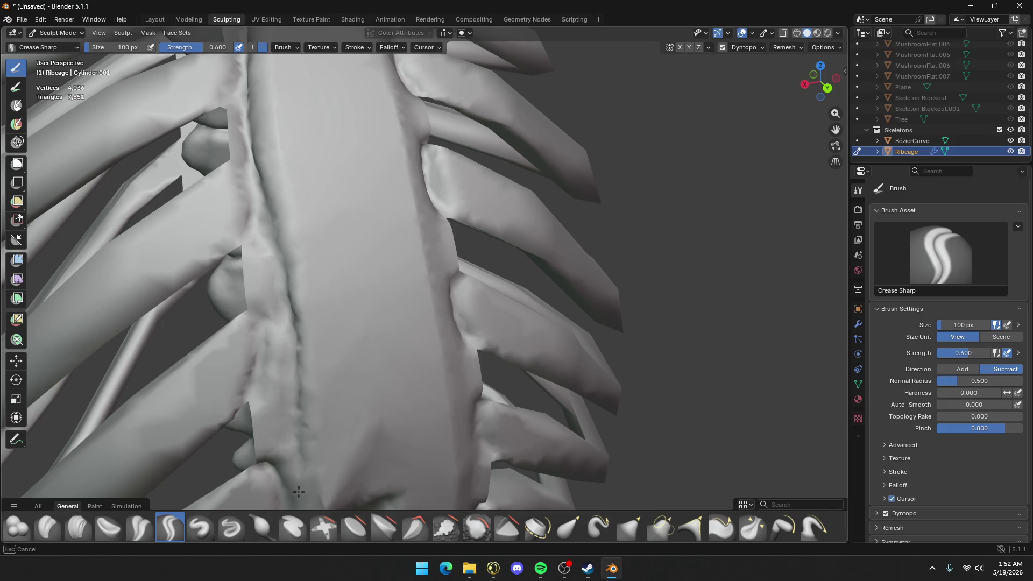
pyautogui.keyDown('shift'); pyautogui.moveTo(266, 169); pyautogui.dragTo(350, 329, button='middle'); pyautogui.keyUp('shift')
pyautogui.moveTo(315, 304); pyautogui.dragTo(311, 156)
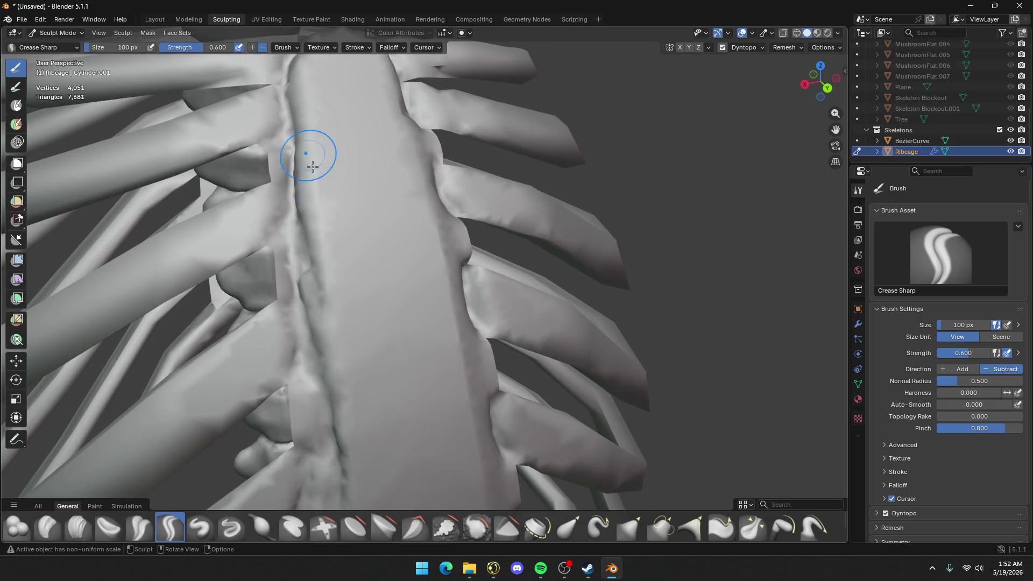
# Review the whole ribcage from a distance and switch to the Draw brush
pyautogui.scroll(-6, 300, 376)
pyautogui.moveTo(334, 242)
pyautogui.mouseDown(button='middle')
pyautogui.moveTo(438, 277)
pyautogui.moveTo(455, 296)
pyautogui.mouseUp(button='middle')
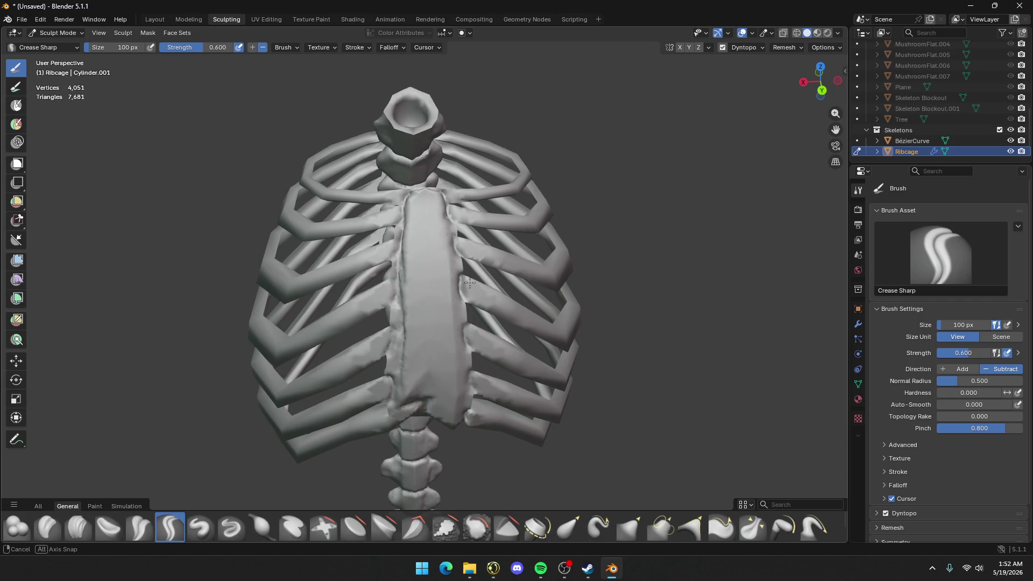
pyautogui.scroll(2, 459, 305)
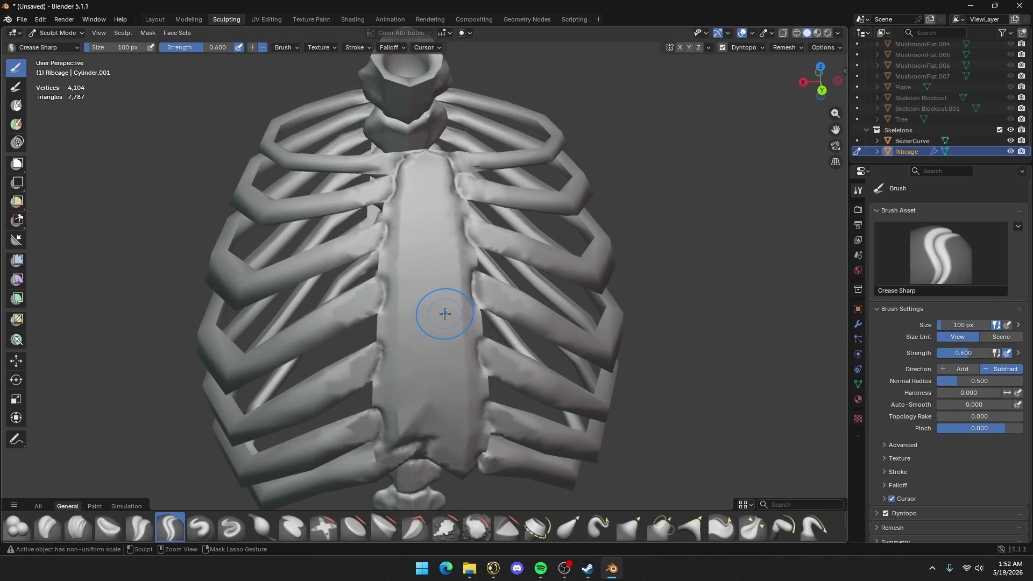
pyautogui.scroll(2, 445, 314)
pyautogui.scroll(-4, 444, 318)
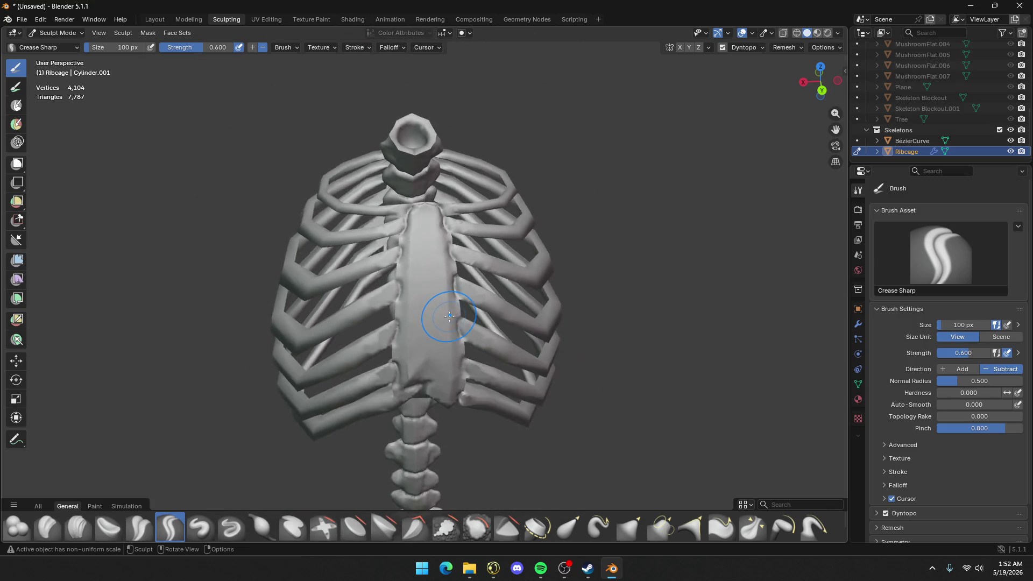
pyautogui.scroll(5, 442, 322)
pyautogui.click(206, 534)
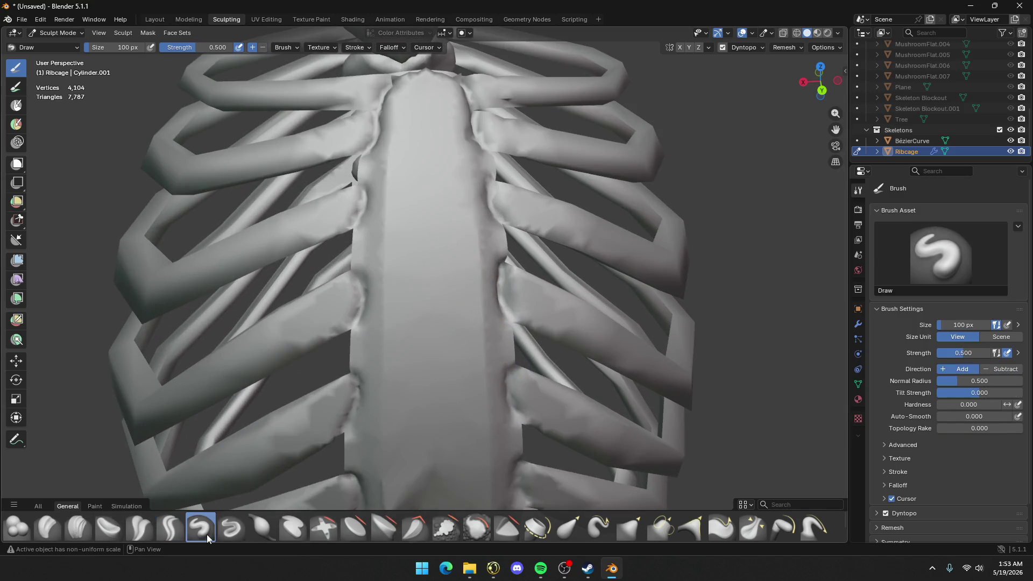
# Raise a ridge and bumps along the top and right side of the sternum with Draw
pyautogui.moveTo(402, 122)
pyautogui.mouseDown()
pyautogui.moveTo(388, 191)
pyautogui.moveTo(386, 495)
pyautogui.mouseUp()
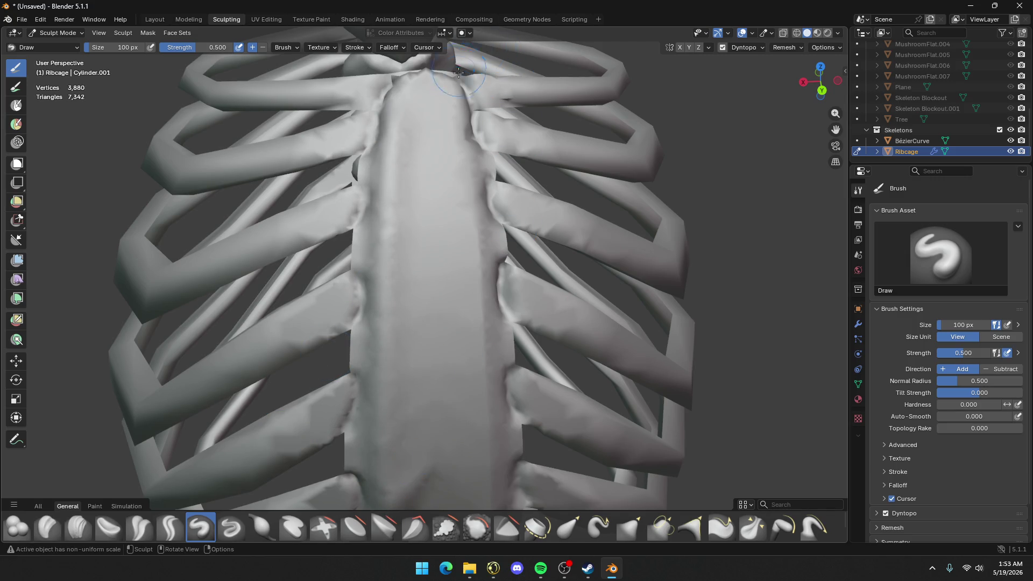
pyautogui.moveTo(459, 72); pyautogui.dragTo(456, 102)
pyautogui.moveTo(468, 184); pyautogui.dragTo(501, 494)
pyautogui.moveTo(515, 301)
pyautogui.mouseDown()
pyautogui.moveTo(509, 280)
pyautogui.moveTo(525, 310)
pyautogui.mouseUp()
pyautogui.keyDown('shift'); pyautogui.moveTo(525, 310); pyautogui.dragTo(443, 227, button='middle'); pyautogui.keyUp('shift')
pyautogui.moveTo(410, 253)
pyautogui.mouseDown()
pyautogui.moveTo(408, 312)
pyautogui.moveTo(406, 276)
pyautogui.mouseUp()
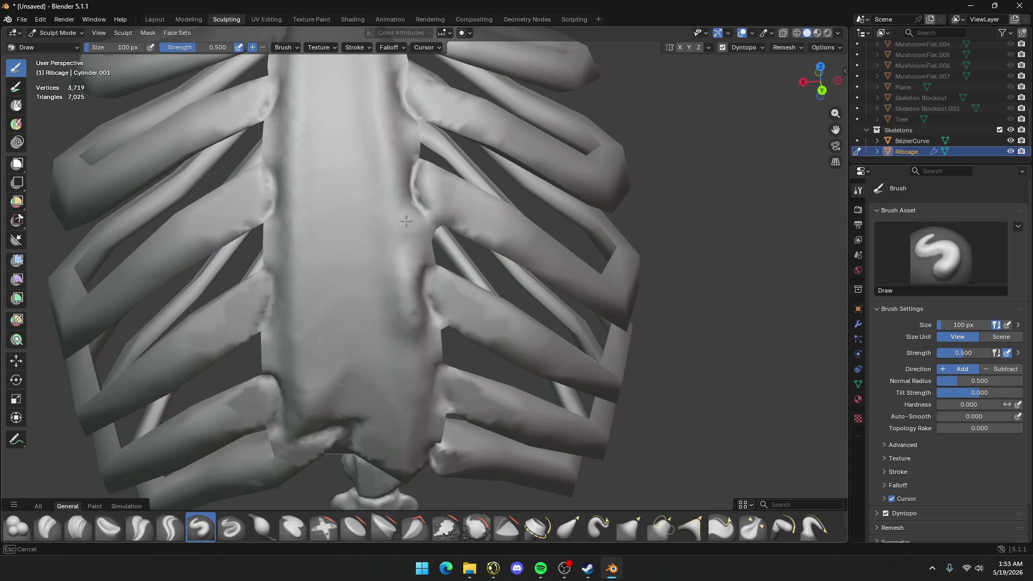
pyautogui.moveTo(398, 217)
pyautogui.mouseDown()
pyautogui.moveTo(393, 116)
pyautogui.moveTo(381, 97)
pyautogui.mouseUp()
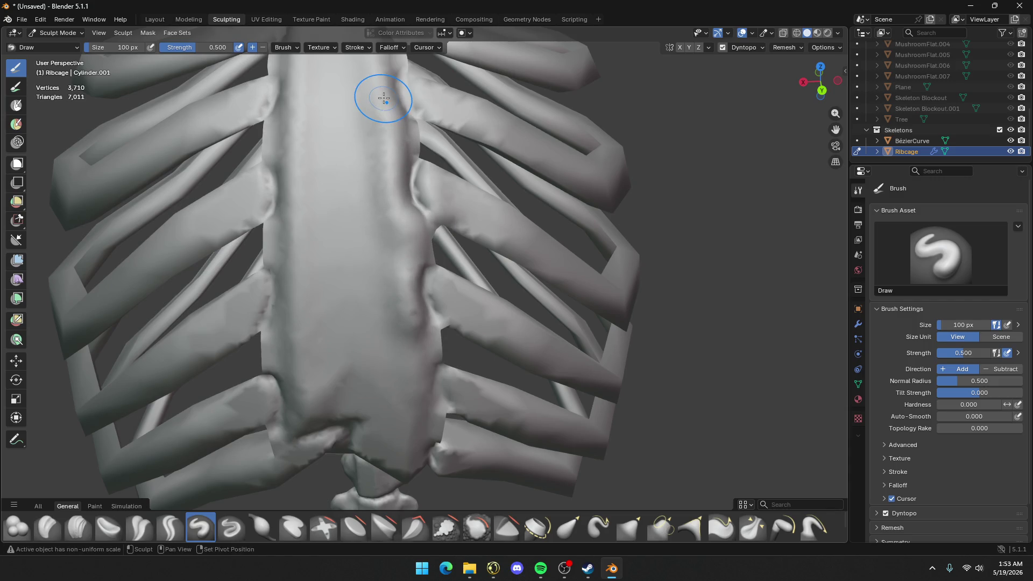
pyautogui.keyDown('shift'); pyautogui.moveTo(381, 97); pyautogui.dragTo(426, 251, button='middle'); pyautogui.keyUp('shift')
# Undo the sternum-edge strokes and build rounded volume on the rib end beside the sternum
pyautogui.hotkey('ctrl', 'z')
pyautogui.hotkey('ctrl', 'z')
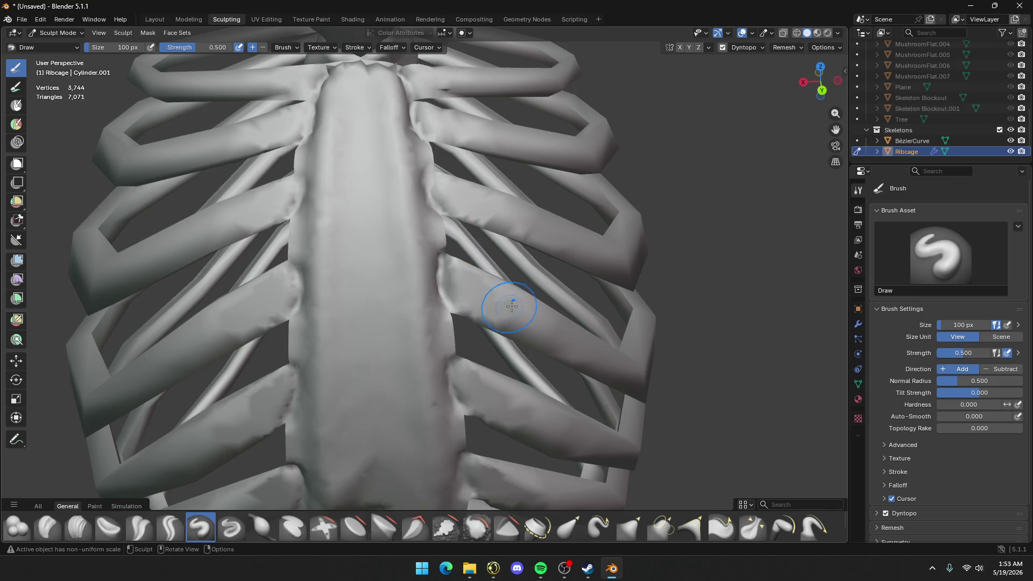
pyautogui.scroll(3, 514, 306)
pyautogui.moveTo(492, 296)
pyautogui.mouseDown()
pyautogui.moveTo(468, 271)
pyautogui.moveTo(503, 325)
pyautogui.mouseUp()
pyautogui.moveTo(465, 250)
pyautogui.mouseDown()
pyautogui.moveTo(503, 291)
pyautogui.moveTo(460, 275)
pyautogui.moveTo(516, 302)
pyautogui.mouseUp()
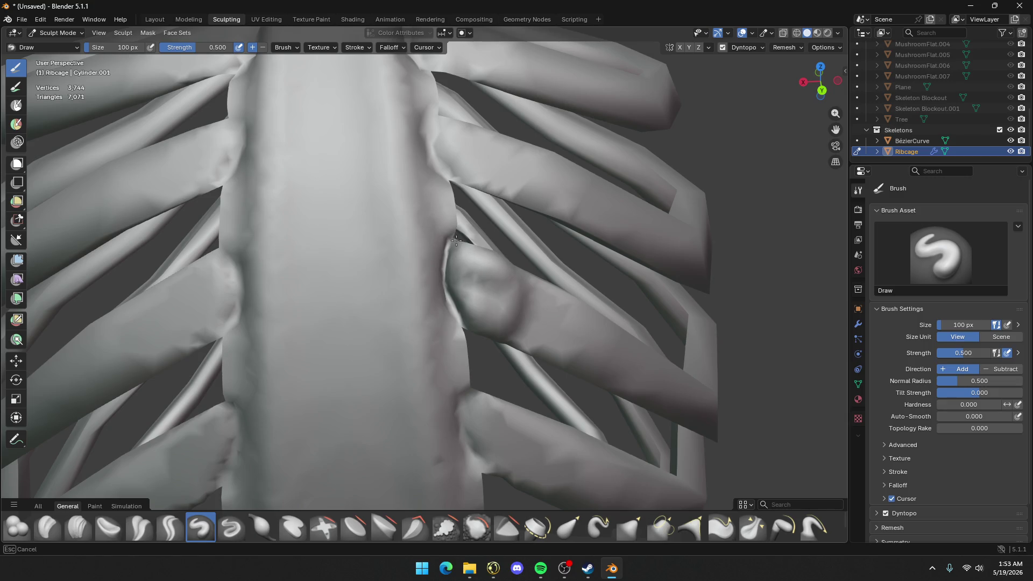
pyautogui.moveTo(459, 247)
pyautogui.mouseDown()
pyautogui.moveTo(473, 288)
pyautogui.moveTo(490, 295)
pyautogui.mouseUp()
pyautogui.moveTo(489, 296); pyautogui.dragTo(424, 214, button='middle')
pyautogui.moveTo(424, 214)
pyautogui.mouseDown()
pyautogui.moveTo(435, 190)
pyautogui.moveTo(447, 213)
pyautogui.moveTo(458, 189)
pyautogui.moveTo(487, 226)
pyautogui.moveTo(462, 203)
pyautogui.moveTo(514, 213)
pyautogui.moveTo(511, 243)
pyautogui.moveTo(558, 245)
pyautogui.moveTo(526, 231)
pyautogui.moveTo(560, 240)
pyautogui.mouseUp()
pyautogui.scroll(-5, 631, 276)
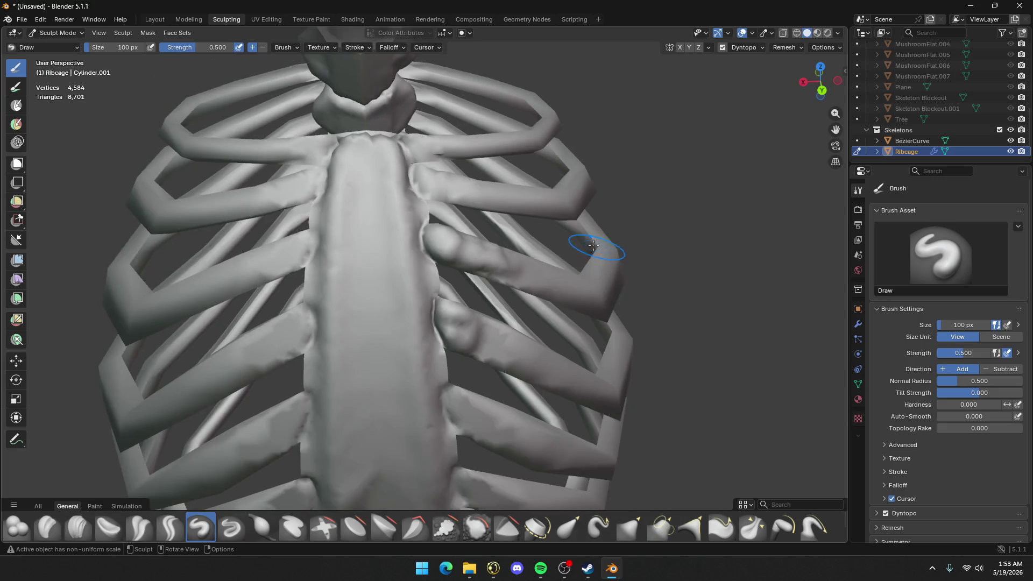
# Build up the upper rib by the spine and the rib junction at the sternum
pyautogui.moveTo(588, 242); pyautogui.dragTo(404, 150, button='middle')
pyautogui.scroll(4, 533, 224)
pyautogui.scroll(2, 530, 221)
pyautogui.moveTo(404, 150)
pyautogui.mouseDown()
pyautogui.moveTo(415, 156)
pyautogui.moveTo(418, 146)
pyautogui.moveTo(438, 162)
pyautogui.moveTo(448, 148)
pyautogui.moveTo(466, 184)
pyautogui.moveTo(571, 194)
pyautogui.moveTo(474, 191)
pyautogui.mouseUp()
pyautogui.moveTo(595, 173)
pyautogui.mouseDown(button='middle')
pyautogui.moveTo(521, 130)
pyautogui.moveTo(534, 146)
pyautogui.mouseUp(button='middle')
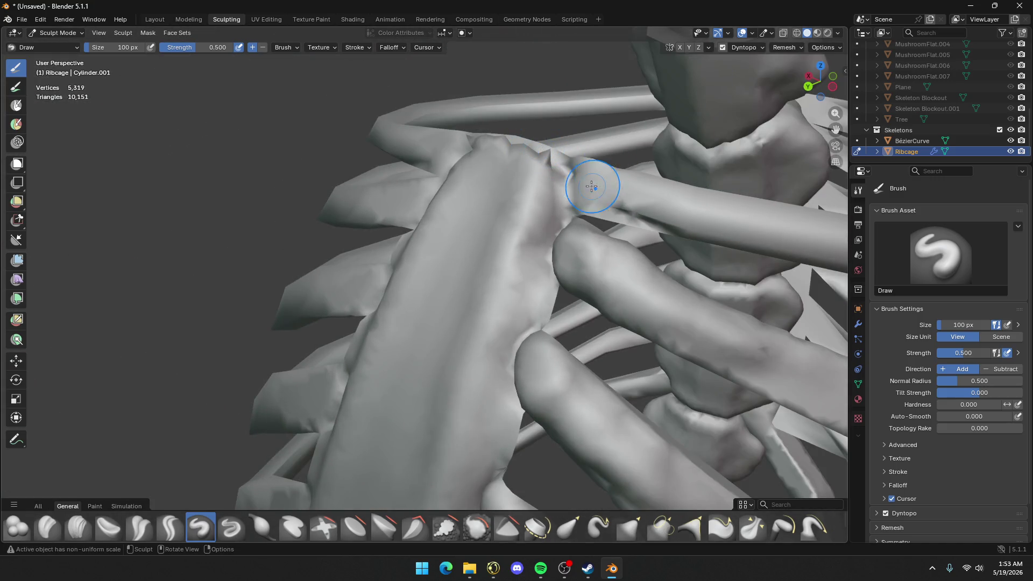
pyautogui.moveTo(592, 187)
pyautogui.mouseDown()
pyautogui.moveTo(586, 195)
pyautogui.moveTo(592, 163)
pyautogui.mouseUp()
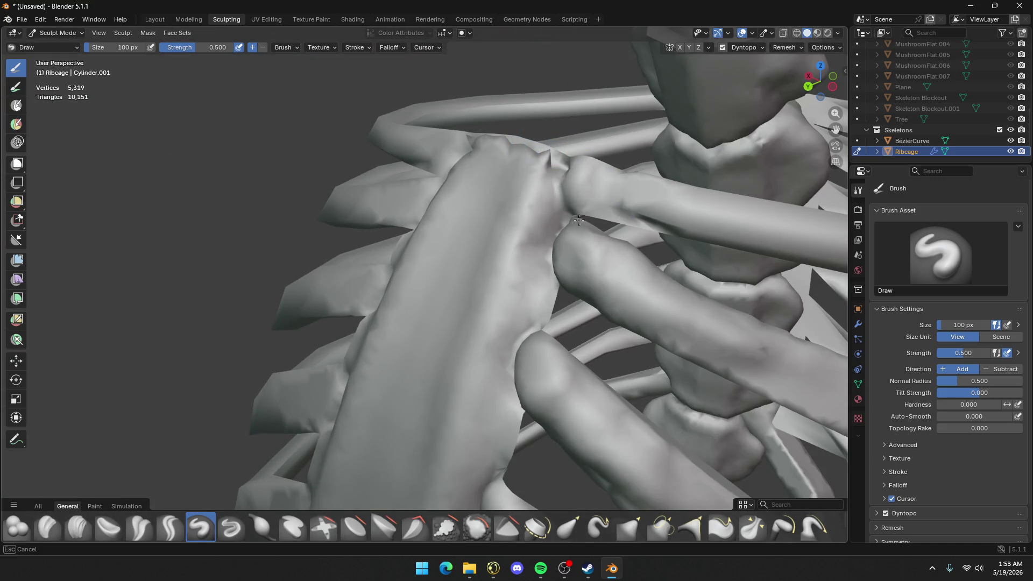
pyautogui.moveTo(579, 220); pyautogui.dragTo(653, 196)
# Raise bone surface detail along the rib and near its tip
pyautogui.moveTo(653, 196)
pyautogui.mouseDown(button='middle')
pyautogui.moveTo(619, 295)
pyautogui.moveTo(558, 332)
pyautogui.moveTo(664, 276)
pyautogui.moveTo(451, 253)
pyautogui.mouseUp(button='middle')
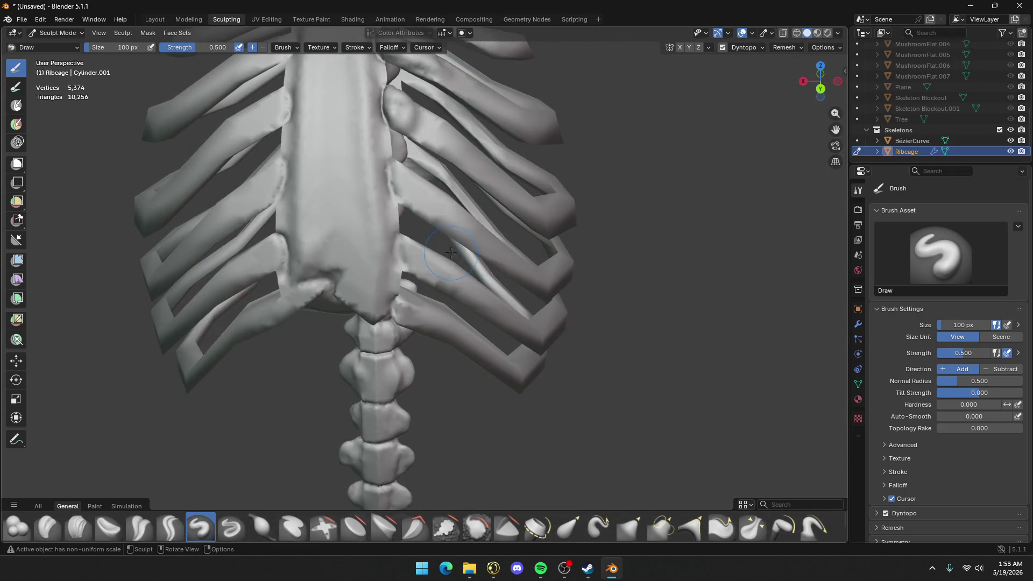
pyautogui.scroll(6, 451, 253)
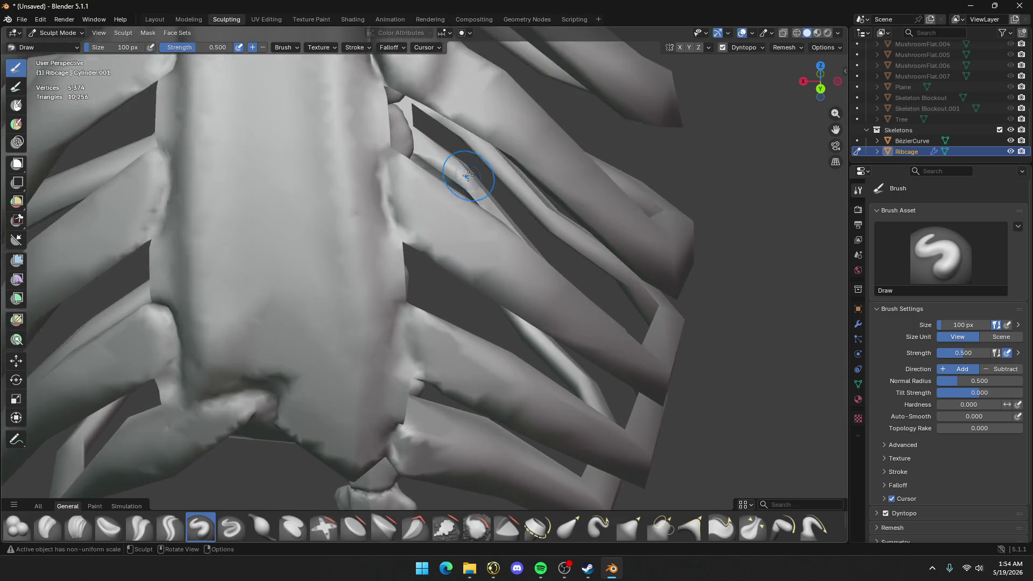
pyautogui.moveTo(461, 178)
pyautogui.mouseDown(button='middle')
pyautogui.moveTo(432, 170)
pyautogui.moveTo(546, 161)
pyautogui.mouseUp(button='middle')
pyautogui.moveTo(546, 161)
pyautogui.mouseDown()
pyautogui.moveTo(579, 216)
pyautogui.moveTo(565, 172)
pyautogui.mouseUp()
pyautogui.moveTo(565, 172)
pyautogui.mouseDown(button='middle')
pyautogui.moveTo(580, 166)
pyautogui.moveTo(526, 224)
pyautogui.moveTo(524, 215)
pyautogui.mouseUp(button='middle')
pyautogui.moveTo(537, 263)
pyautogui.mouseDown()
pyautogui.moveTo(549, 253)
pyautogui.moveTo(619, 345)
pyautogui.moveTo(560, 269)
pyautogui.moveTo(580, 256)
pyautogui.mouseUp()
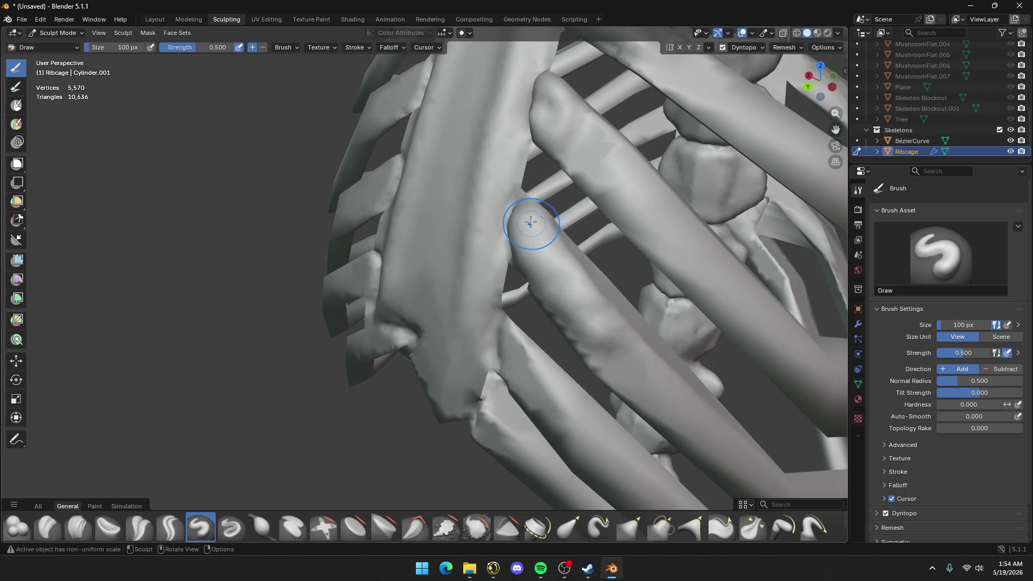
pyautogui.moveTo(531, 223)
pyautogui.mouseDown()
pyautogui.moveTo(563, 282)
pyautogui.moveTo(540, 238)
pyautogui.mouseUp()
# Add bumps and volume along the full length of the rib
pyautogui.moveTo(540, 238); pyautogui.dragTo(454, 277, button='middle')
pyautogui.moveTo(454, 278); pyautogui.dragTo(527, 331)
pyautogui.moveTo(440, 338)
pyautogui.mouseDown()
pyautogui.moveTo(421, 343)
pyautogui.moveTo(479, 383)
pyautogui.moveTo(463, 350)
pyautogui.moveTo(439, 361)
pyautogui.moveTo(547, 422)
pyautogui.mouseUp()
pyautogui.moveTo(546, 422); pyautogui.dragTo(436, 397, button='middle')
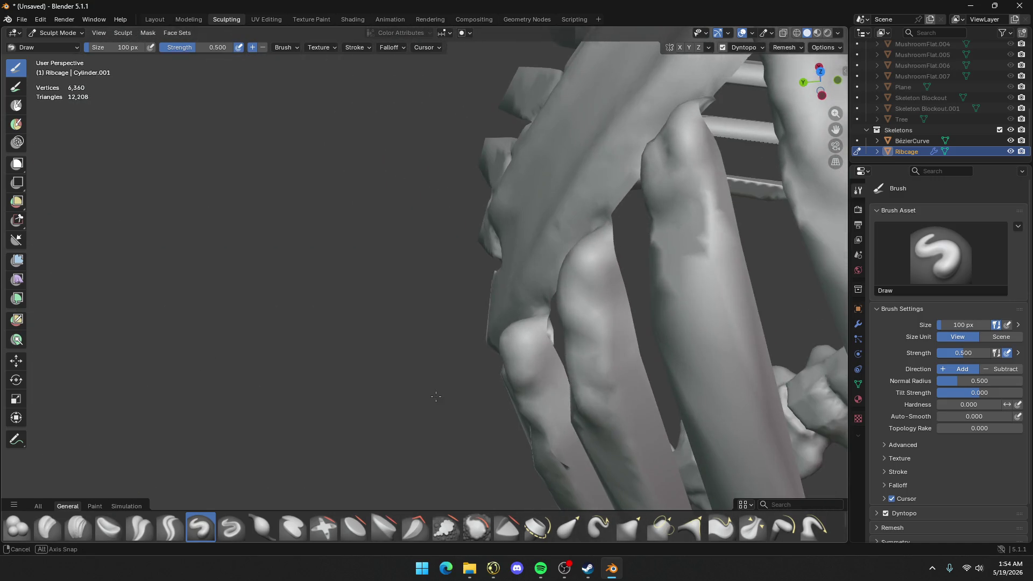
pyautogui.moveTo(502, 330); pyautogui.dragTo(480, 357)
# Bulge the lower ribs below the sternum, refining them toward the spine
pyautogui.moveTo(480, 358)
pyautogui.mouseDown(button='middle')
pyautogui.moveTo(502, 392)
pyautogui.moveTo(404, 200)
pyautogui.moveTo(350, 270)
pyautogui.mouseUp(button='middle')
pyautogui.moveTo(349, 269)
pyautogui.mouseDown()
pyautogui.moveTo(339, 317)
pyautogui.moveTo(350, 332)
pyautogui.mouseUp()
pyautogui.moveTo(351, 332); pyautogui.dragTo(394, 328, button='middle')
pyautogui.moveTo(394, 328)
pyautogui.mouseDown()
pyautogui.moveTo(415, 345)
pyautogui.moveTo(398, 318)
pyautogui.moveTo(472, 361)
pyautogui.mouseUp()
pyautogui.moveTo(473, 362); pyautogui.dragTo(422, 359, button='middle')
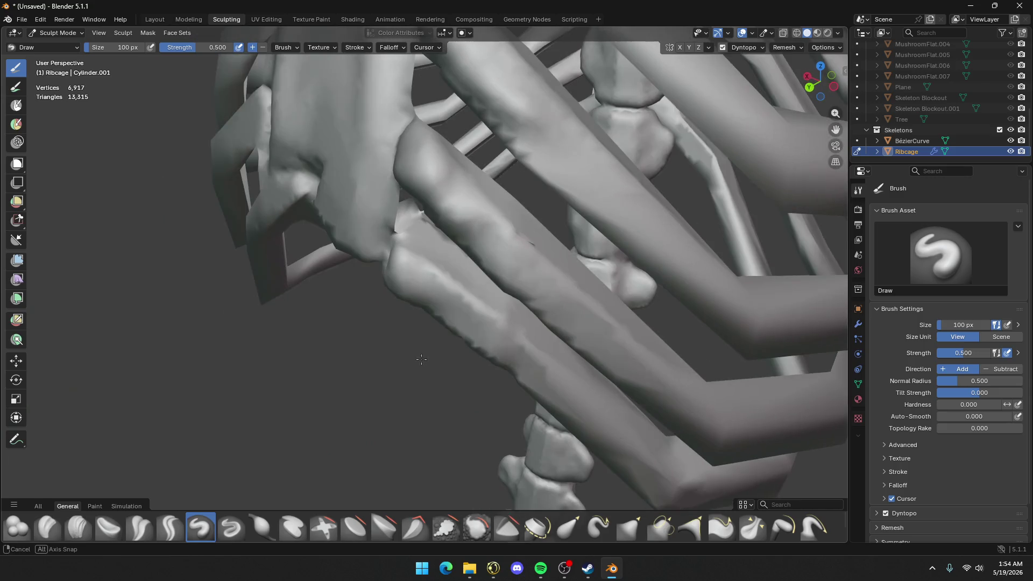
pyautogui.moveTo(434, 276)
pyautogui.mouseDown()
pyautogui.moveTo(512, 334)
pyautogui.moveTo(533, 369)
pyautogui.moveTo(584, 386)
pyautogui.mouseUp()
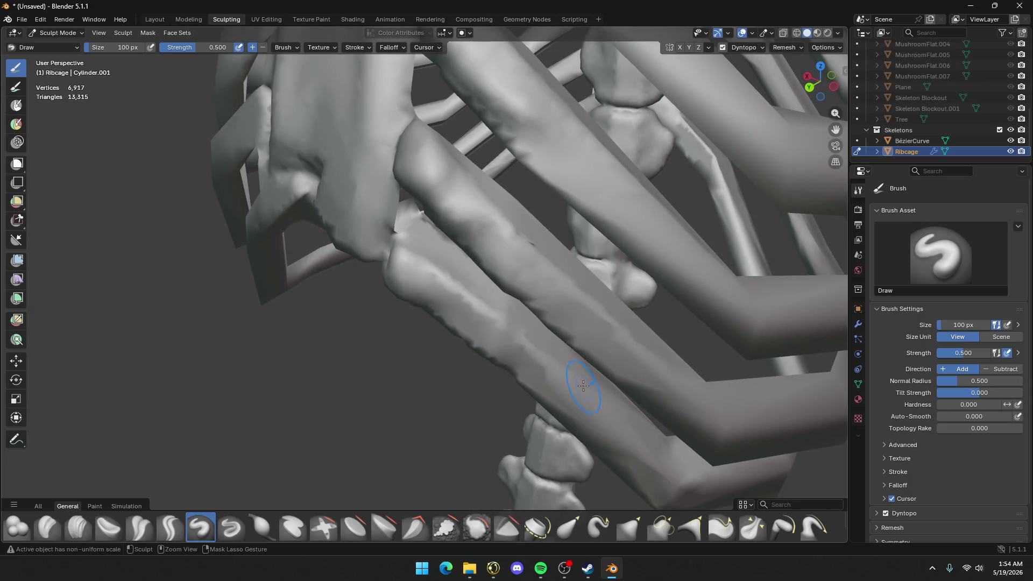
pyautogui.moveTo(471, 299); pyautogui.dragTo(603, 425)
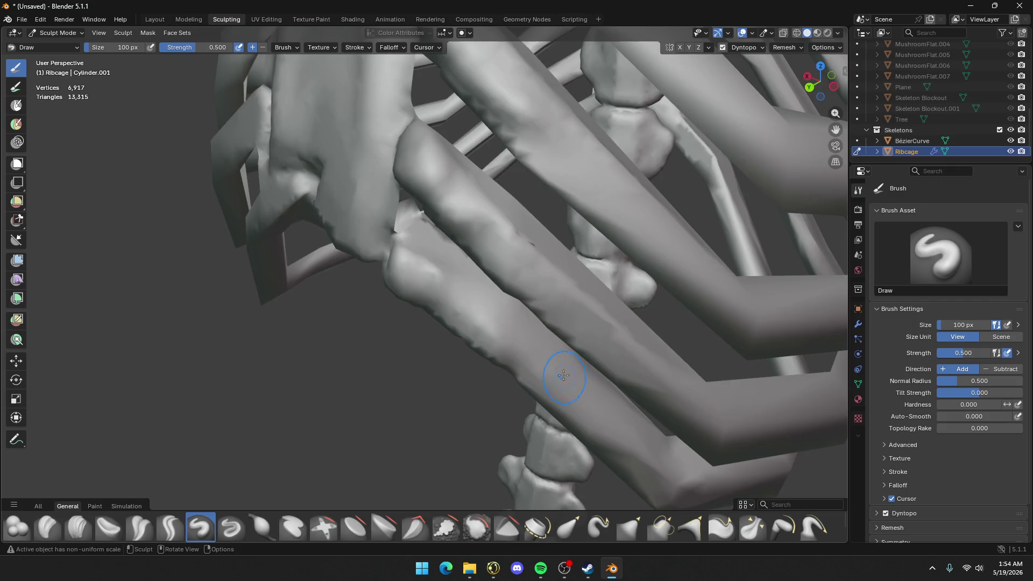
pyautogui.moveTo(603, 425)
pyautogui.mouseDown(button='middle')
pyautogui.moveTo(617, 302)
pyautogui.moveTo(600, 323)
pyautogui.moveTo(323, 368)
pyautogui.mouseUp(button='middle')
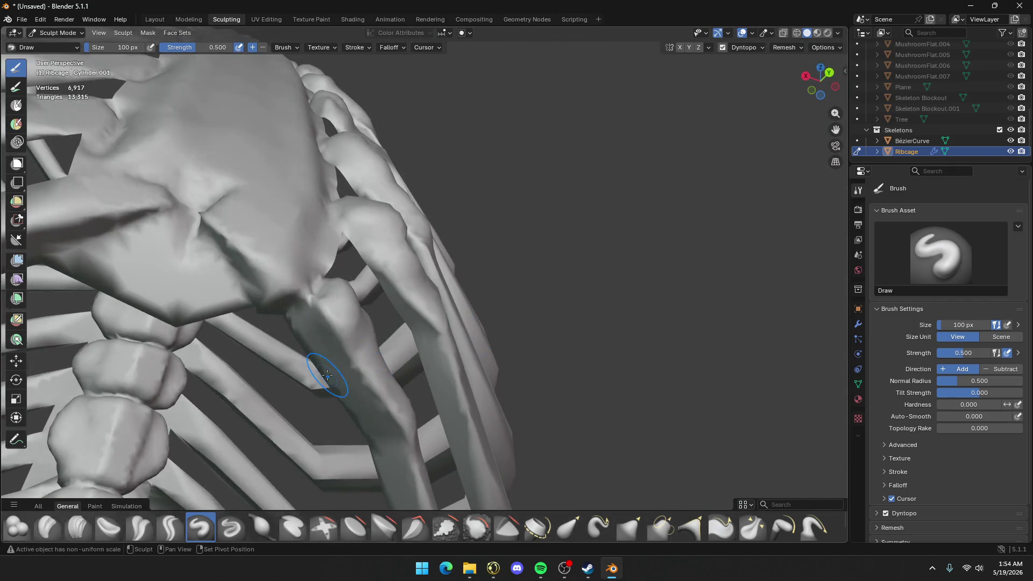
pyautogui.moveTo(323, 369); pyautogui.dragTo(367, 390)
pyautogui.moveTo(405, 493)
pyautogui.mouseDown(button='middle')
pyautogui.moveTo(452, 337)
pyautogui.moveTo(464, 434)
pyautogui.mouseUp(button='middle')
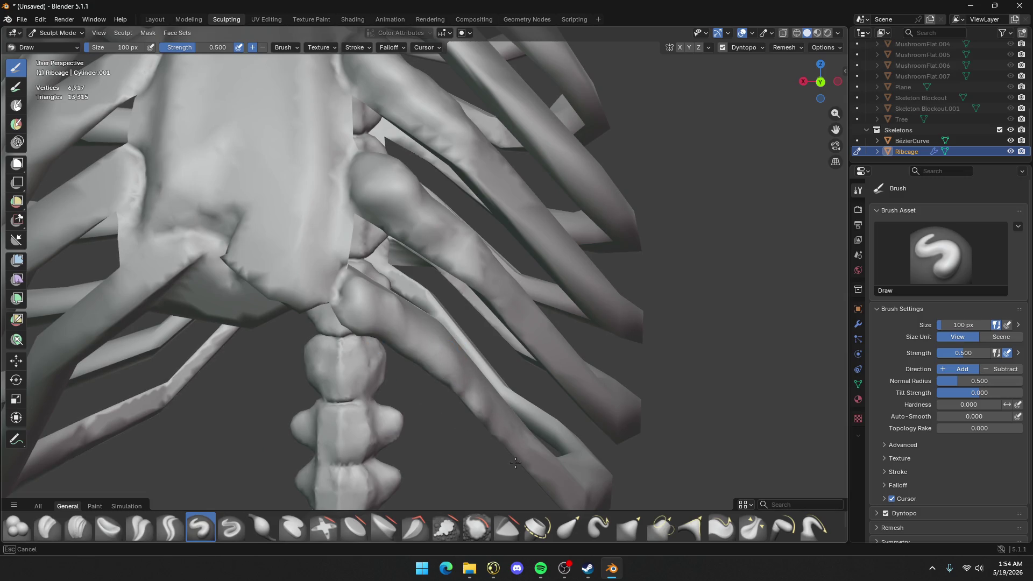
# Add small Draw strokes on the lower rib heads near the spine, viewed from above
pyautogui.moveTo(515, 463); pyautogui.dragTo(535, 461, button='middle')
pyautogui.scroll(3, 588, 444)
pyautogui.moveTo(430, 413); pyautogui.dragTo(363, 351, button='middle')
pyautogui.moveTo(353, 389); pyautogui.dragTo(329, 361, button='middle')
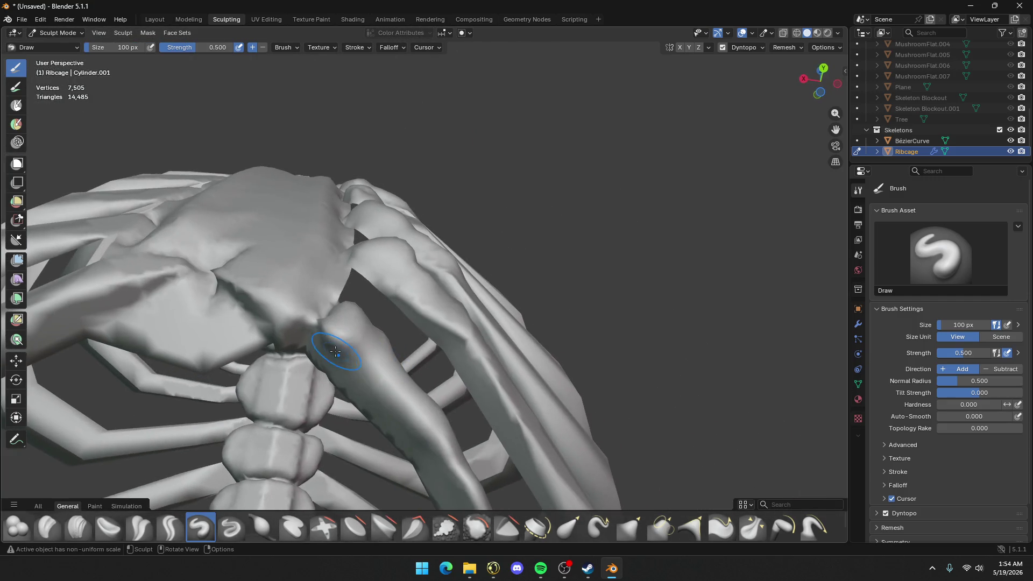
pyautogui.moveTo(345, 325); pyautogui.dragTo(290, 346, button='middle')
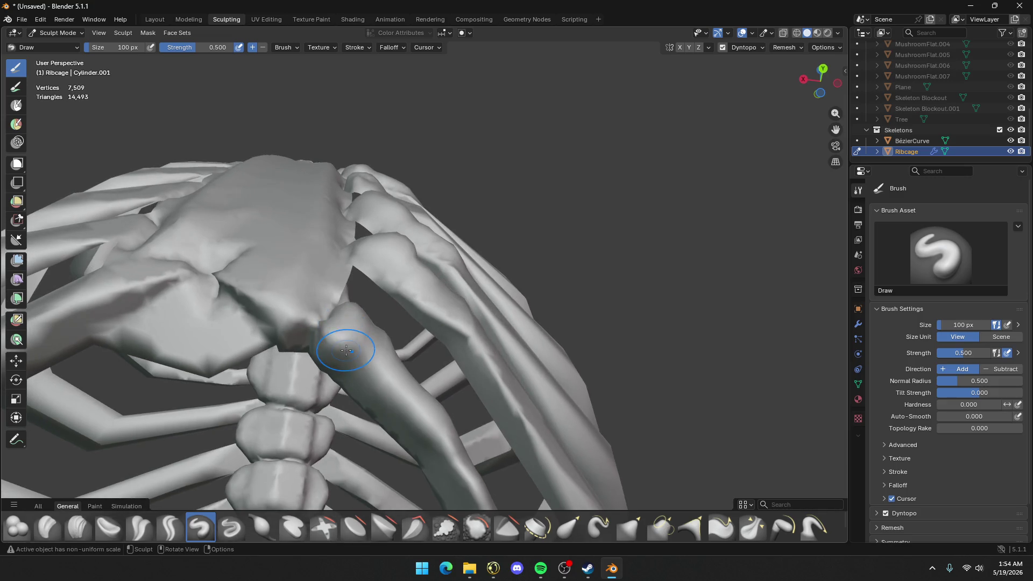
pyautogui.moveTo(323, 350); pyautogui.dragTo(371, 371)
pyautogui.moveTo(371, 371)
pyautogui.mouseDown(button='middle')
pyautogui.moveTo(391, 339)
pyautogui.moveTo(381, 266)
pyautogui.moveTo(414, 239)
pyautogui.moveTo(396, 265)
pyautogui.moveTo(451, 181)
pyautogui.mouseUp(button='middle')
pyautogui.scroll(3, 396, 265)
pyautogui.moveTo(258, 279)
pyautogui.mouseDown()
pyautogui.moveTo(242, 301)
pyautogui.moveTo(253, 291)
pyautogui.moveTo(267, 301)
pyautogui.moveTo(248, 310)
pyautogui.moveTo(215, 302)
pyautogui.moveTo(255, 265)
pyautogui.mouseUp()
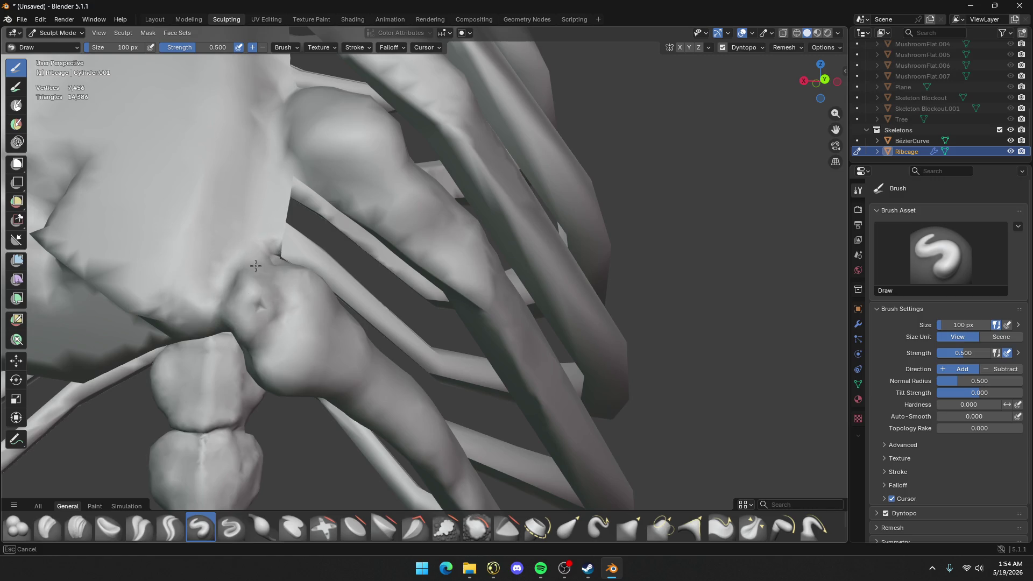
# Build up and even out the spiky rib-to-spine junction surface
pyautogui.moveTo(275, 274); pyautogui.dragTo(215, 330, button='middle')
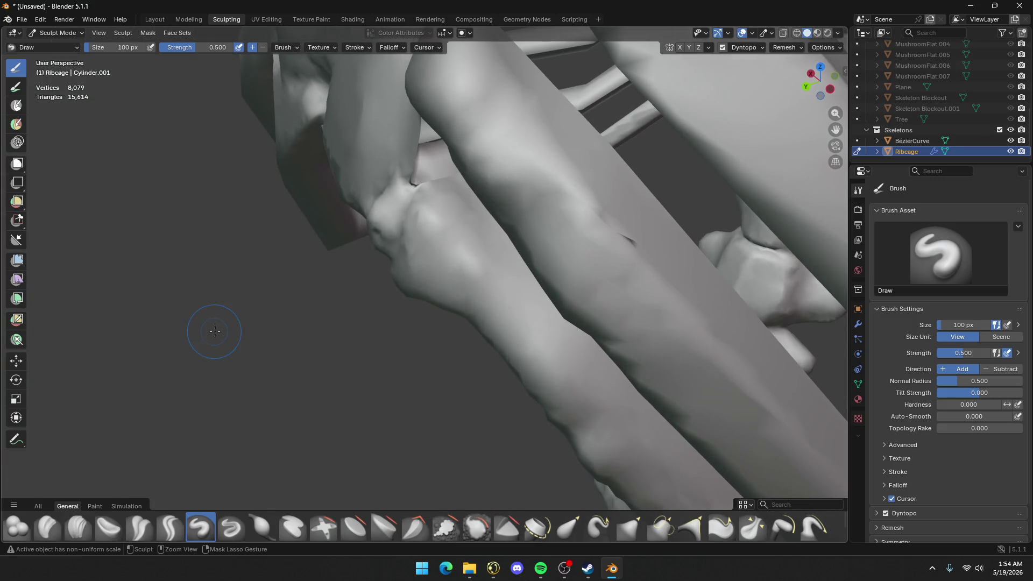
pyautogui.moveTo(400, 188); pyautogui.dragTo(404, 189, button='middle')
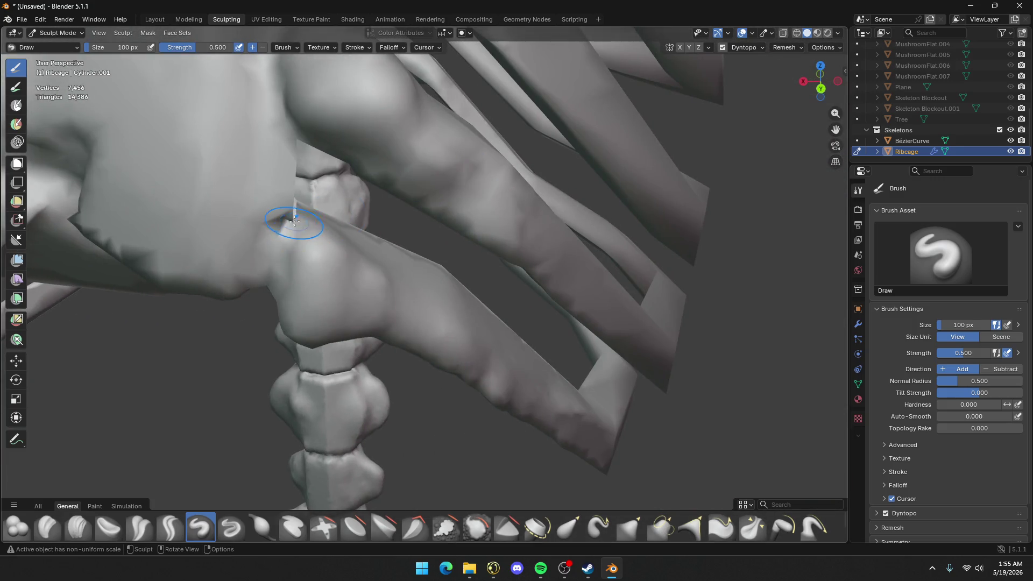
pyautogui.moveTo(295, 221); pyautogui.dragTo(275, 262)
pyautogui.moveTo(288, 219); pyautogui.dragTo(253, 264)
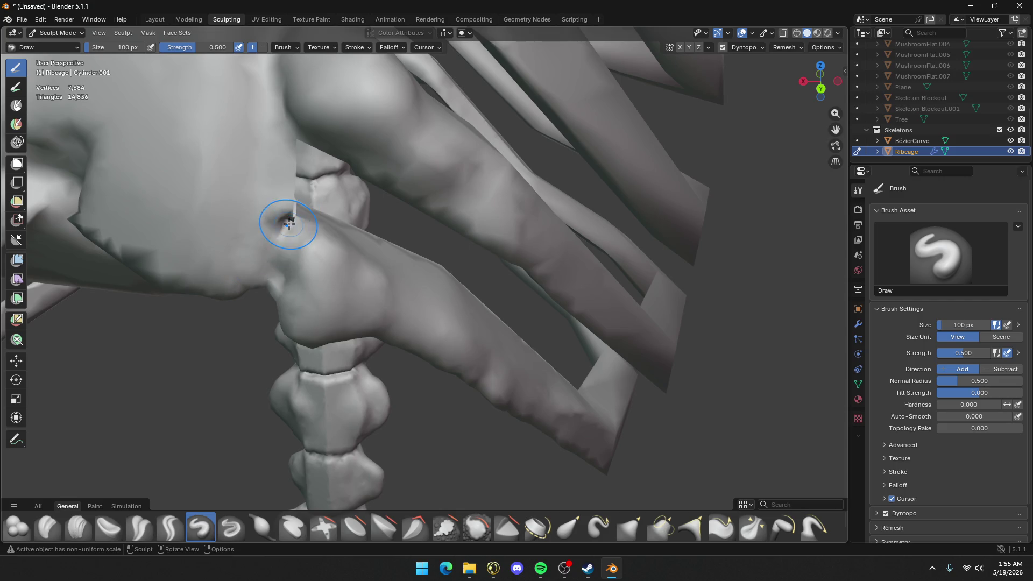
pyautogui.moveTo(288, 223); pyautogui.dragTo(282, 312)
pyautogui.moveTo(283, 312); pyautogui.dragTo(302, 200, button='middle')
pyautogui.moveTo(302, 200)
pyautogui.mouseDown()
pyautogui.moveTo(391, 213)
pyautogui.moveTo(381, 230)
pyautogui.mouseUp()
pyautogui.scroll(-3, 380, 231)
pyautogui.moveTo(381, 230)
pyautogui.mouseDown(button='middle')
pyautogui.moveTo(511, 275)
pyautogui.moveTo(562, 225)
pyautogui.moveTo(330, 272)
pyautogui.moveTo(279, 267)
pyautogui.moveTo(336, 297)
pyautogui.moveTo(516, 215)
pyautogui.moveTo(415, 203)
pyautogui.moveTo(400, 240)
pyautogui.moveTo(442, 243)
pyautogui.moveTo(412, 207)
pyautogui.moveTo(488, 224)
pyautogui.mouseUp(button='middle')
# Raise Draw-brush bumps on the rib ends, undoing one stroke and redoing it
pyautogui.scroll(-5, 336, 298)
pyautogui.scroll(5, 516, 214)
pyautogui.scroll(-4, 415, 223)
pyautogui.scroll(4, 442, 242)
pyautogui.scroll(-3, 450, 268)
pyautogui.scroll(3, 450, 268)
pyautogui.scroll(3, 488, 224)
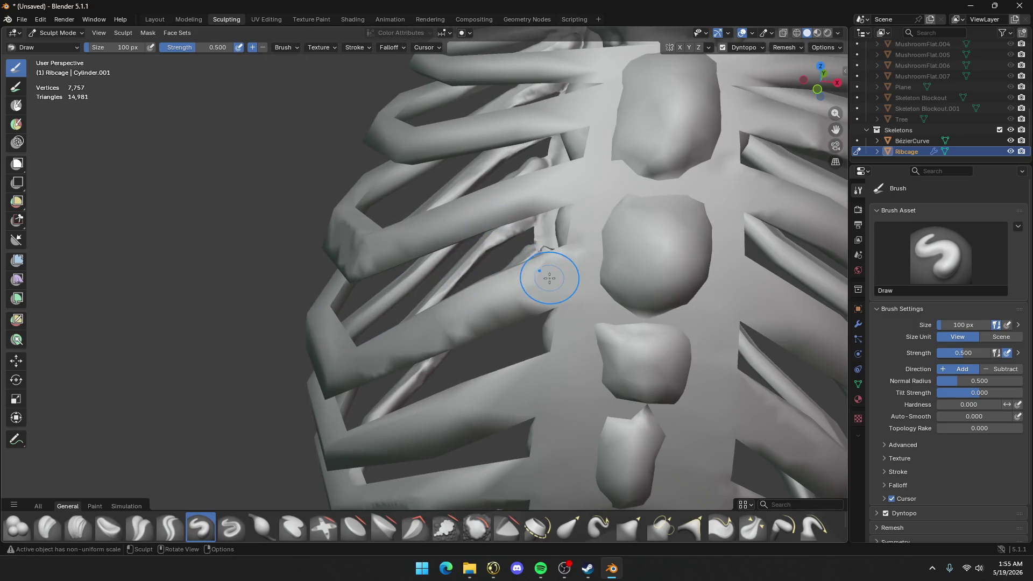
pyautogui.moveTo(550, 278)
pyautogui.mouseDown()
pyautogui.moveTo(551, 289)
pyautogui.moveTo(562, 226)
pyautogui.mouseUp()
pyautogui.hotkey('ctrl', 'z')
pyautogui.moveTo(547, 266)
pyautogui.mouseDown()
pyautogui.moveTo(560, 266)
pyautogui.moveTo(563, 301)
pyautogui.moveTo(541, 371)
pyautogui.mouseUp()
pyautogui.moveTo(473, 377)
pyautogui.mouseDown()
pyautogui.moveTo(539, 377)
pyautogui.moveTo(528, 392)
pyautogui.moveTo(516, 380)
pyautogui.moveTo(469, 433)
pyautogui.mouseUp()
pyautogui.moveTo(527, 273); pyautogui.dragTo(533, 304)
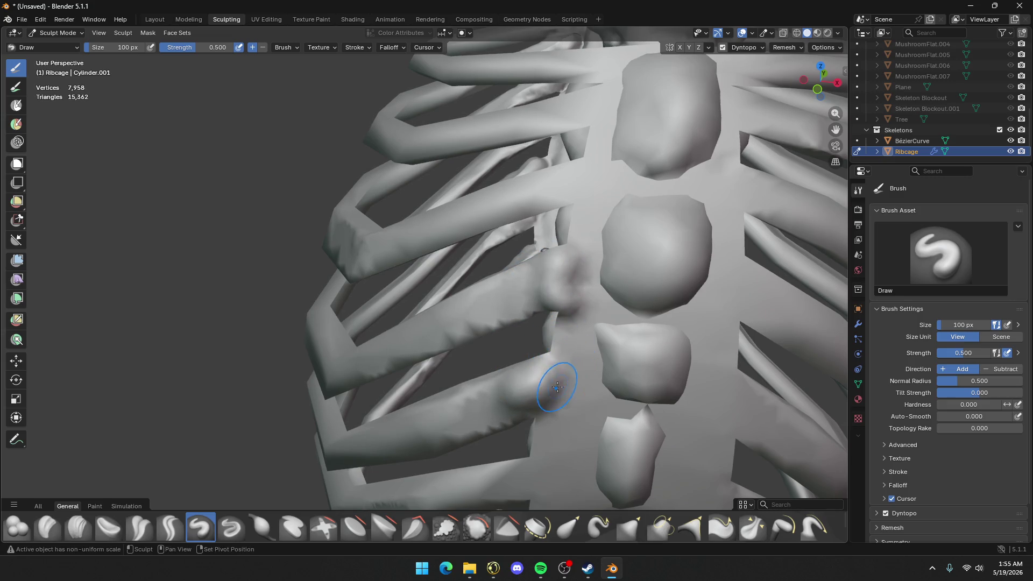
# Sculpt the sternum's lower left and build up the rib beside the sternum
pyautogui.moveTo(557, 387); pyautogui.dragTo(562, 179, button='middle')
pyautogui.moveTo(548, 154)
pyautogui.mouseDown()
pyautogui.moveTo(541, 148)
pyautogui.moveTo(496, 204)
pyautogui.moveTo(546, 182)
pyautogui.moveTo(530, 248)
pyautogui.moveTo(501, 172)
pyautogui.moveTo(498, 180)
pyautogui.mouseUp()
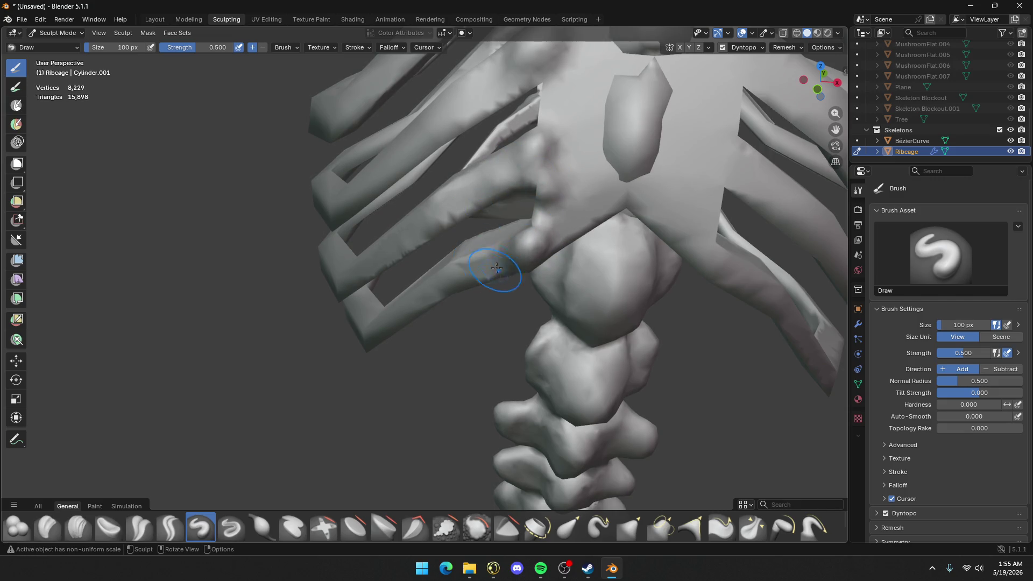
pyautogui.scroll(-6, 494, 279)
pyautogui.moveTo(543, 224)
pyautogui.mouseDown(button='middle')
pyautogui.moveTo(473, 212)
pyautogui.moveTo(554, 295)
pyautogui.moveTo(376, 263)
pyautogui.mouseUp(button='middle')
pyautogui.scroll(5, 653, 337)
pyautogui.scroll(-5, 653, 338)
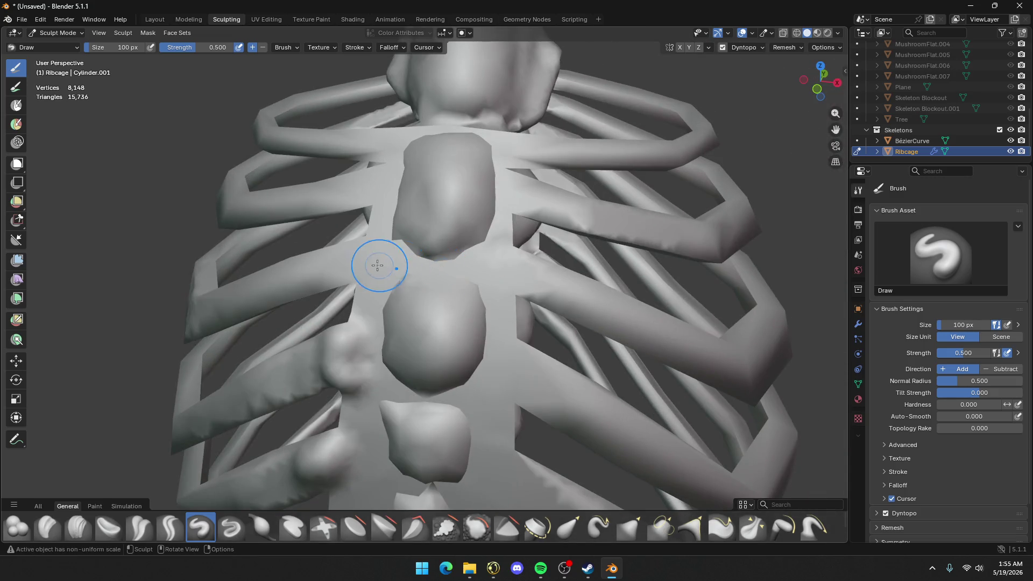
pyautogui.moveTo(377, 263)
pyautogui.mouseDown()
pyautogui.moveTo(320, 284)
pyautogui.moveTo(366, 188)
pyautogui.moveTo(377, 189)
pyautogui.moveTo(310, 196)
pyautogui.mouseUp()
pyautogui.moveTo(373, 179)
pyautogui.mouseDown()
pyautogui.moveTo(391, 164)
pyautogui.moveTo(372, 138)
pyautogui.moveTo(433, 143)
pyautogui.mouseUp()
pyautogui.scroll(-3, 422, 97)
pyautogui.scroll(5, 413, 239)
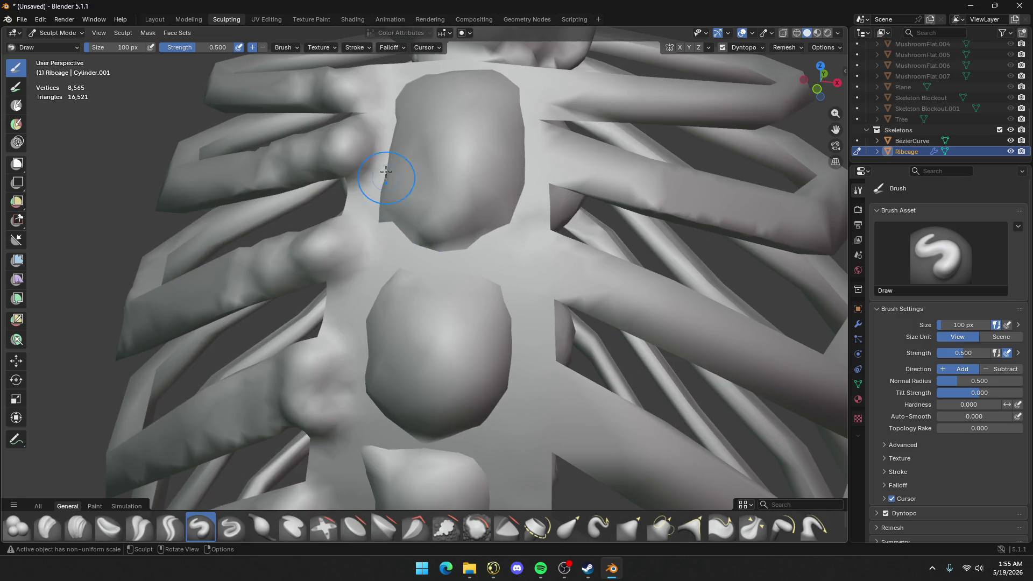
# Raise the sternum ridge from the top down and along its left side
pyautogui.moveTo(386, 171)
pyautogui.mouseDown()
pyautogui.moveTo(377, 96)
pyautogui.moveTo(371, 253)
pyautogui.moveTo(401, 208)
pyautogui.moveTo(369, 387)
pyautogui.moveTo(307, 495)
pyautogui.mouseUp()
pyautogui.scroll(3, 395, 282)
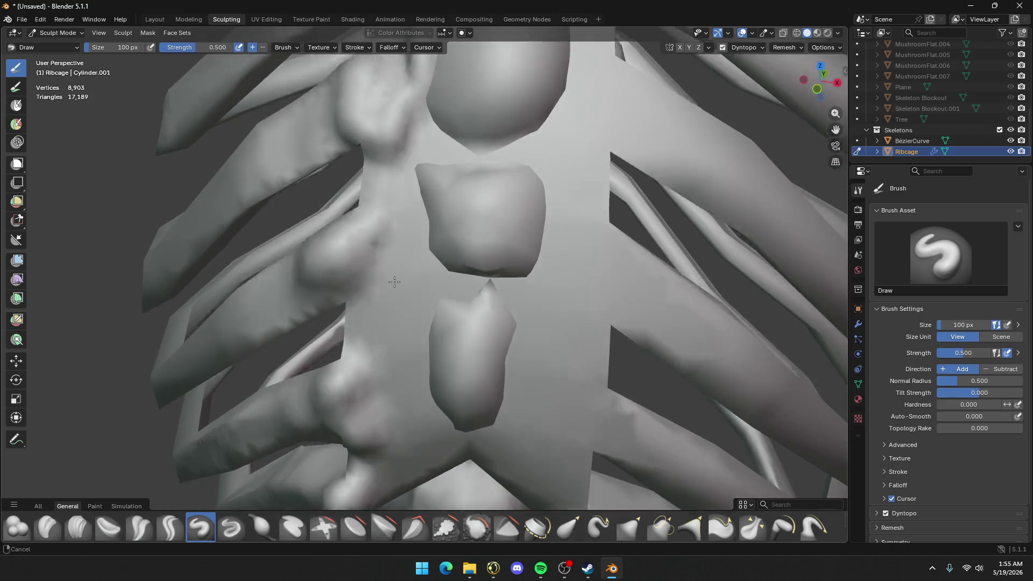
pyautogui.moveTo(394, 282); pyautogui.dragTo(396, 176, button='middle')
pyautogui.moveTo(419, 111)
pyautogui.mouseDown()
pyautogui.moveTo(395, 345)
pyautogui.moveTo(406, 267)
pyautogui.mouseUp()
pyautogui.scroll(-4, 405, 267)
pyautogui.scroll(3, 405, 267)
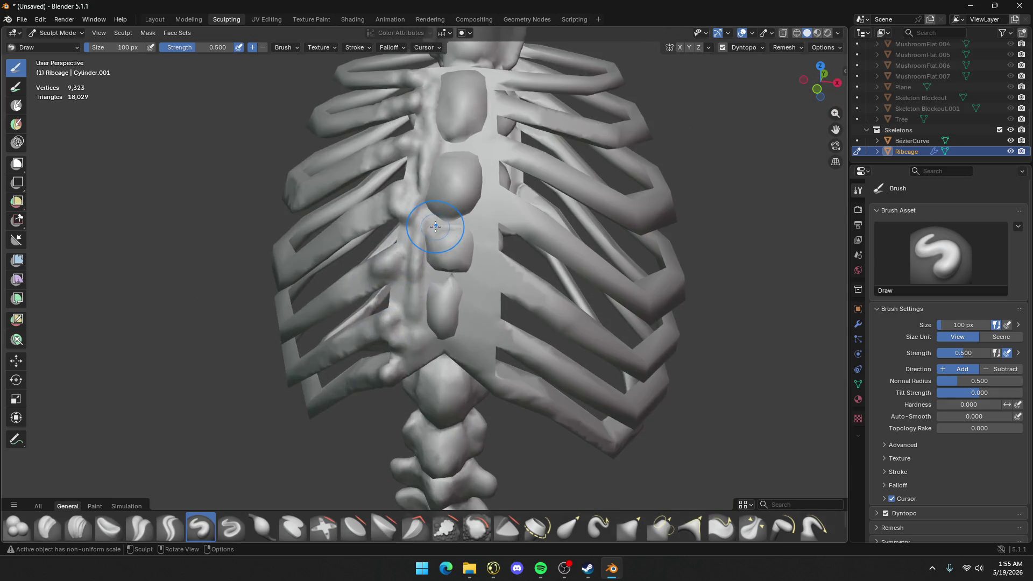
pyautogui.moveTo(438, 223); pyautogui.dragTo(454, 242, button='middle')
# Smooth away the separate sternum blobs, including the upper bumps, into one plate
pyautogui.moveTo(454, 242)
pyautogui.keyDown('shift'); pyautogui.mouseDown()
pyautogui.moveTo(479, 334)
pyautogui.moveTo(472, 282)
pyautogui.mouseUp(); pyautogui.keyUp('shift')
pyautogui.moveTo(488, 197)
pyautogui.mouseDown()
pyautogui.moveTo(447, 107)
pyautogui.moveTo(426, 134)
pyautogui.moveTo(432, 187)
pyautogui.moveTo(485, 108)
pyautogui.moveTo(474, 323)
pyautogui.moveTo(468, 193)
pyautogui.moveTo(451, 307)
pyautogui.moveTo(450, 177)
pyautogui.moveTo(423, 298)
pyautogui.moveTo(409, 231)
pyautogui.moveTo(424, 171)
pyautogui.moveTo(435, 316)
pyautogui.mouseUp()
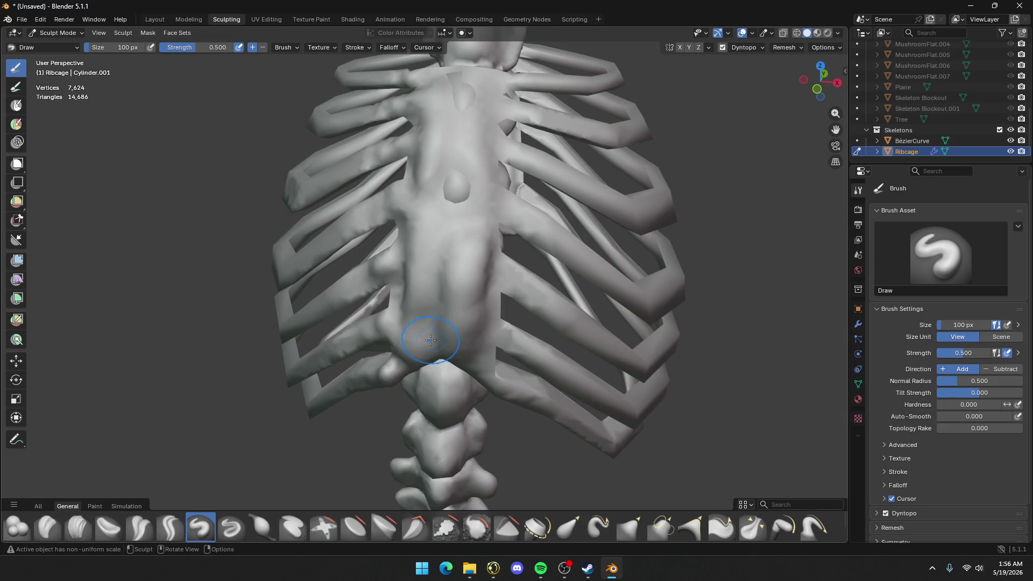
pyautogui.moveTo(457, 105)
pyautogui.mouseDown()
pyautogui.moveTo(460, 216)
pyautogui.moveTo(457, 102)
pyautogui.moveTo(483, 340)
pyautogui.mouseUp()
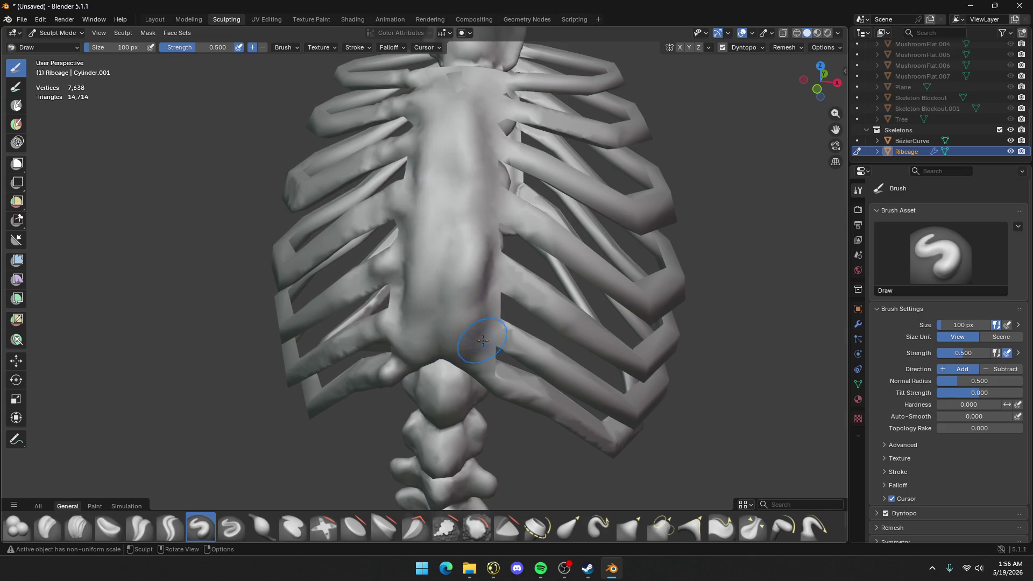
pyautogui.scroll(-4, 485, 340)
pyautogui.moveTo(519, 233)
pyautogui.mouseDown(button='middle')
pyautogui.moveTo(347, 288)
pyautogui.moveTo(358, 242)
pyautogui.mouseUp(button='middle')
pyautogui.scroll(4, 338, 235)
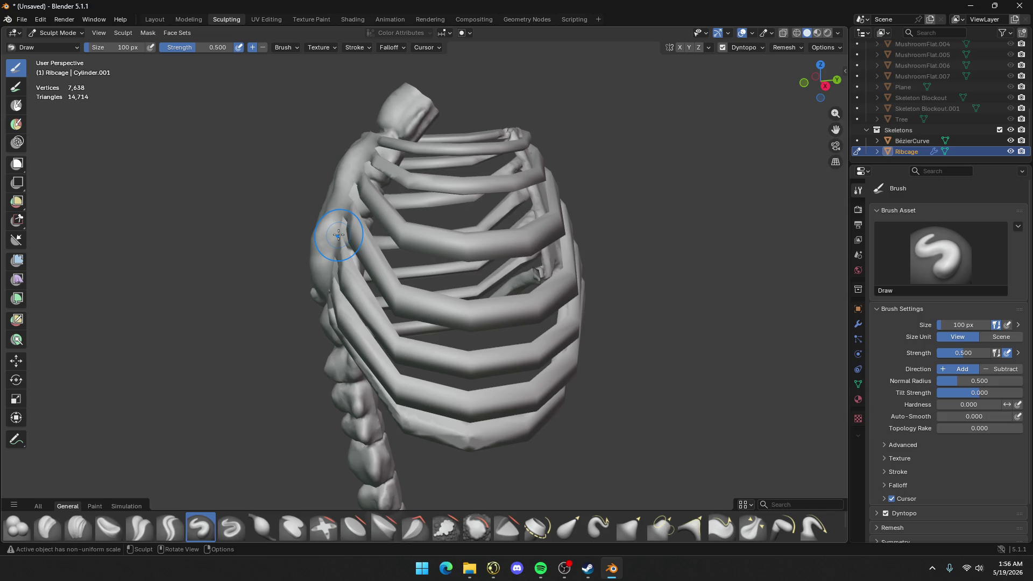
# Undo the stray bumpy strip left along the spine
pyautogui.click(403, 237)
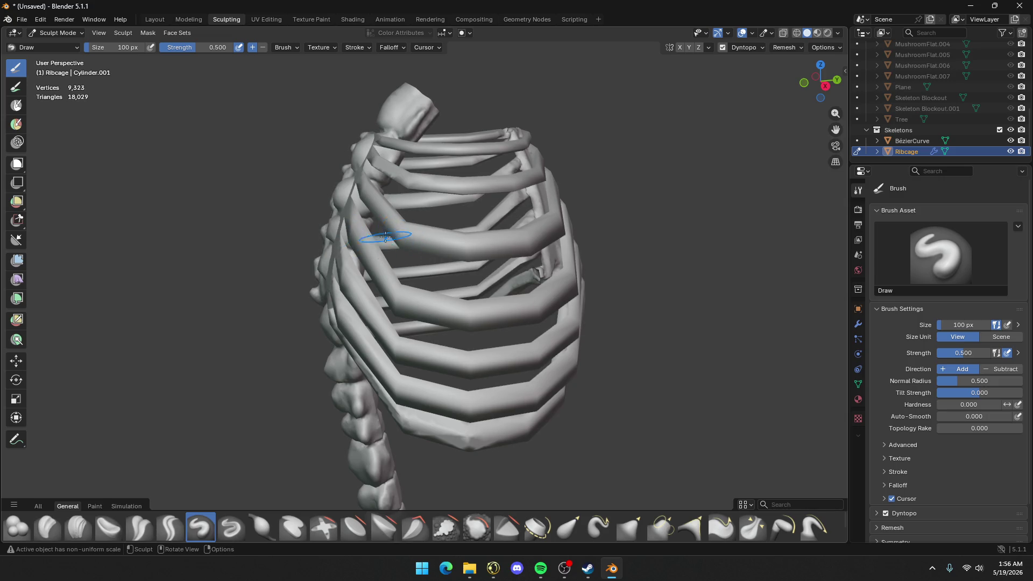
pyautogui.moveTo(385, 237); pyautogui.dragTo(473, 235, button='middle')
pyautogui.scroll(4, 485, 240)
pyautogui.hotkey('ctrl', 'z')
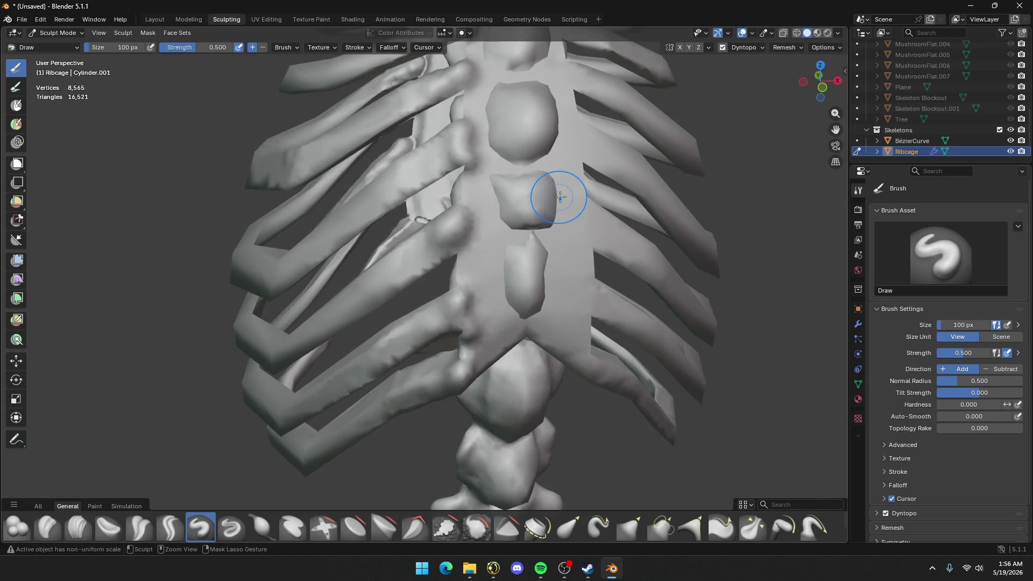
pyautogui.moveTo(559, 196); pyautogui.dragTo(614, 185, button='middle')
pyautogui.scroll(3, 563, 189)
pyautogui.scroll(-4, 563, 191)
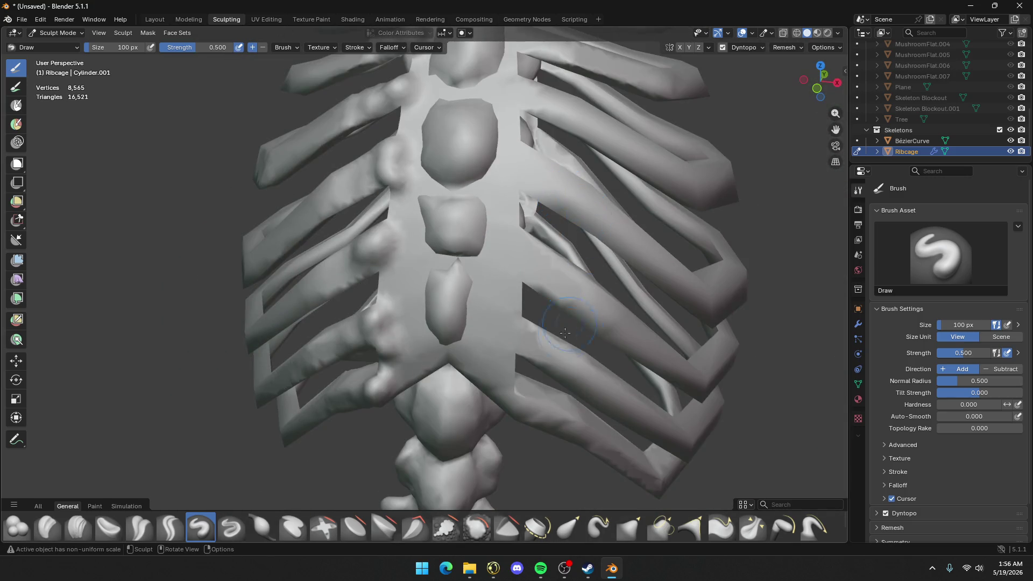
# Add bulges to the right-side rib ends at the sternum, thickening the upper end
pyautogui.moveTo(539, 384)
pyautogui.mouseDown()
pyautogui.moveTo(541, 393)
pyautogui.moveTo(546, 350)
pyautogui.moveTo(533, 334)
pyautogui.moveTo(553, 323)
pyautogui.mouseUp()
pyautogui.moveTo(550, 272)
pyautogui.mouseDown()
pyautogui.moveTo(538, 264)
pyautogui.moveTo(608, 333)
pyautogui.mouseUp()
pyautogui.moveTo(545, 176)
pyautogui.mouseDown()
pyautogui.moveTo(533, 174)
pyautogui.moveTo(568, 191)
pyautogui.moveTo(560, 183)
pyautogui.moveTo(578, 209)
pyautogui.mouseUp()
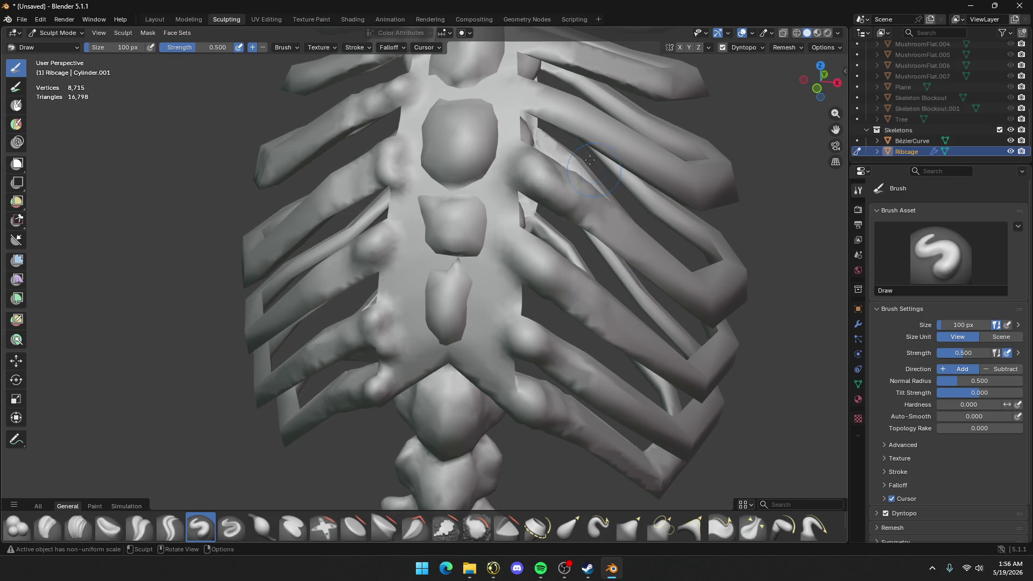
pyautogui.moveTo(579, 210)
pyautogui.mouseDown(button='middle')
pyautogui.moveTo(549, 161)
pyautogui.moveTo(517, 264)
pyautogui.mouseUp(button='middle')
pyautogui.moveTo(517, 264)
pyautogui.mouseDown()
pyautogui.moveTo(484, 247)
pyautogui.moveTo(533, 272)
pyautogui.mouseUp()
# Thicken the upper rib and raise a rounded bulge where it meets the sternum
pyautogui.moveTo(474, 182)
pyautogui.mouseDown()
pyautogui.moveTo(488, 192)
pyautogui.moveTo(473, 196)
pyautogui.mouseUp()
pyautogui.scroll(4, 507, 150)
pyautogui.scroll(-2, 508, 150)
pyautogui.moveTo(507, 150); pyautogui.dragTo(486, 315, button='middle')
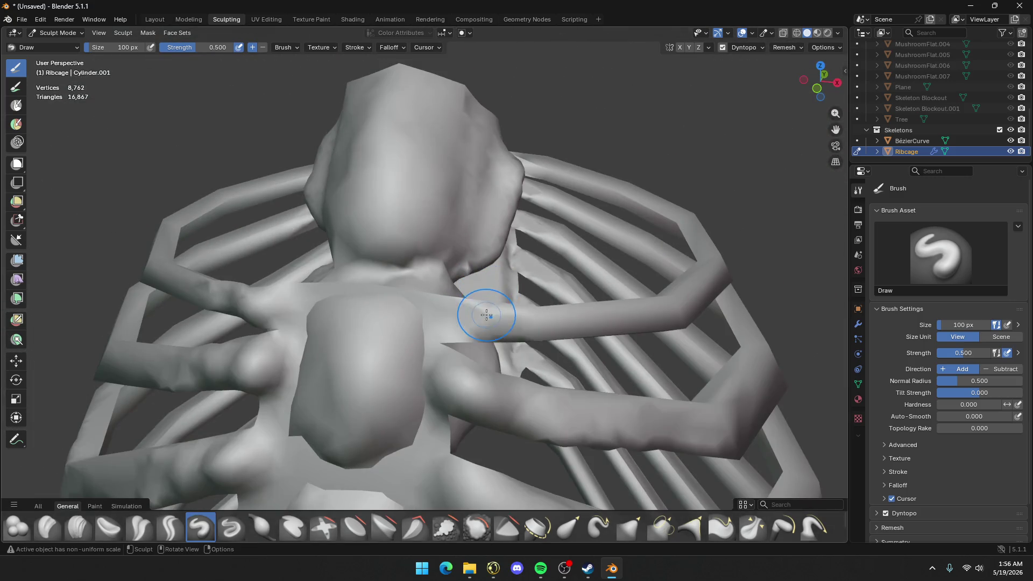
pyautogui.moveTo(486, 315)
pyautogui.mouseDown()
pyautogui.moveTo(462, 322)
pyautogui.moveTo(550, 317)
pyautogui.moveTo(491, 311)
pyautogui.moveTo(533, 325)
pyautogui.mouseUp()
pyautogui.scroll(-4, 657, 323)
pyautogui.moveTo(657, 322)
pyautogui.mouseDown(button='middle')
pyautogui.moveTo(343, 425)
pyautogui.moveTo(266, 289)
pyautogui.mouseUp(button='middle')
pyautogui.scroll(3, 510, 286)
# From a top-down view, draw a first stroke down the sternum and refine its surface
pyautogui.scroll(-2, 511, 287)
pyautogui.moveTo(510, 286); pyautogui.dragTo(416, 299, button='middle')
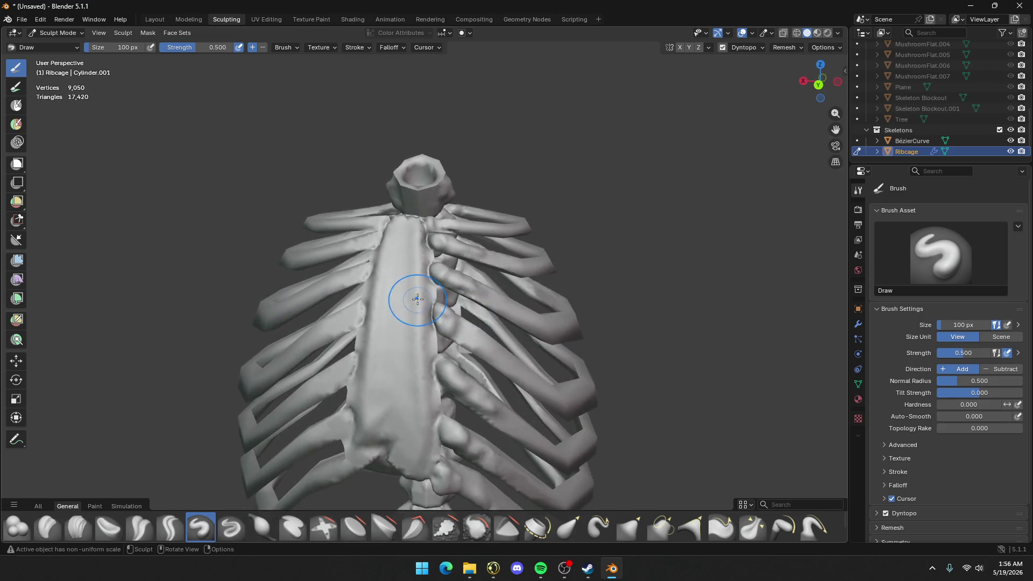
pyautogui.scroll(1, 413, 274)
pyautogui.scroll(-2, 402, 219)
pyautogui.moveTo(402, 219); pyautogui.dragTo(420, 301, button='middle')
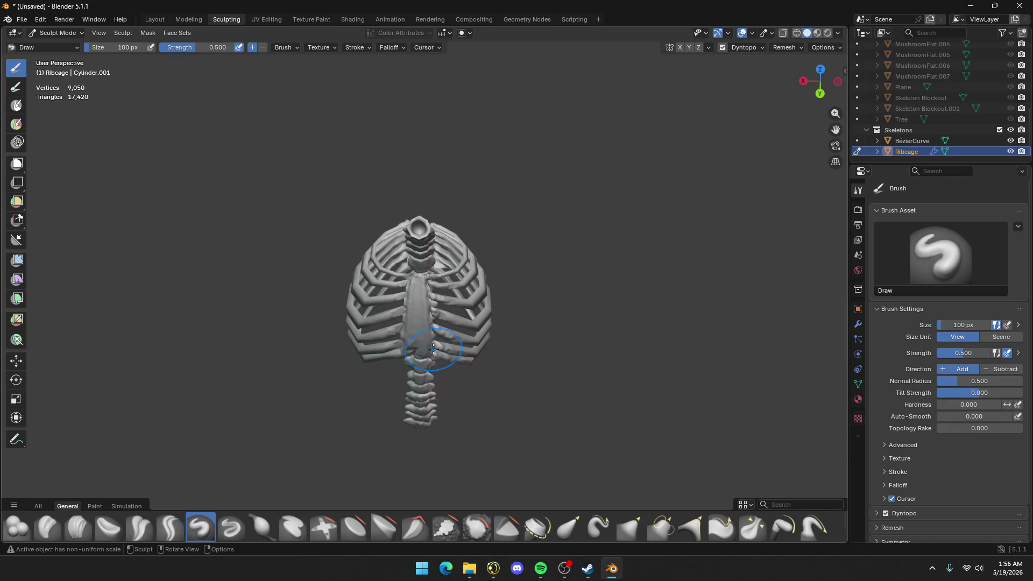
pyautogui.scroll(3, 422, 321)
pyautogui.scroll(2, 412, 289)
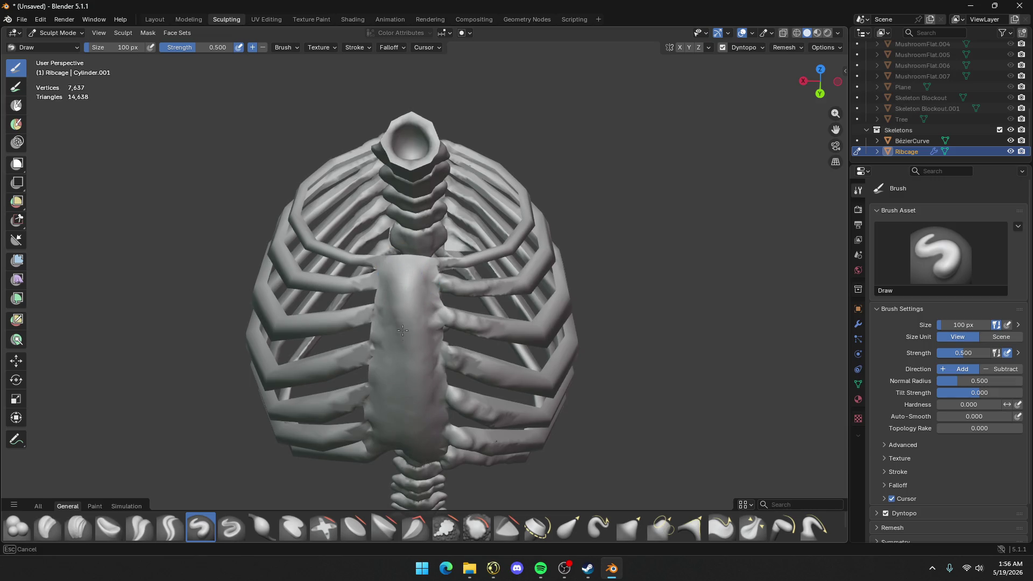
pyautogui.moveTo(400, 283); pyautogui.dragTo(403, 435)
pyautogui.scroll(2, 407, 303)
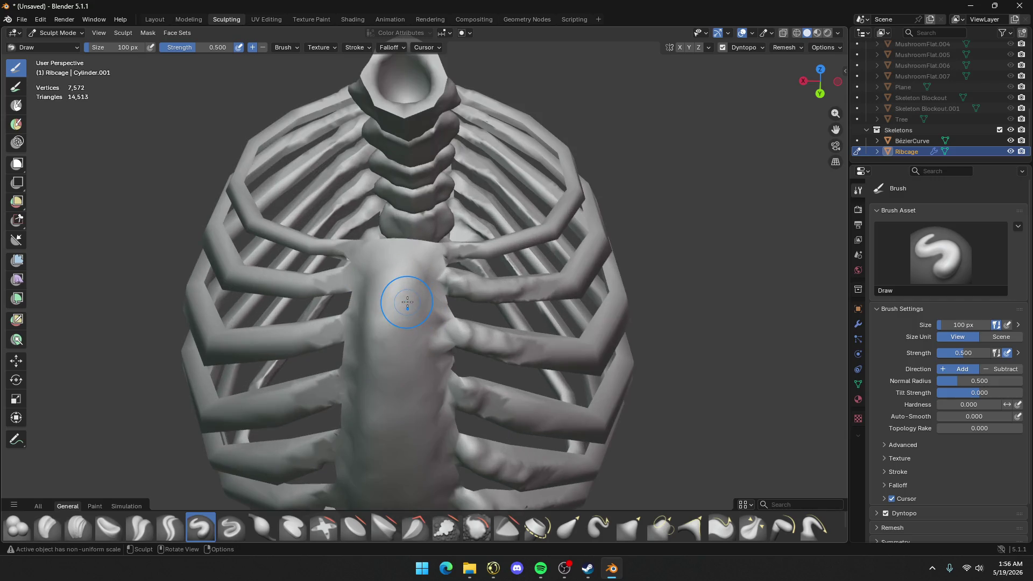
pyautogui.moveTo(404, 299); pyautogui.dragTo(392, 335)
# Re-sculpt the upper sternum with more strokes, undoing then restoring the detail
pyautogui.keyDown('shift'); pyautogui.moveTo(413, 447); pyautogui.dragTo(432, 120, button='middle'); pyautogui.keyUp('shift')
pyautogui.moveTo(432, 97); pyautogui.dragTo(426, 331)
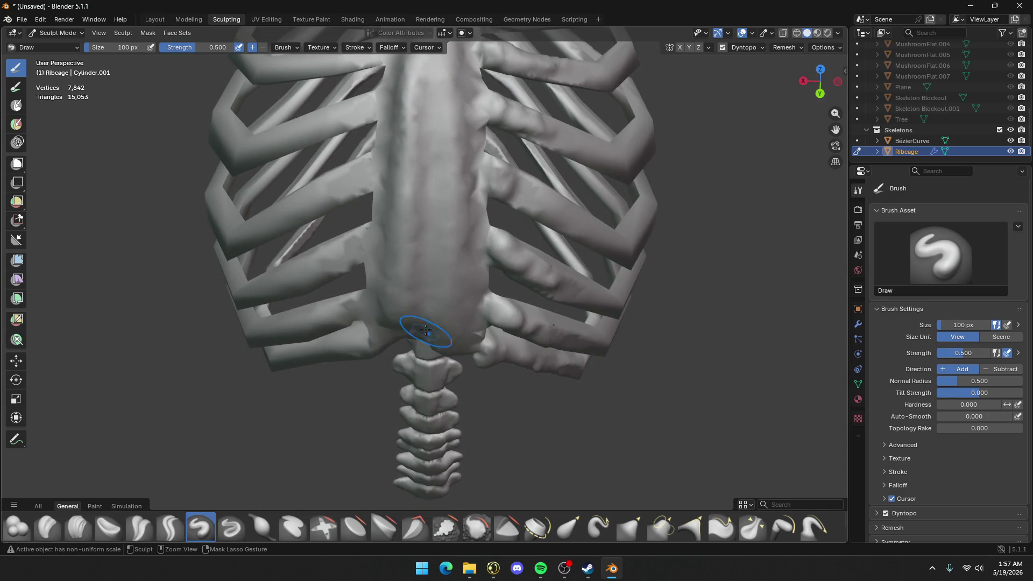
pyautogui.moveTo(431, 253)
pyautogui.mouseDown()
pyautogui.moveTo(463, 135)
pyautogui.moveTo(478, 116)
pyautogui.mouseUp()
pyautogui.moveTo(478, 116); pyautogui.dragTo(449, 253, button='middle')
pyautogui.moveTo(447, 301)
pyautogui.mouseDown()
pyautogui.moveTo(450, 215)
pyautogui.moveTo(452, 307)
pyautogui.mouseUp()
pyautogui.moveTo(452, 307)
pyautogui.mouseDown(button='middle')
pyautogui.moveTo(564, 341)
pyautogui.moveTo(554, 340)
pyautogui.mouseUp(button='middle')
pyautogui.hotkey('ctrl', 'z')
pyautogui.hotkey('ctrl', 'z')
pyautogui.hotkey('ctrl', 'z')
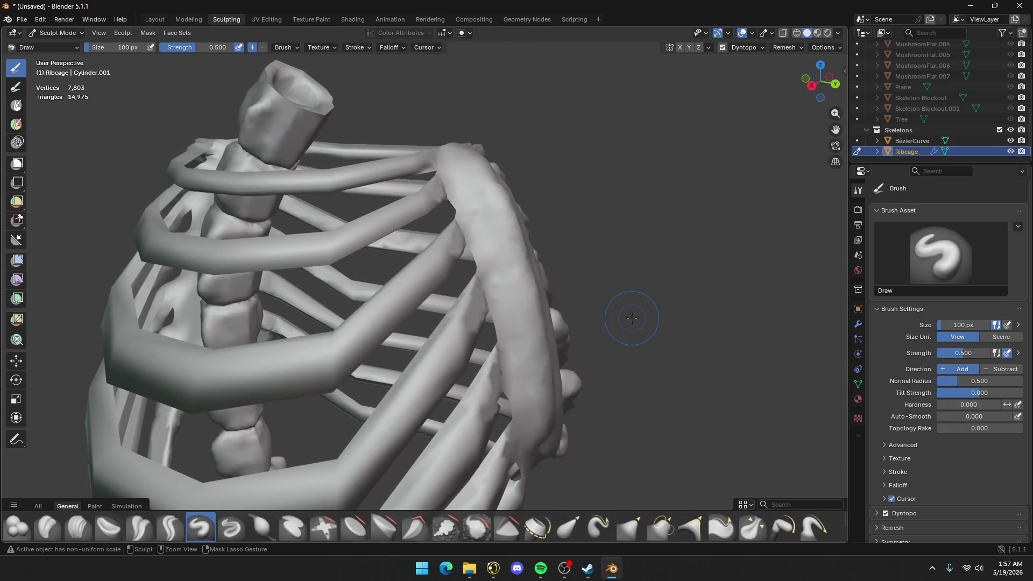
pyautogui.hotkey('ctrl', 'shift', 'z')
pyautogui.hotkey('ctrl', 'shift', 'z')
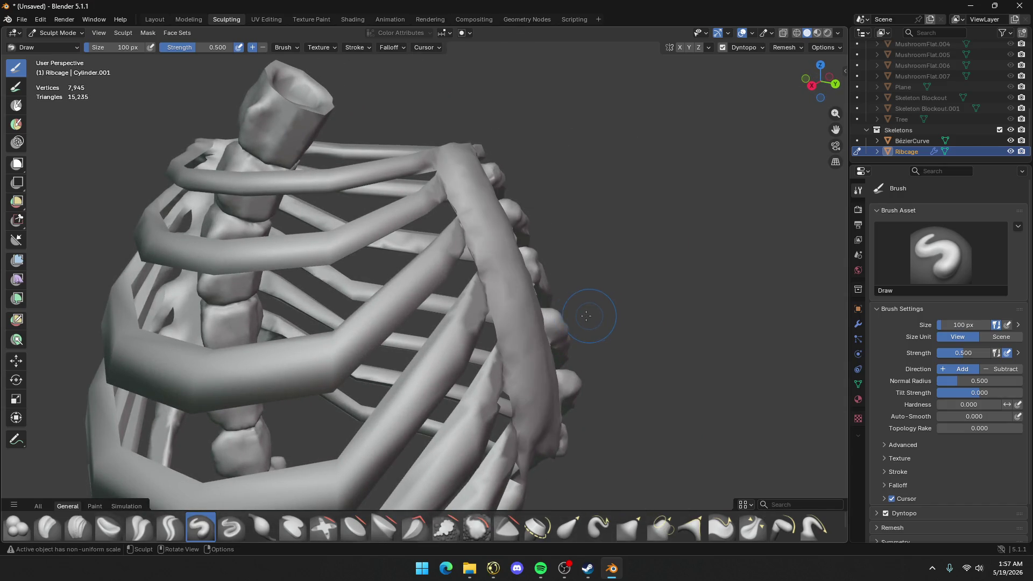
# Add bumpy relief down the sternum and short strokes rounding off its base
pyautogui.moveTo(587, 316)
pyautogui.mouseDown(button='middle')
pyautogui.moveTo(431, 334)
pyautogui.moveTo(565, 339)
pyautogui.moveTo(463, 334)
pyautogui.moveTo(501, 324)
pyautogui.mouseUp(button='middle')
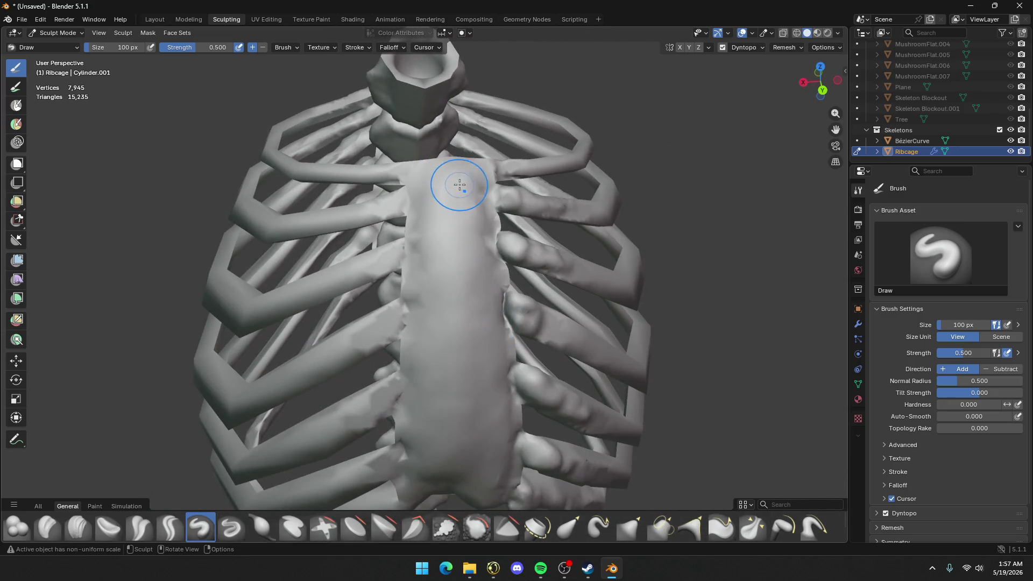
pyautogui.moveTo(460, 184); pyautogui.dragTo(467, 474)
pyautogui.moveTo(435, 189)
pyautogui.mouseDown()
pyautogui.moveTo(431, 318)
pyautogui.moveTo(461, 474)
pyautogui.mouseUp()
pyautogui.moveTo(485, 351)
pyautogui.mouseDown(button='middle')
pyautogui.moveTo(377, 269)
pyautogui.moveTo(161, 157)
pyautogui.moveTo(445, 296)
pyautogui.mouseUp(button='middle')
pyautogui.moveTo(445, 295); pyautogui.dragTo(457, 450)
pyautogui.moveTo(455, 399); pyautogui.dragTo(447, 388, button='middle')
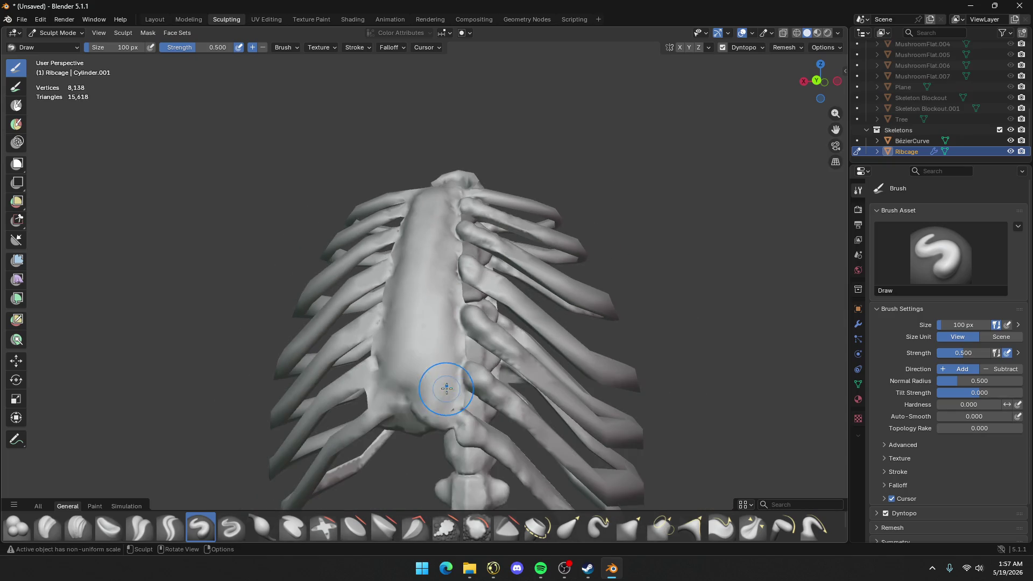
pyautogui.moveTo(410, 392); pyautogui.dragTo(422, 415)
pyautogui.moveTo(422, 415); pyautogui.dragTo(443, 354, button='middle')
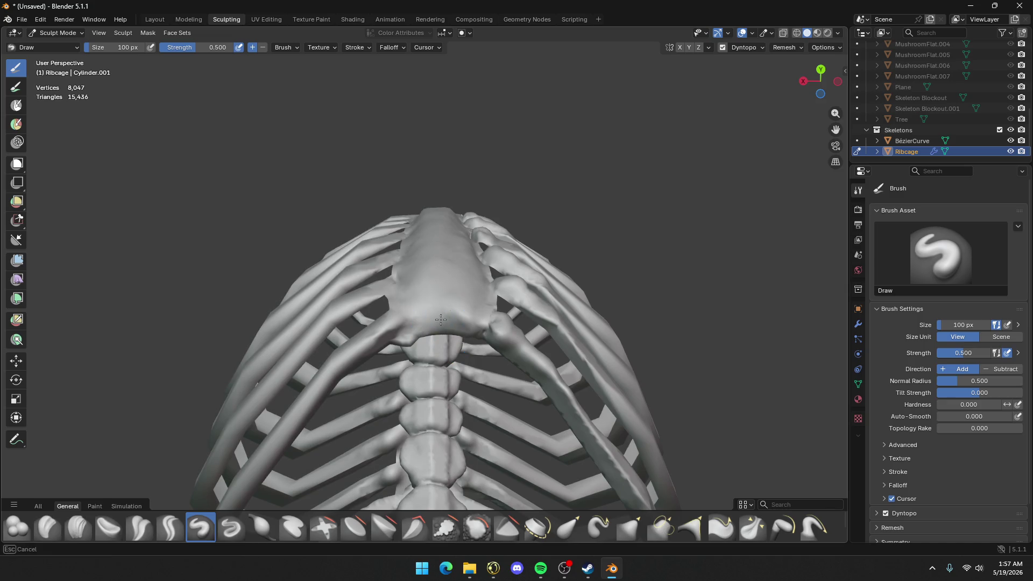
pyautogui.moveTo(454, 331); pyautogui.dragTo(439, 317)
# Polish the sternum's lower tip with Crease Polish, then reselect the Draw brush
pyautogui.scroll(3, 440, 323)
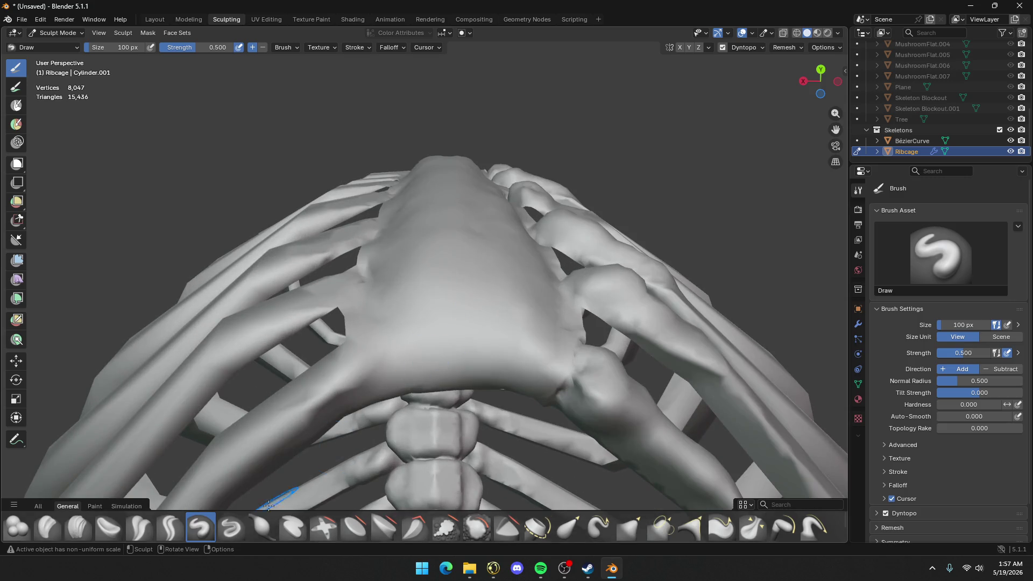
pyautogui.click(184, 528)
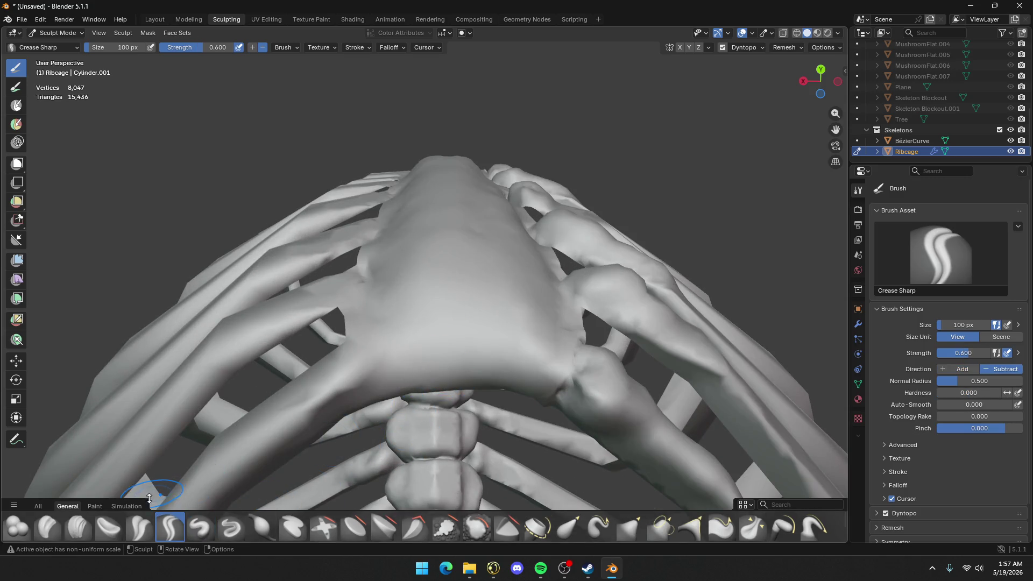
pyautogui.click(138, 527)
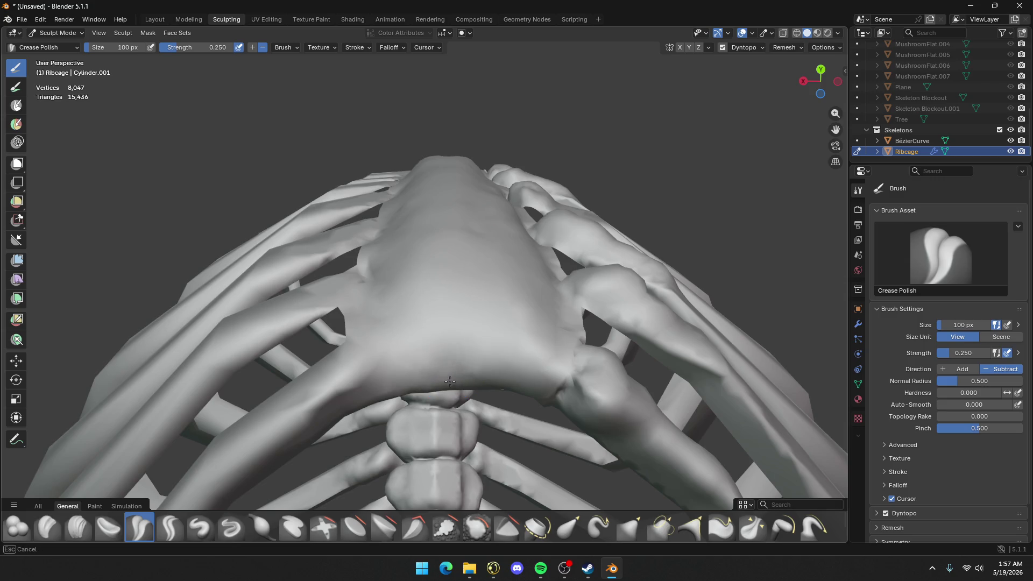
pyautogui.scroll(-3, 453, 361)
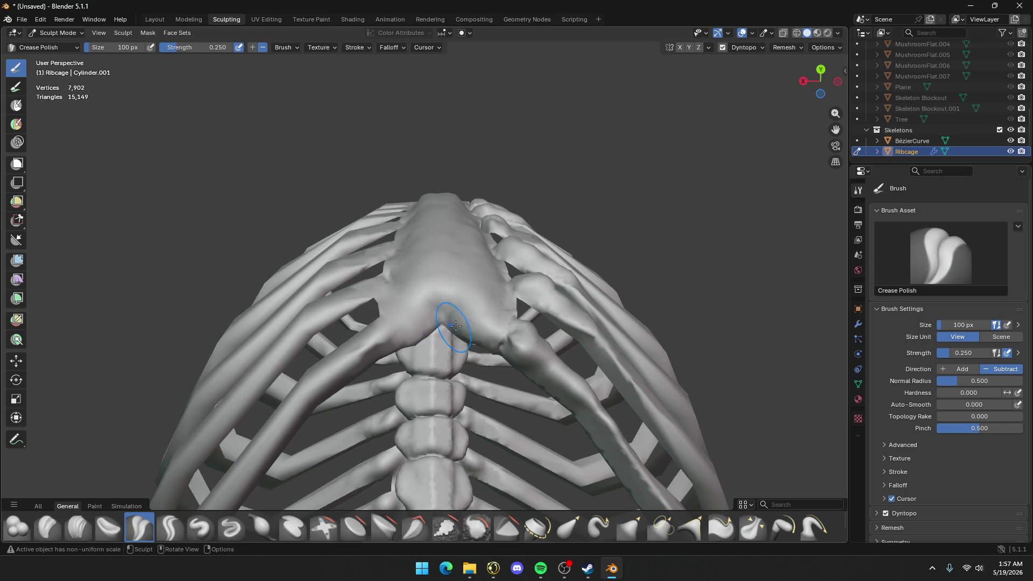
pyautogui.moveTo(456, 326)
pyautogui.mouseDown(button='middle')
pyautogui.moveTo(454, 389)
pyautogui.moveTo(452, 342)
pyautogui.mouseUp(button='middle')
pyautogui.click(200, 528)
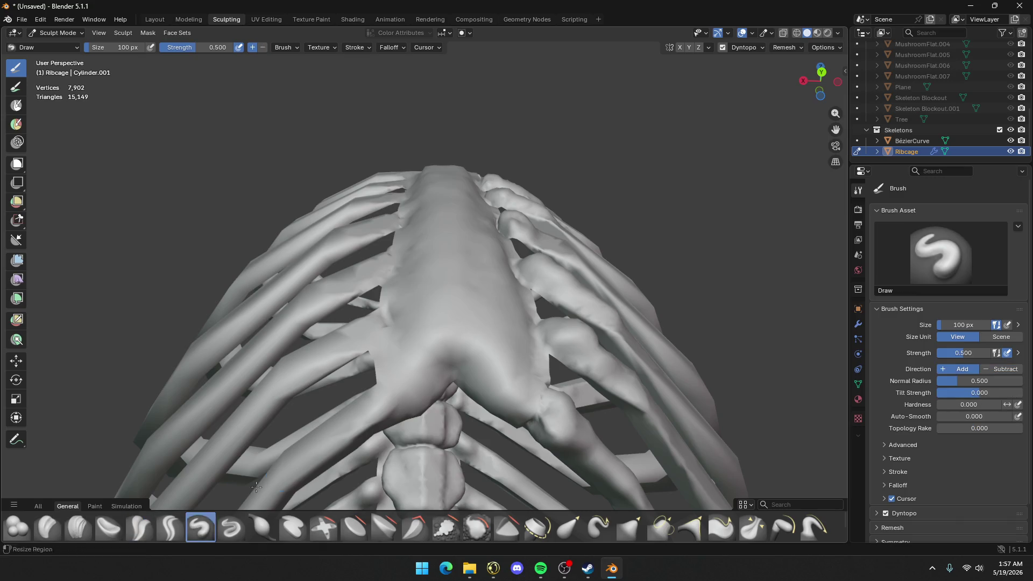
# Stroke across the sternum to reshape its surface, viewing it from the front and above
pyautogui.moveTo(440, 348); pyautogui.dragTo(401, 396)
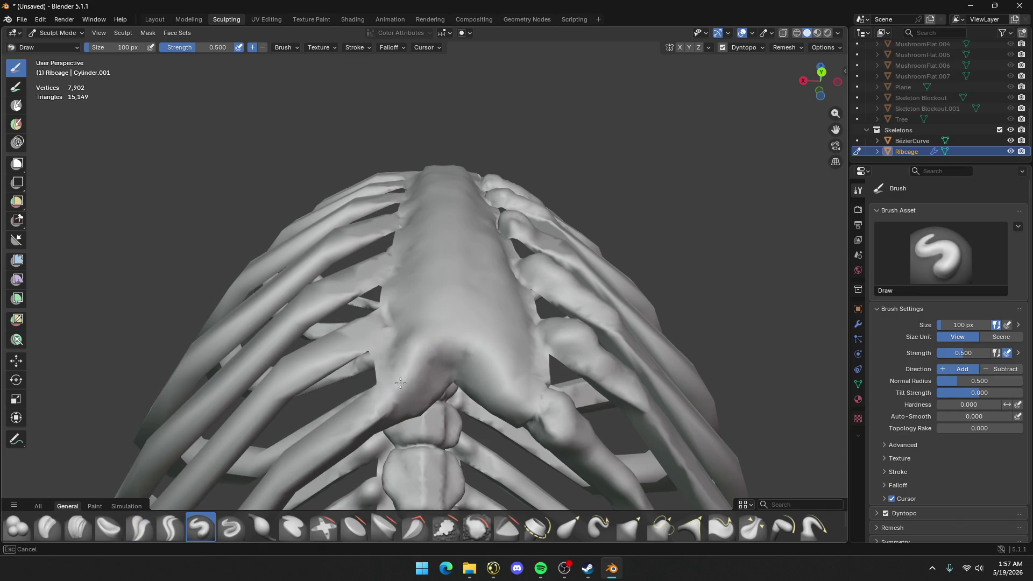
pyautogui.moveTo(481, 347)
pyautogui.mouseDown()
pyautogui.moveTo(512, 388)
pyautogui.moveTo(504, 344)
pyautogui.moveTo(532, 372)
pyautogui.moveTo(525, 318)
pyautogui.mouseUp()
pyautogui.scroll(-4, 525, 317)
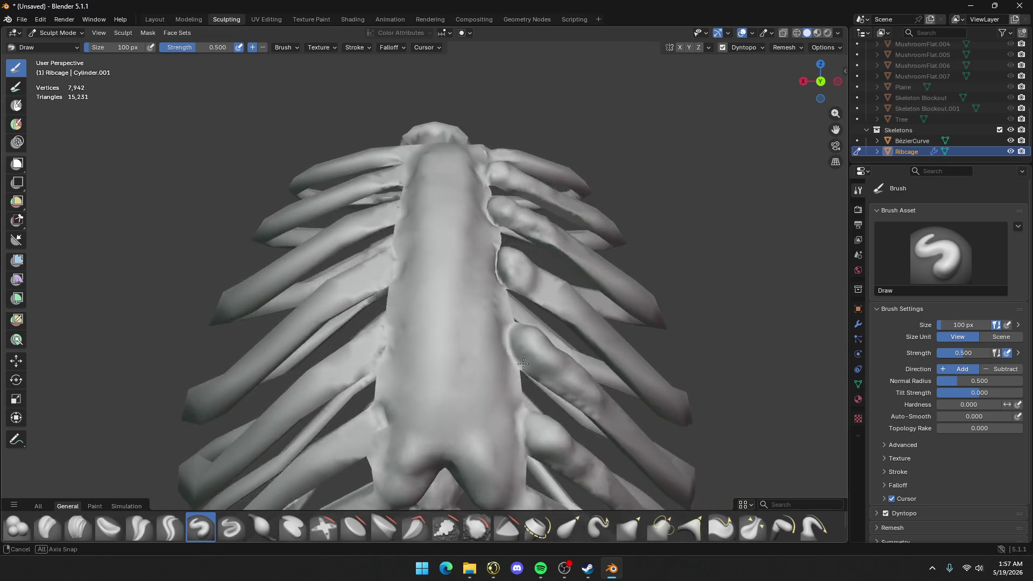
pyautogui.moveTo(484, 323); pyautogui.dragTo(439, 365, button='middle')
pyautogui.scroll(2, 439, 365)
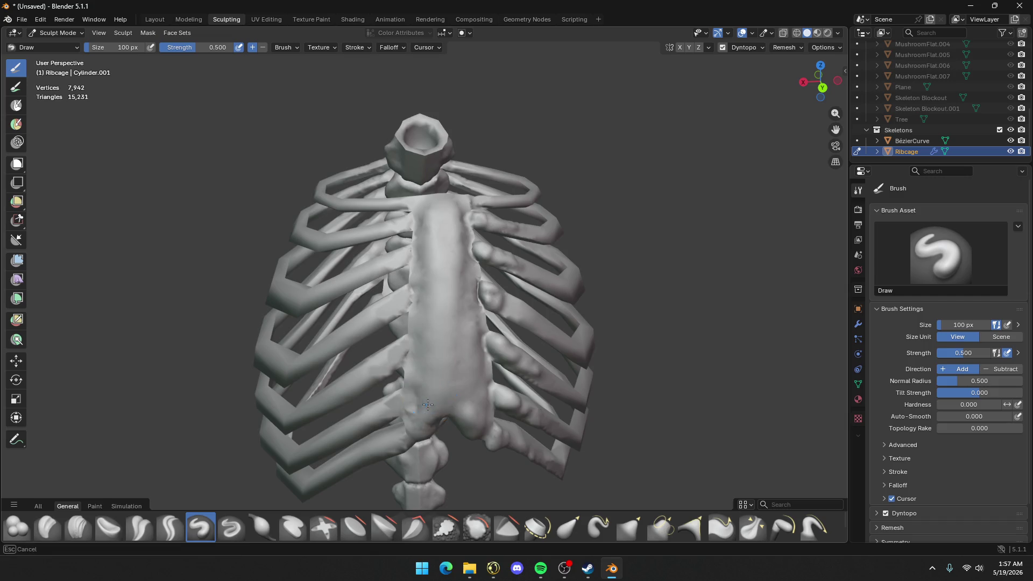
pyautogui.moveTo(423, 436)
pyautogui.mouseDown(button='middle')
pyautogui.moveTo(430, 328)
pyautogui.moveTo(519, 391)
pyautogui.moveTo(535, 305)
pyautogui.moveTo(454, 305)
pyautogui.mouseUp(button='middle')
pyautogui.scroll(3, 438, 260)
pyautogui.moveTo(438, 260); pyautogui.dragTo(433, 258, button='middle')
# Bulk up the rib joints beside the sternum, undoing two lumpy rib strokes
pyautogui.moveTo(432, 259)
pyautogui.mouseDown()
pyautogui.moveTo(388, 274)
pyautogui.moveTo(426, 269)
pyautogui.moveTo(406, 334)
pyautogui.mouseUp()
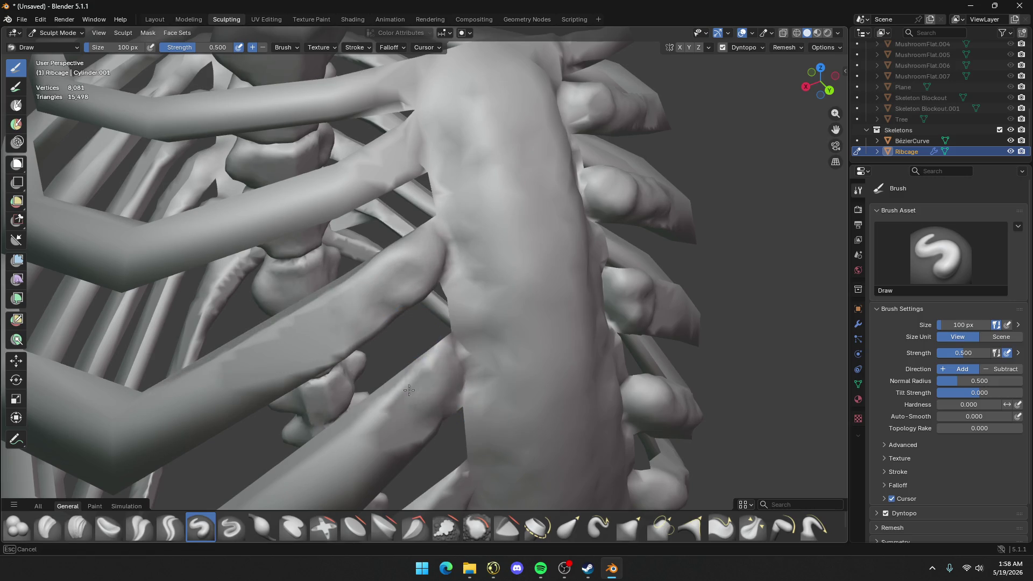
pyautogui.moveTo(409, 390); pyautogui.dragTo(442, 420)
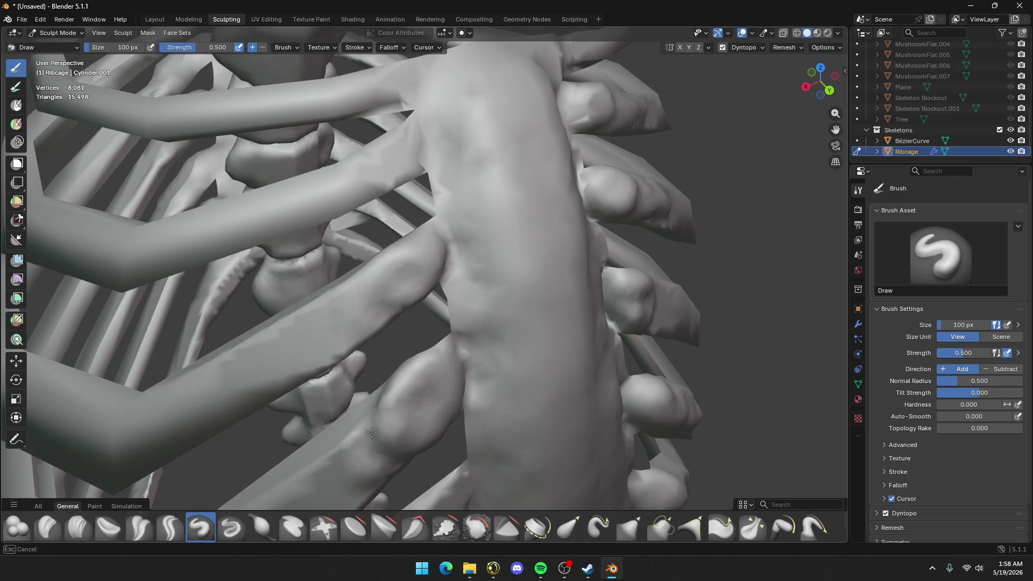
pyautogui.moveTo(372, 433); pyautogui.dragTo(334, 474)
pyautogui.scroll(-4, 334, 473)
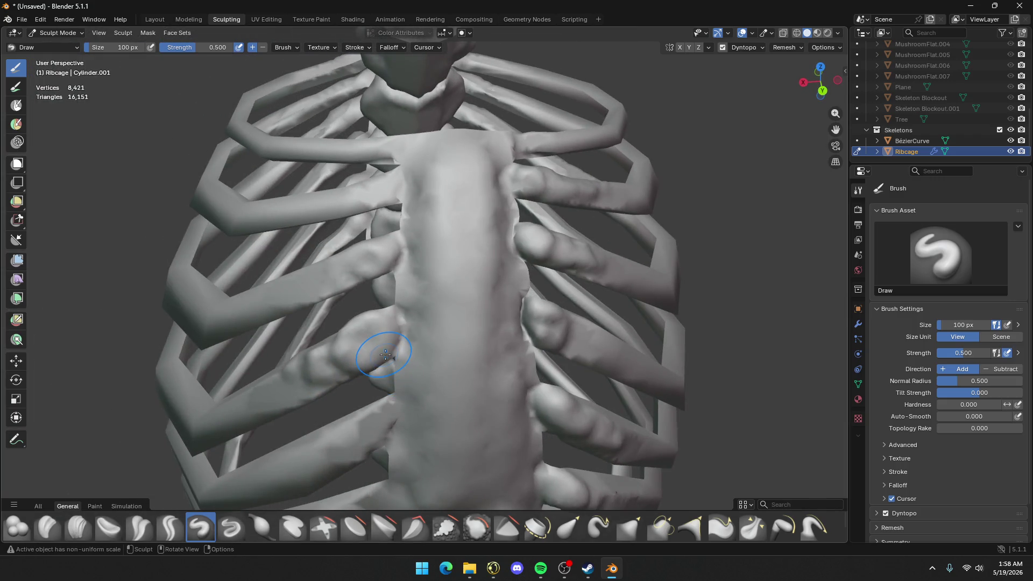
pyautogui.hotkey('ctrl', 'z')
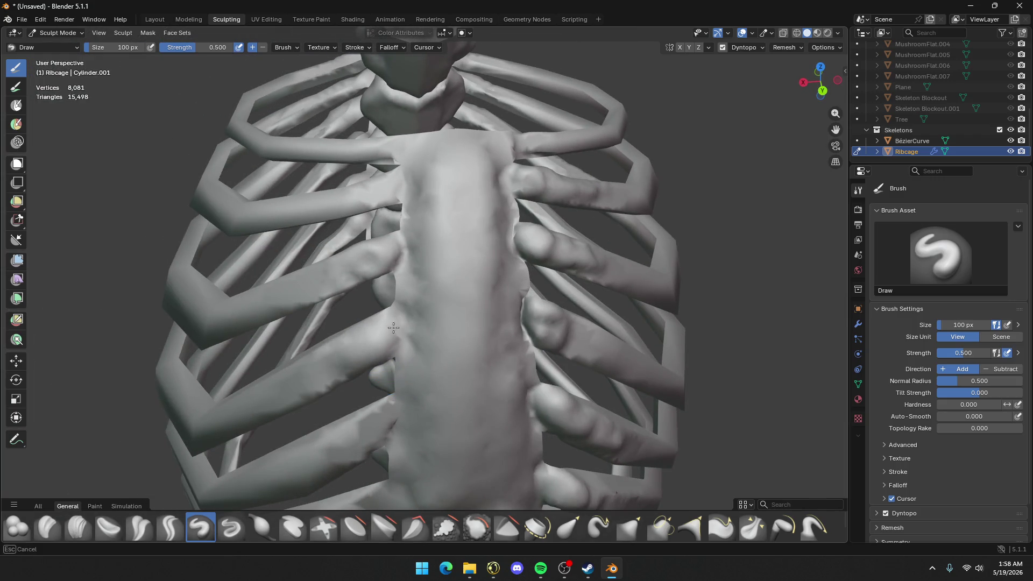
pyautogui.moveTo(393, 327); pyautogui.dragTo(354, 373)
pyautogui.hotkey('ctrl', 'z')
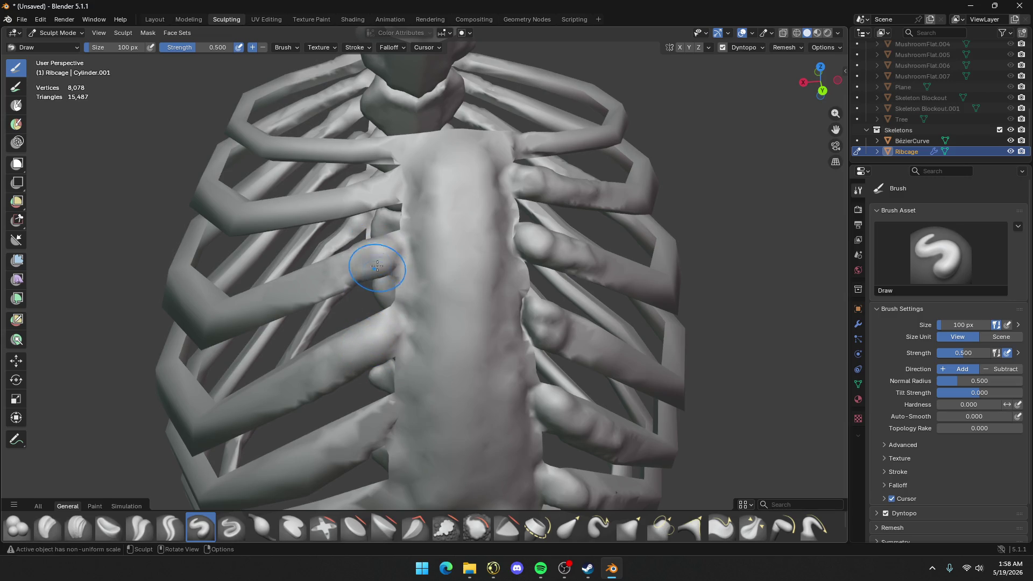
pyautogui.moveTo(363, 265)
pyautogui.mouseDown(button='middle')
pyautogui.moveTo(409, 305)
pyautogui.moveTo(458, 188)
pyautogui.moveTo(592, 215)
pyautogui.moveTo(491, 204)
pyautogui.mouseUp(button='middle')
pyautogui.moveTo(490, 204)
pyautogui.mouseDown()
pyautogui.moveTo(454, 185)
pyautogui.moveTo(463, 180)
pyautogui.mouseUp()
# Sculpt the rib joint surface with the Draw brush from a close-up view
pyautogui.moveTo(463, 180); pyautogui.dragTo(449, 221, button='middle')
pyautogui.scroll(-5, 449, 221)
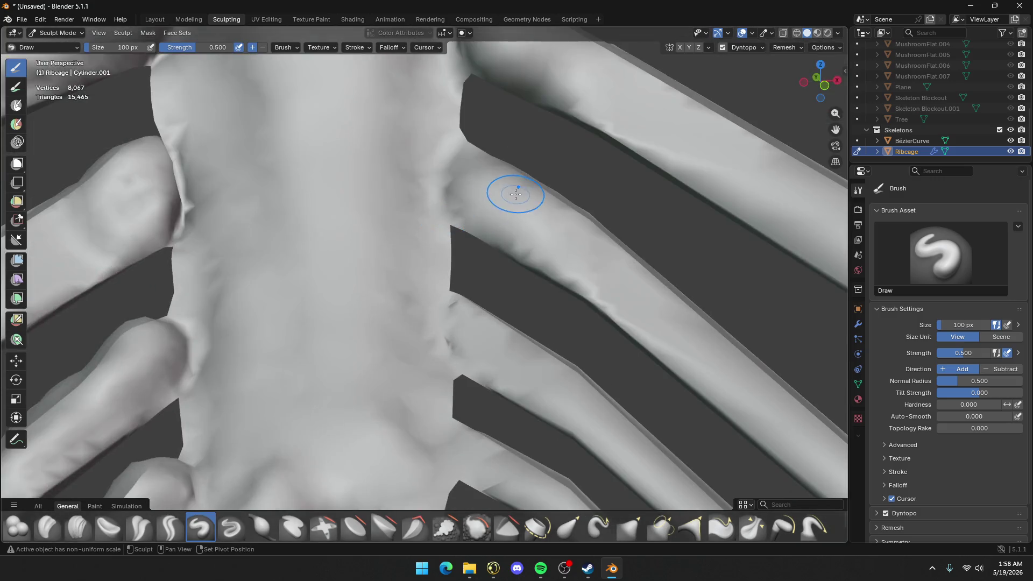
pyautogui.moveTo(433, 261)
pyautogui.mouseDown()
pyautogui.moveTo(426, 276)
pyautogui.moveTo(503, 302)
pyautogui.mouseUp()
pyautogui.moveTo(503, 302)
pyautogui.mouseDown(button='middle')
pyautogui.moveTo(503, 339)
pyautogui.moveTo(502, 261)
pyautogui.mouseUp(button='middle')
pyautogui.scroll(3, 501, 261)
# Add a fuller bulge along the rib joint near the sternum
pyautogui.moveTo(422, 80)
pyautogui.mouseDown()
pyautogui.moveTo(434, 182)
pyautogui.moveTo(418, 217)
pyautogui.mouseUp()
pyautogui.scroll(-3, 418, 217)
pyautogui.moveTo(418, 217); pyautogui.dragTo(417, 294, button='middle')
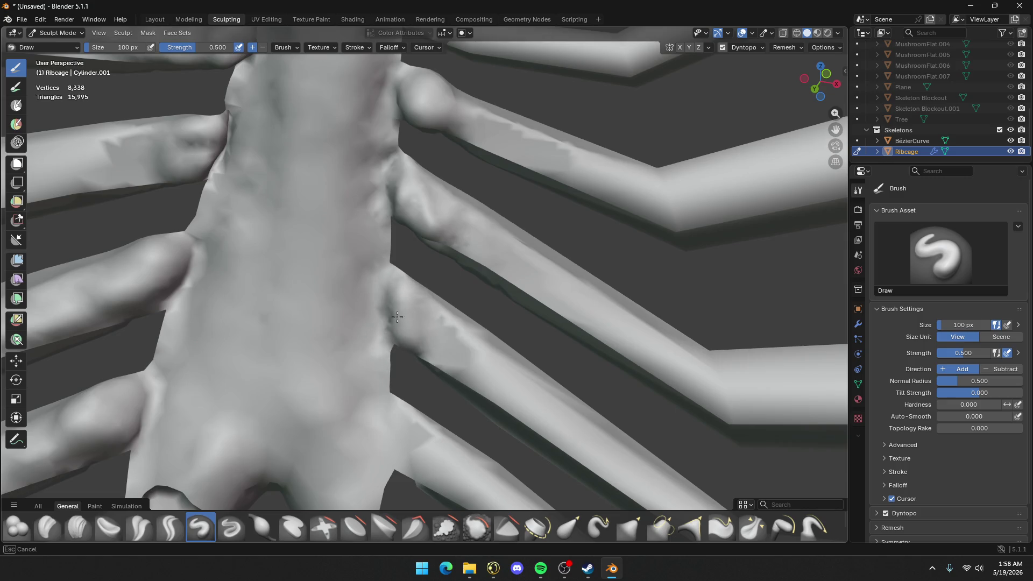
pyautogui.moveTo(433, 341); pyautogui.dragTo(450, 373)
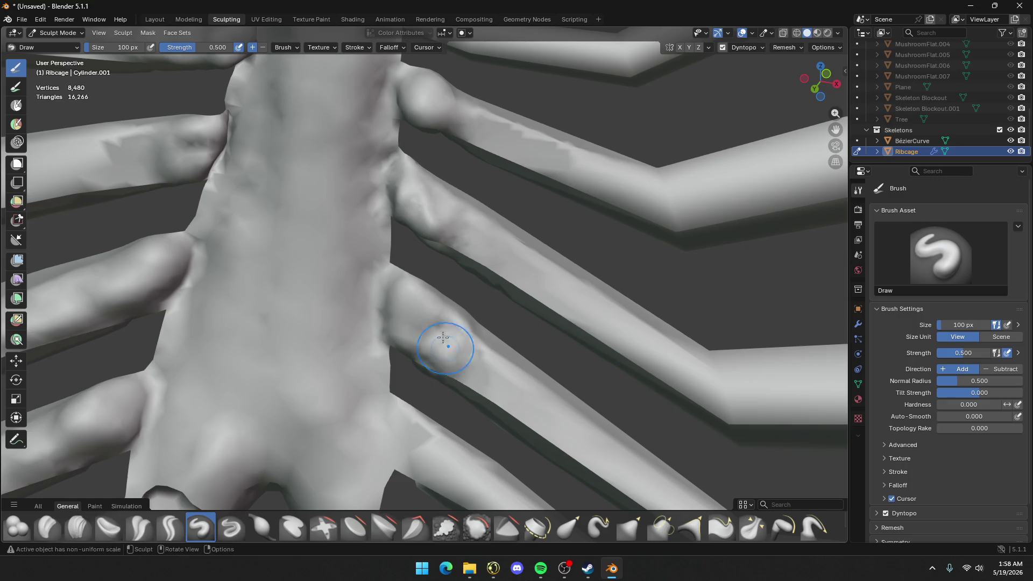
pyautogui.moveTo(428, 353)
pyautogui.mouseDown(button='middle')
pyautogui.moveTo(422, 451)
pyautogui.moveTo(213, 436)
pyautogui.moveTo(323, 397)
pyautogui.moveTo(450, 380)
pyautogui.mouseUp(button='middle')
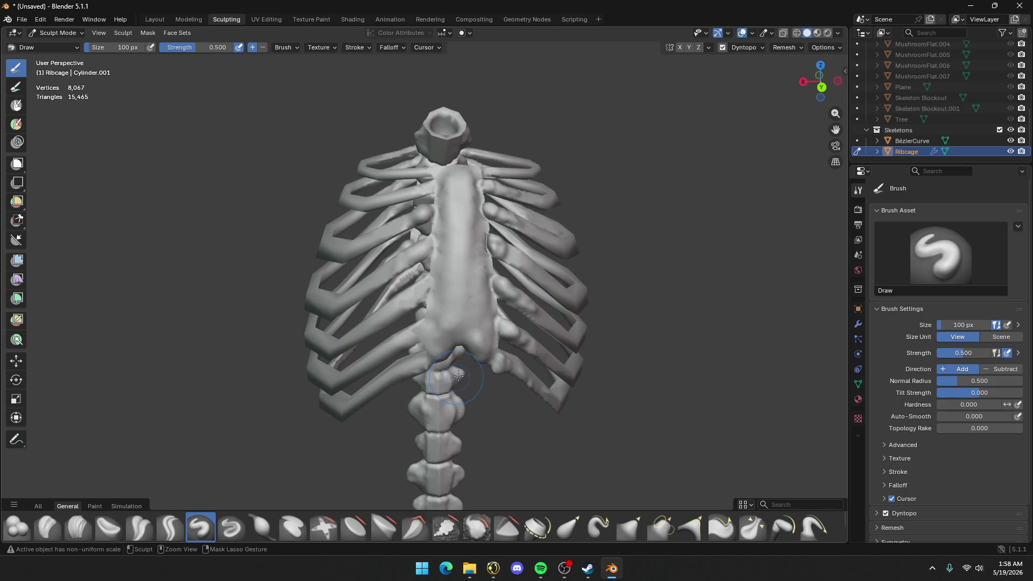
# Add bumps at the lower rib–spine junction, seen in frontal close-up
pyautogui.scroll(4, 404, 221)
pyautogui.moveTo(410, 214)
pyautogui.mouseDown(button='middle')
pyautogui.moveTo(642, 186)
pyautogui.moveTo(613, 179)
pyautogui.mouseUp(button='middle')
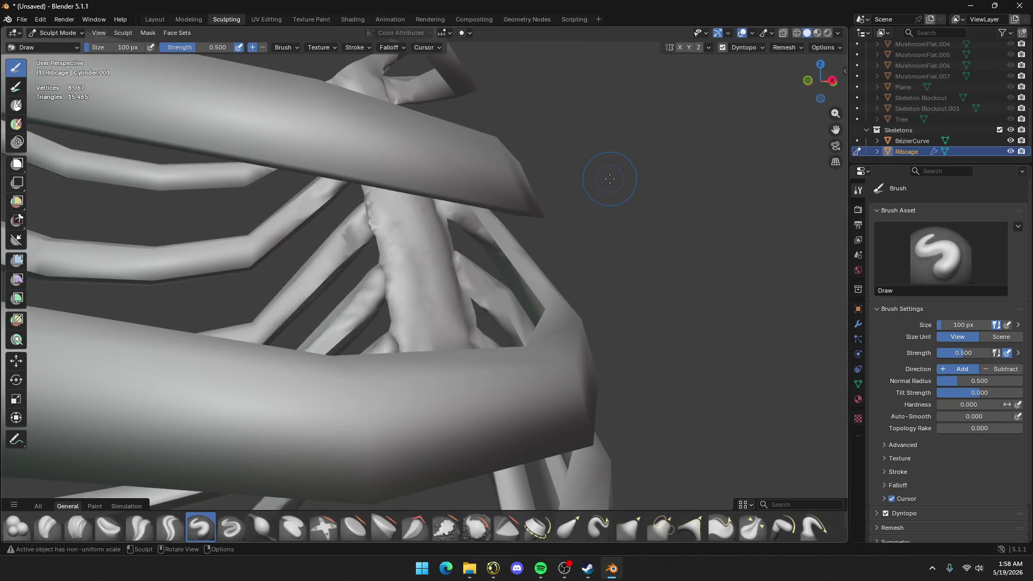
pyautogui.scroll(-5, 401, 181)
pyautogui.moveTo(385, 205)
pyautogui.mouseDown(button='middle')
pyautogui.moveTo(461, 305)
pyautogui.moveTo(591, 302)
pyautogui.moveTo(596, 291)
pyautogui.mouseUp(button='middle')
pyautogui.scroll(8, 451, 303)
pyautogui.scroll(-8, 591, 302)
pyautogui.scroll(5, 516, 176)
pyautogui.moveTo(516, 175); pyautogui.dragTo(515, 352, button='middle')
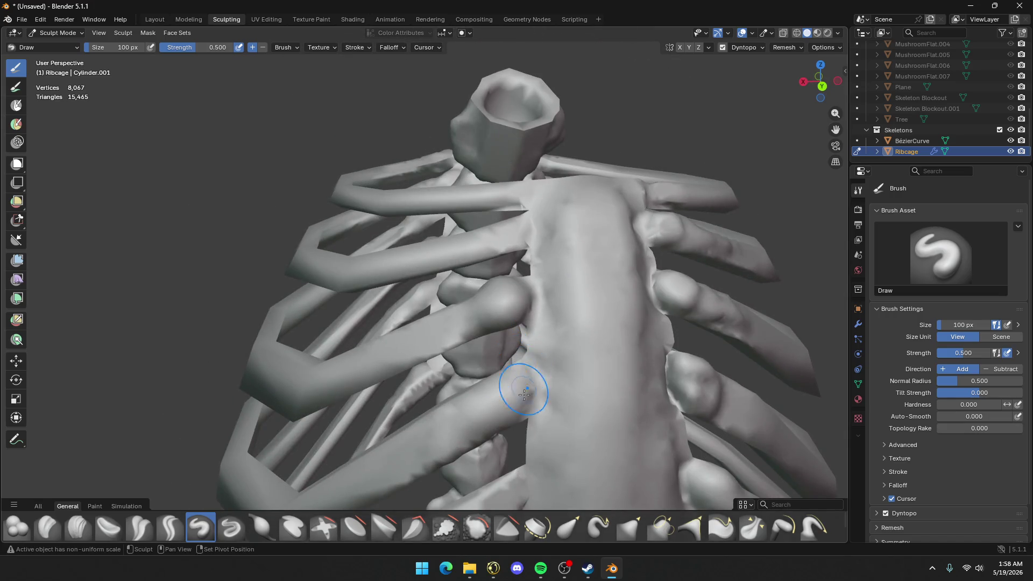
pyautogui.moveTo(525, 396); pyautogui.dragTo(491, 362, button='middle')
pyautogui.moveTo(544, 377)
pyautogui.mouseDown()
pyautogui.moveTo(538, 419)
pyautogui.moveTo(506, 458)
pyautogui.moveTo(533, 451)
pyautogui.mouseUp()
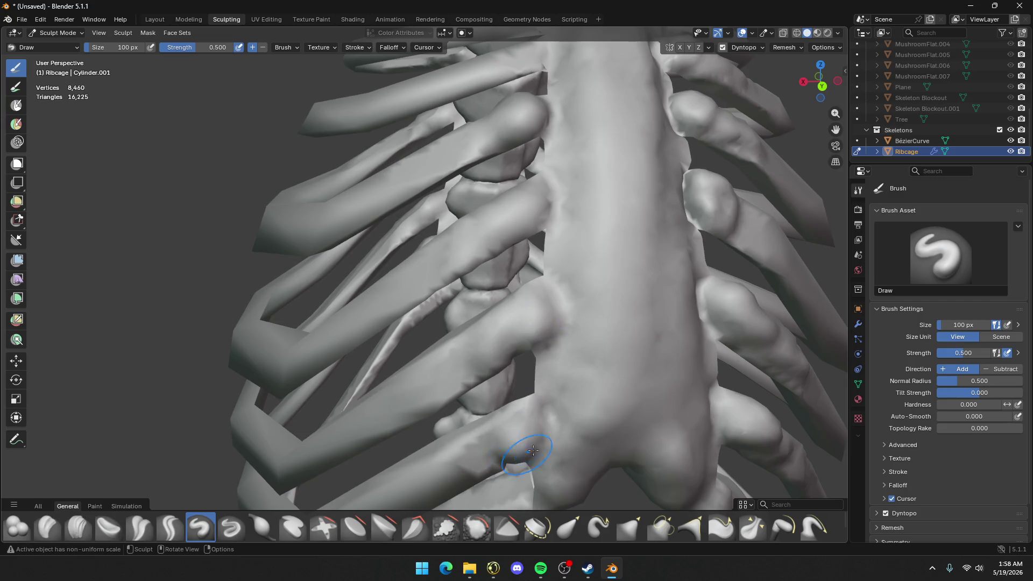
# Add bumps where the rib meets the spine and raise the lower rib near the sternum
pyautogui.moveTo(666, 251)
pyautogui.mouseDown(button='middle')
pyautogui.moveTo(680, 238)
pyautogui.moveTo(690, 314)
pyautogui.mouseUp(button='middle')
pyautogui.moveTo(689, 314)
pyautogui.mouseDown()
pyautogui.moveTo(667, 275)
pyautogui.moveTo(681, 242)
pyautogui.moveTo(662, 264)
pyautogui.moveTo(683, 303)
pyautogui.moveTo(691, 263)
pyautogui.moveTo(670, 291)
pyautogui.moveTo(684, 250)
pyautogui.mouseUp()
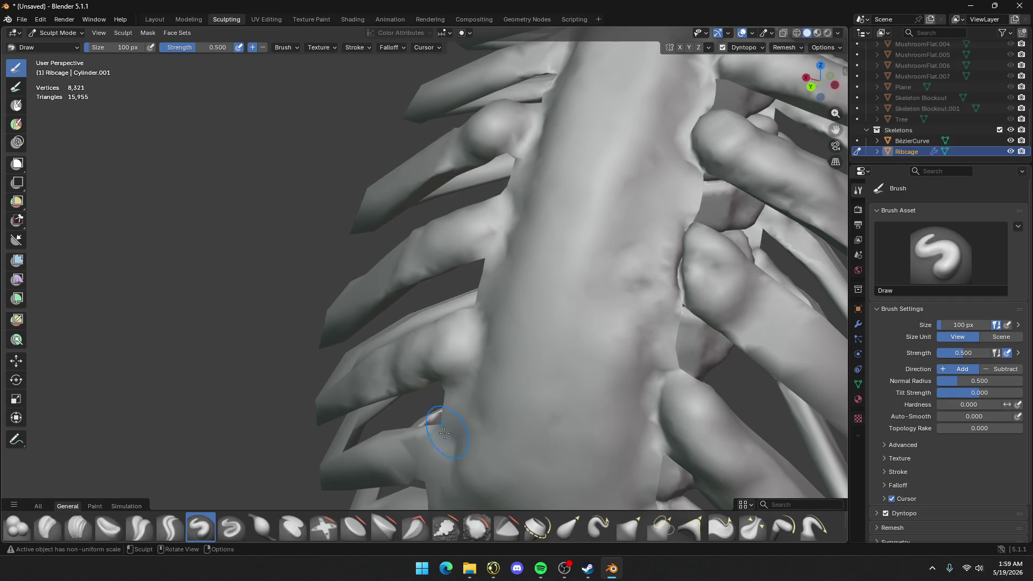
pyautogui.moveTo(445, 434); pyautogui.dragTo(387, 462)
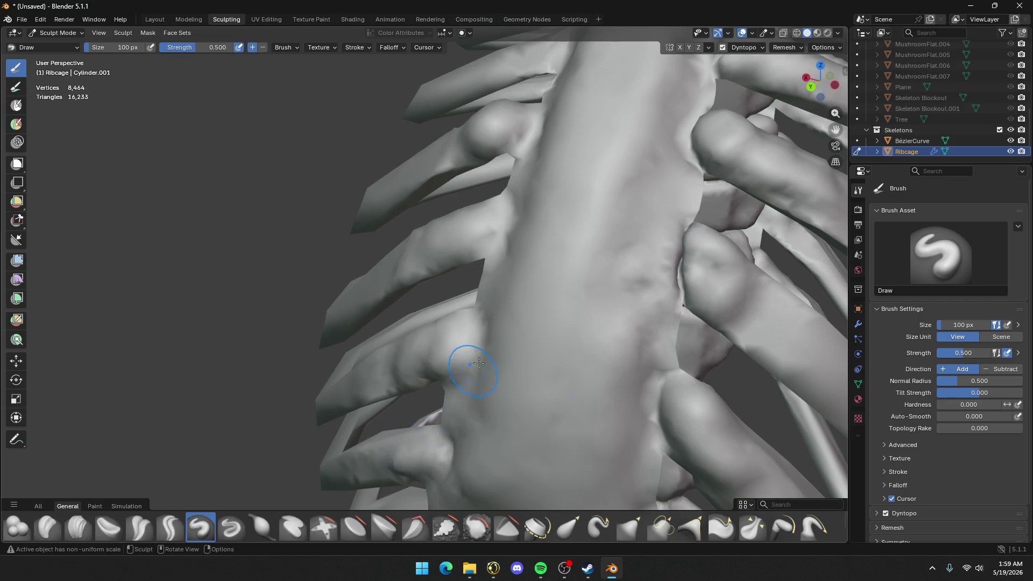
pyautogui.moveTo(479, 364); pyautogui.dragTo(447, 333)
# Bulge out the upper rib with small bumps along its length
pyautogui.moveTo(479, 224)
pyautogui.mouseDown()
pyautogui.moveTo(427, 224)
pyautogui.moveTo(500, 221)
pyautogui.moveTo(537, 201)
pyautogui.mouseUp()
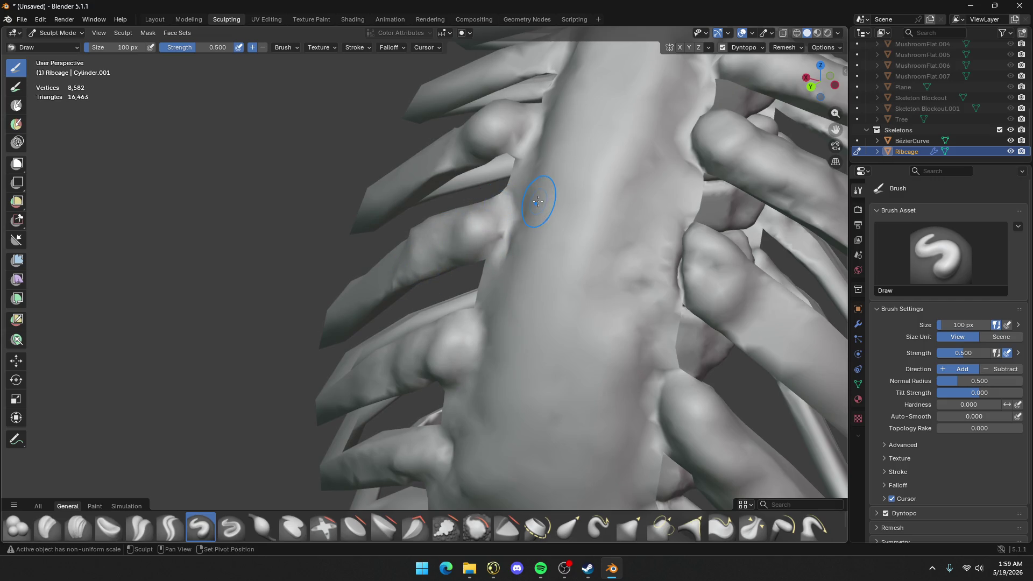
pyautogui.moveTo(537, 201); pyautogui.dragTo(553, 257, button='middle')
pyautogui.moveTo(553, 257)
pyautogui.mouseDown()
pyautogui.moveTo(463, 264)
pyautogui.moveTo(544, 253)
pyautogui.moveTo(578, 209)
pyautogui.moveTo(547, 214)
pyautogui.mouseUp()
pyautogui.moveTo(486, 192); pyautogui.dragTo(496, 226)
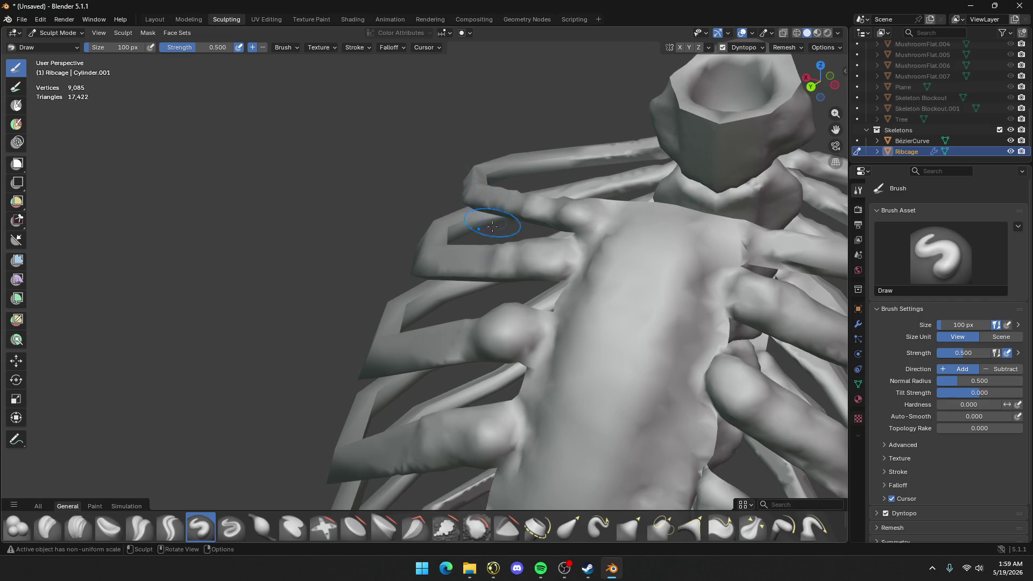
# Undo a lumpy rib stroke, then raise and carve the rib beside the sternum
pyautogui.moveTo(495, 227); pyautogui.dragTo(616, 247, button='middle')
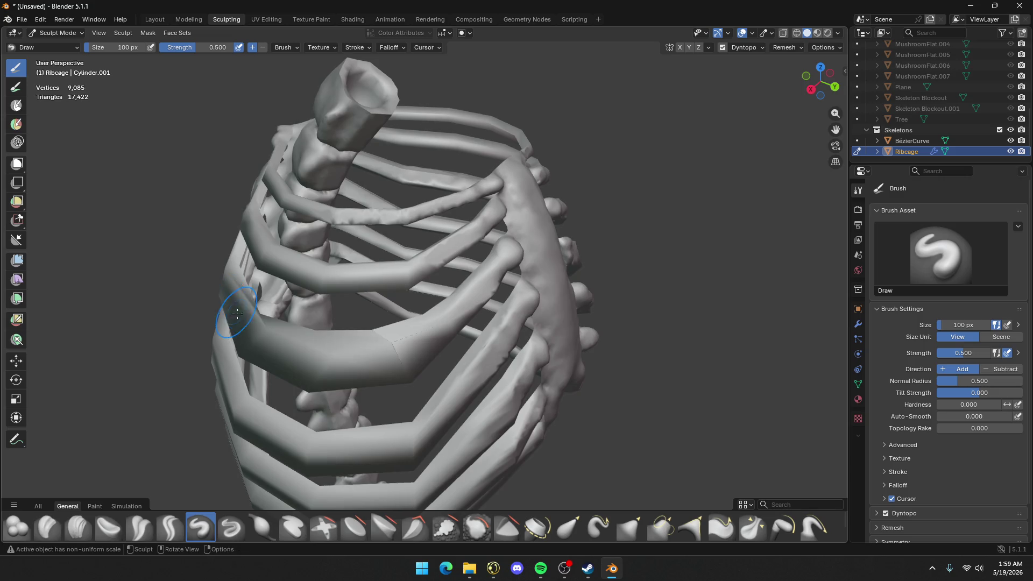
pyautogui.moveTo(232, 337)
pyautogui.mouseDown(button='middle')
pyautogui.moveTo(355, 311)
pyautogui.moveTo(261, 358)
pyautogui.moveTo(619, 277)
pyautogui.mouseUp(button='middle')
pyautogui.scroll(3, 592, 250)
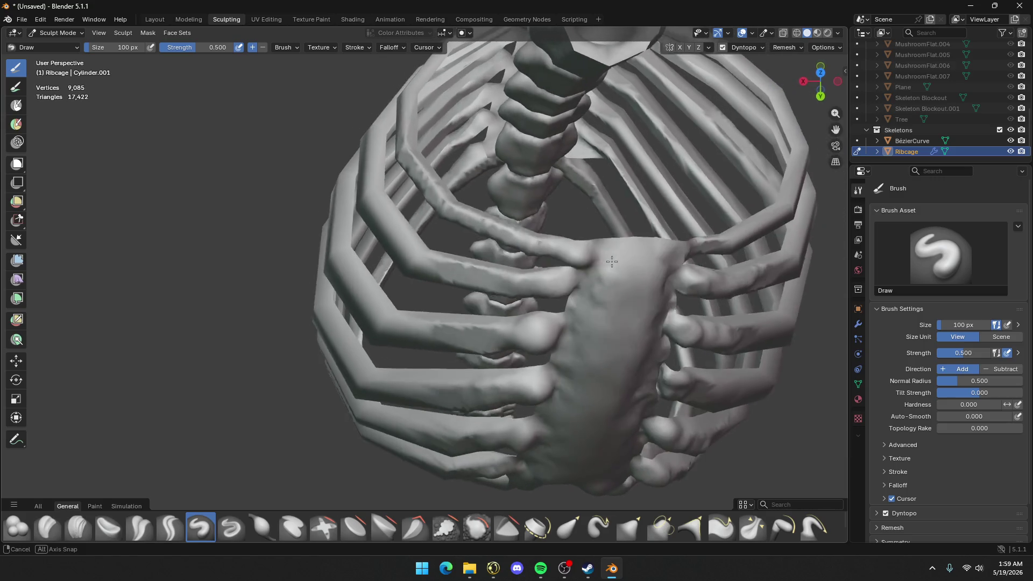
pyautogui.hotkey('ctrl', 'z')
pyautogui.moveTo(558, 242); pyautogui.dragTo(571, 246)
pyautogui.keyDown('ctrl'); pyautogui.moveTo(504, 236); pyautogui.dragTo(548, 248); pyautogui.keyUp('ctrl')
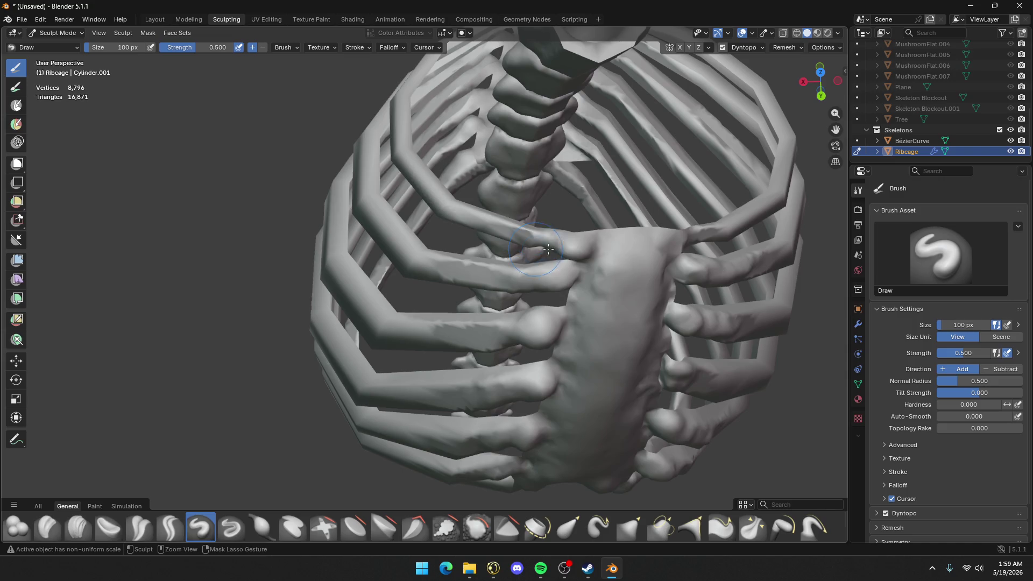
# Build up the rib–sternum junction and smooth the round bulb at the rib end
pyautogui.moveTo(700, 145); pyautogui.dragTo(598, 193, button='middle')
pyautogui.moveTo(598, 193); pyautogui.dragTo(601, 204)
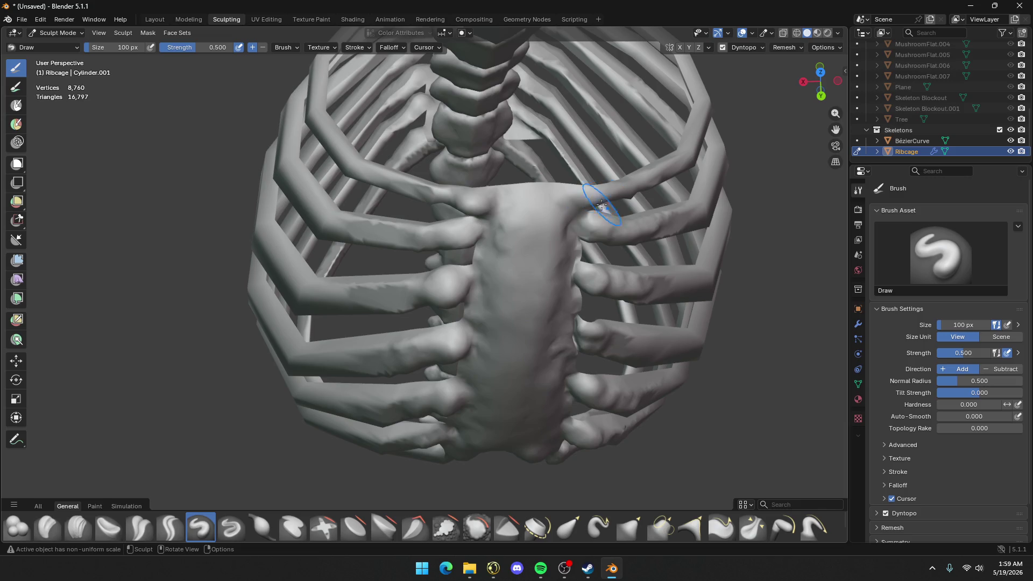
pyautogui.hotkey('ctrl', 'z')
pyautogui.scroll(5, 605, 199)
pyautogui.keyDown('shift'); pyautogui.moveTo(607, 197); pyautogui.dragTo(502, 218, button='middle'); pyautogui.keyUp('shift')
pyautogui.moveTo(502, 218)
pyautogui.mouseDown()
pyautogui.moveTo(487, 205)
pyautogui.moveTo(468, 221)
pyautogui.mouseUp()
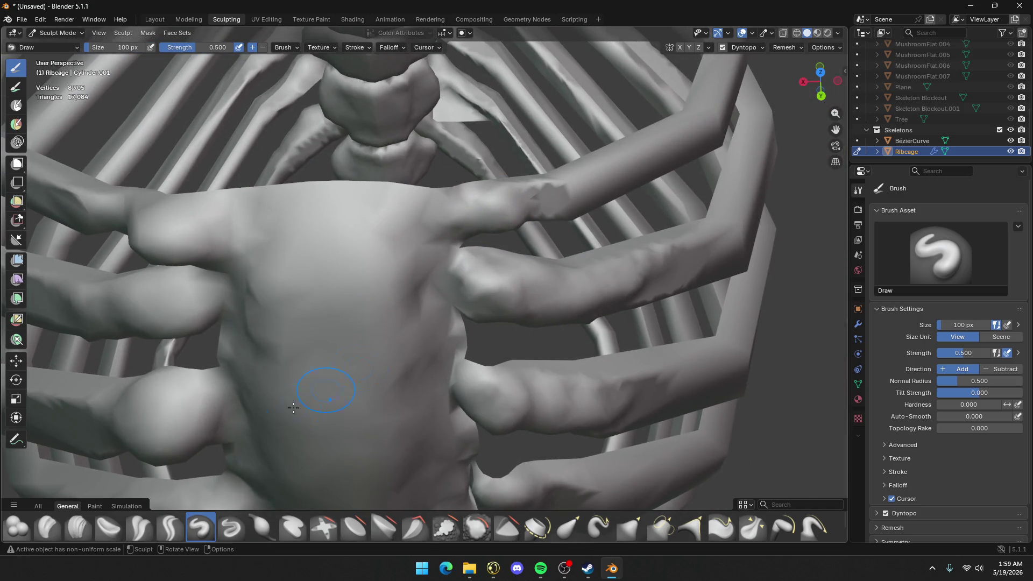
pyautogui.moveTo(140, 416)
pyautogui.keyDown('shift'); pyautogui.mouseDown()
pyautogui.moveTo(161, 442)
pyautogui.moveTo(172, 420)
pyautogui.moveTo(165, 384)
pyautogui.mouseUp(); pyautogui.keyUp('shift')
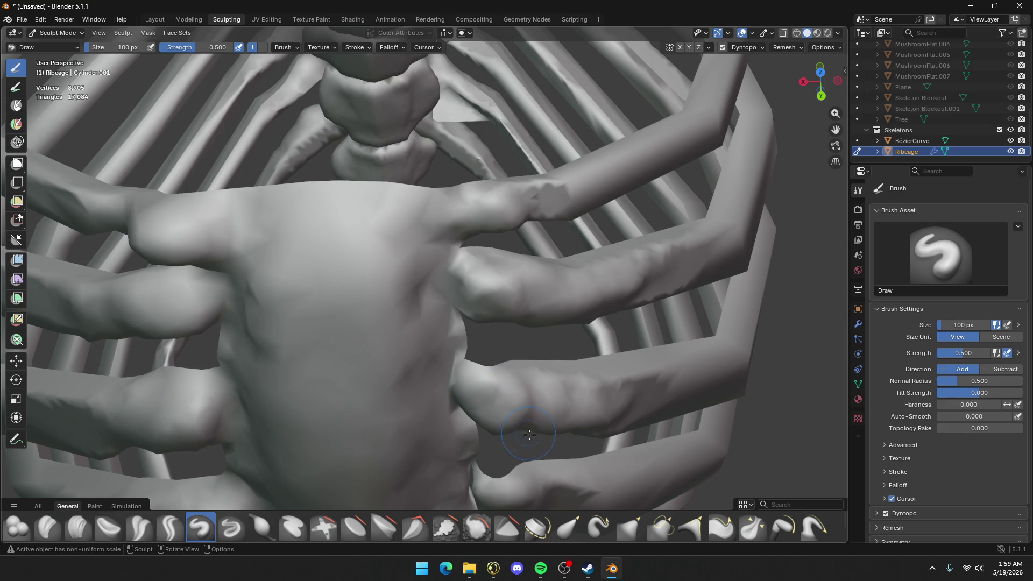
# Reshape and re-sculpt the rib end left of the sternum
pyautogui.keyDown('shift'); pyautogui.moveTo(530, 435); pyautogui.dragTo(498, 257, button='middle'); pyautogui.keyUp('shift')
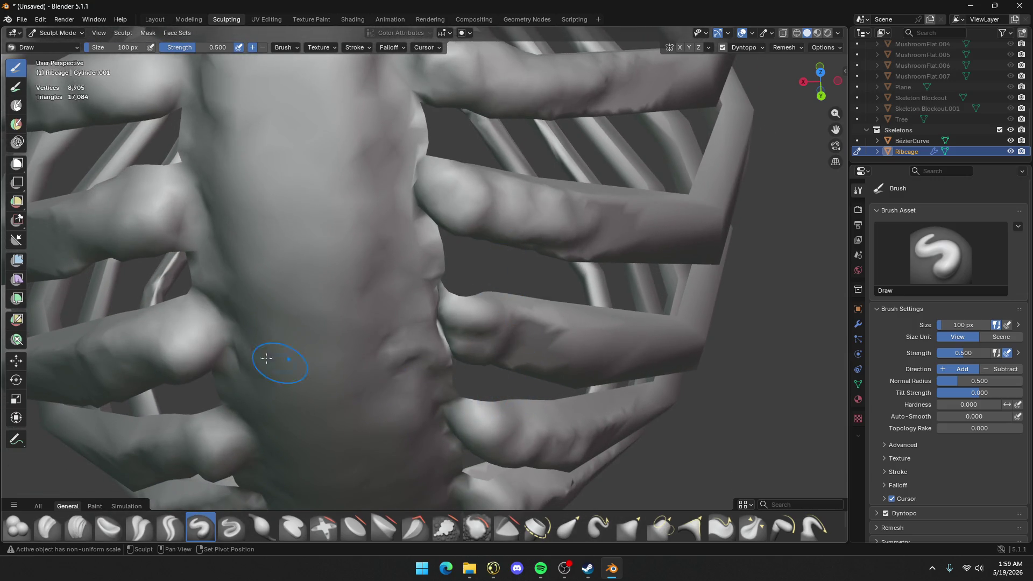
pyautogui.moveTo(266, 359); pyautogui.dragTo(157, 325)
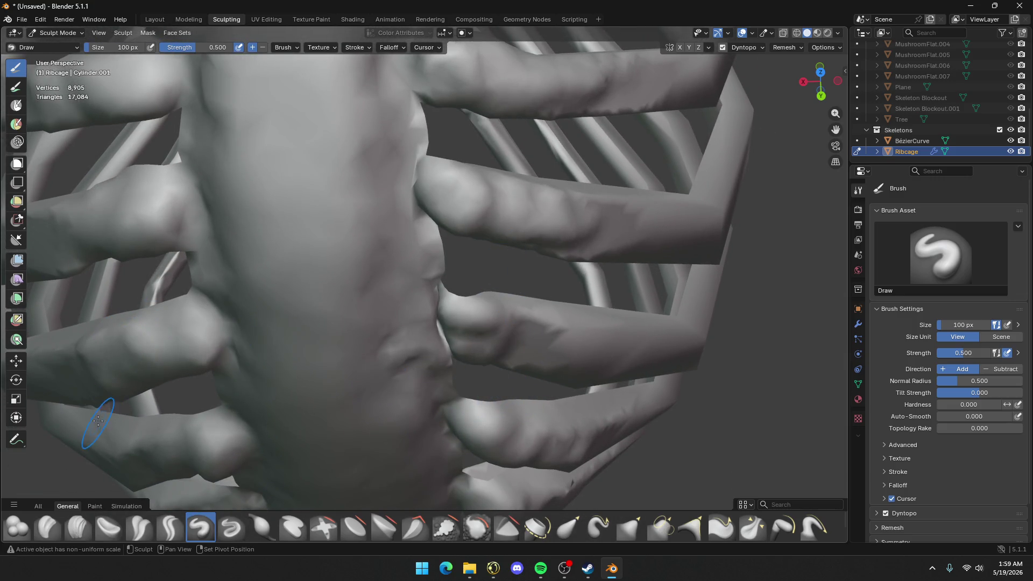
pyautogui.moveTo(197, 440); pyautogui.dragTo(226, 426)
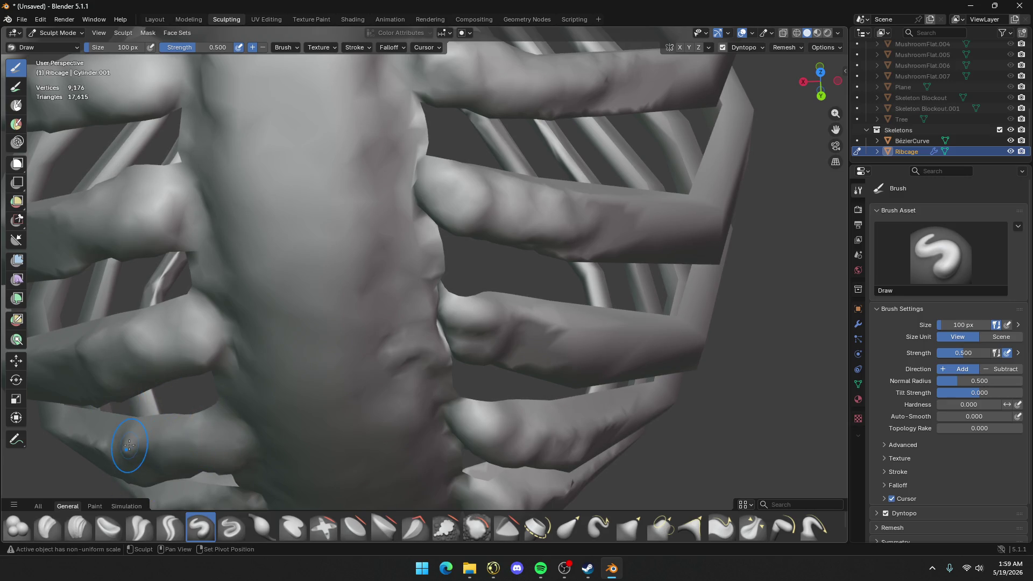
# Raise a bulge on a lower rib beneath the sternum's base
pyautogui.keyDown('shift'); pyautogui.moveTo(237, 460); pyautogui.dragTo(518, 269, button='middle'); pyautogui.keyUp('shift')
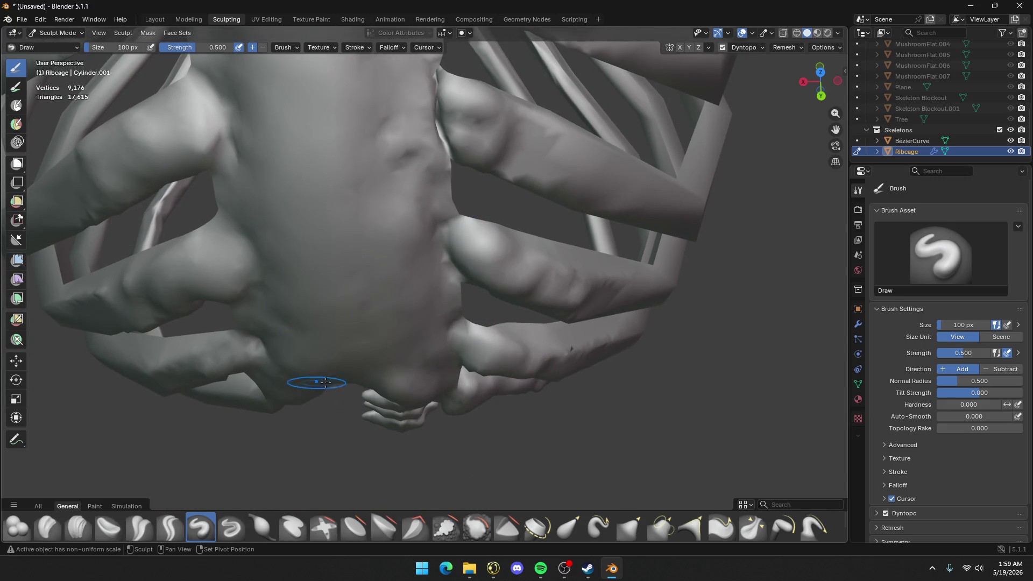
pyautogui.moveTo(326, 382); pyautogui.dragTo(450, 295, button='middle')
pyautogui.scroll(4, 463, 323)
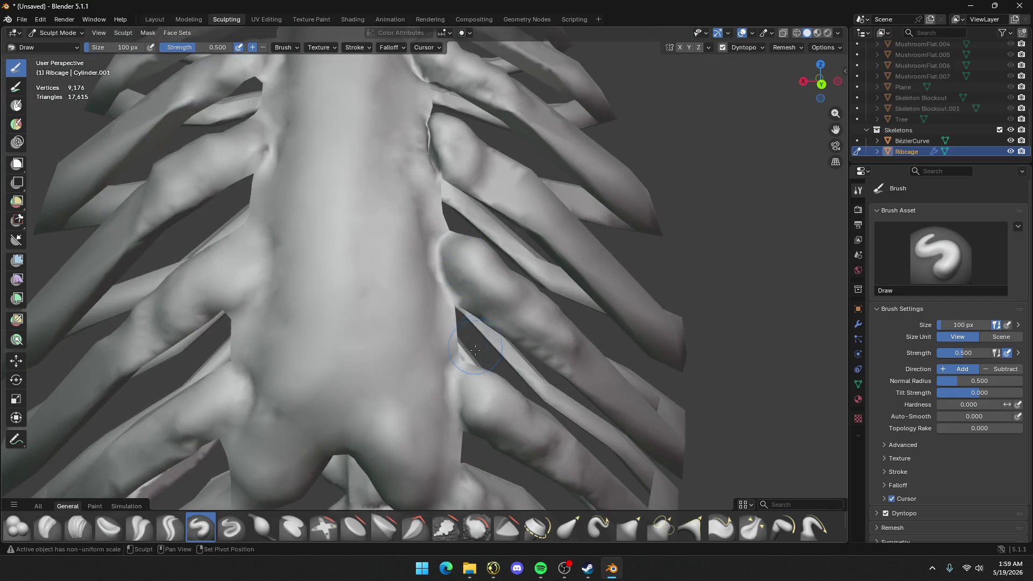
pyautogui.keyDown('shift'); pyautogui.moveTo(475, 350); pyautogui.dragTo(491, 180, button='middle'); pyautogui.keyUp('shift')
pyautogui.moveTo(233, 383); pyautogui.dragTo(191, 404)
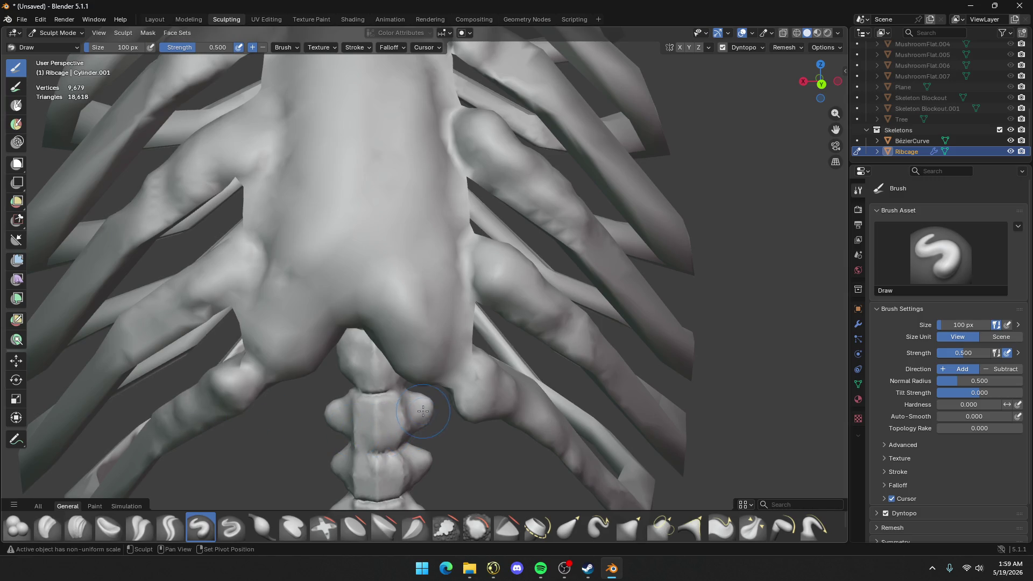
pyautogui.scroll(-3, 440, 379)
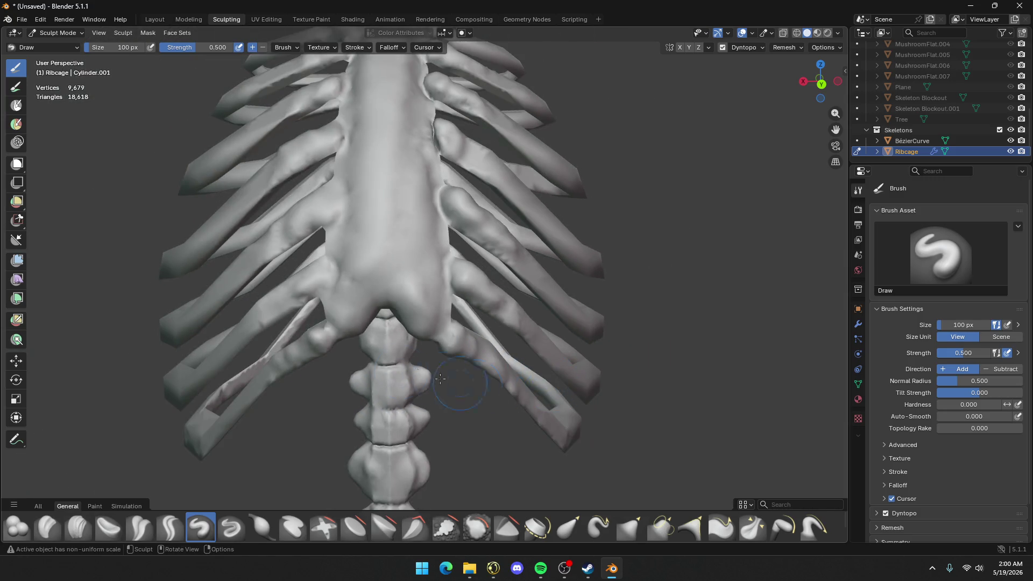
# Lightly push out and flatten a lower rib, checking it from the side, back and below
pyautogui.scroll(1, 545, 389)
pyautogui.moveTo(511, 388); pyautogui.dragTo(512, 392)
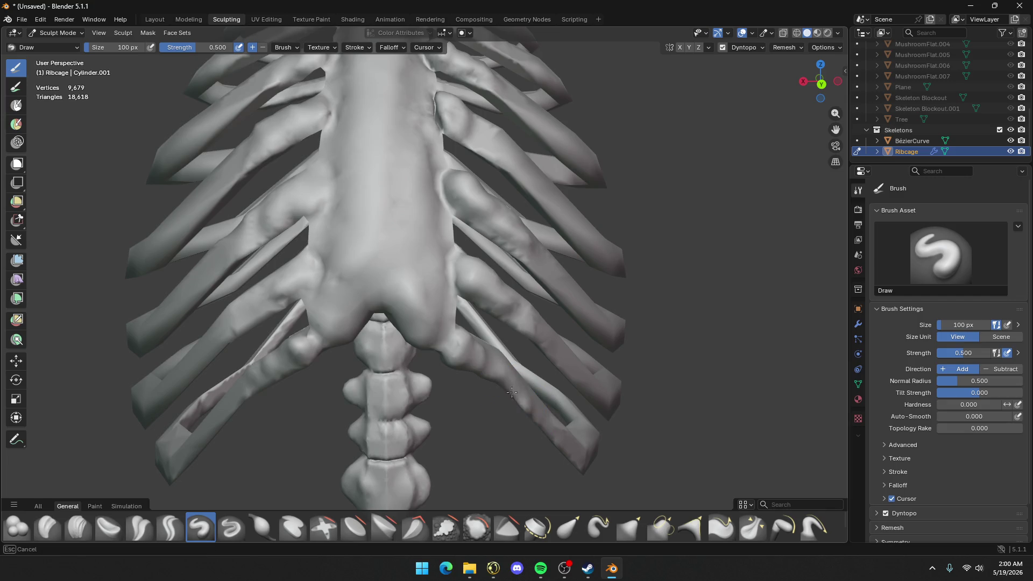
pyautogui.moveTo(585, 496)
pyautogui.mouseDown(button='middle')
pyautogui.moveTo(543, 436)
pyautogui.moveTo(565, 414)
pyautogui.moveTo(528, 368)
pyautogui.moveTo(489, 351)
pyautogui.moveTo(510, 344)
pyautogui.moveTo(514, 356)
pyautogui.moveTo(563, 369)
pyautogui.mouseUp(button='middle')
pyautogui.moveTo(473, 357); pyautogui.dragTo(530, 397, button='middle')
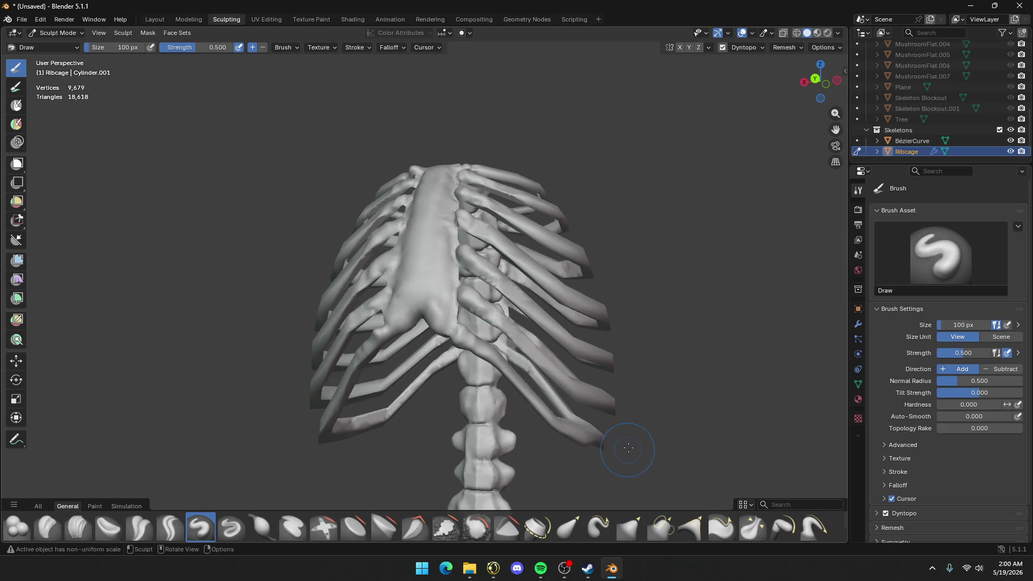
pyautogui.moveTo(628, 448)
pyautogui.mouseDown(button='middle')
pyautogui.moveTo(377, 407)
pyautogui.moveTo(452, 431)
pyautogui.moveTo(419, 432)
pyautogui.mouseUp(button='middle')
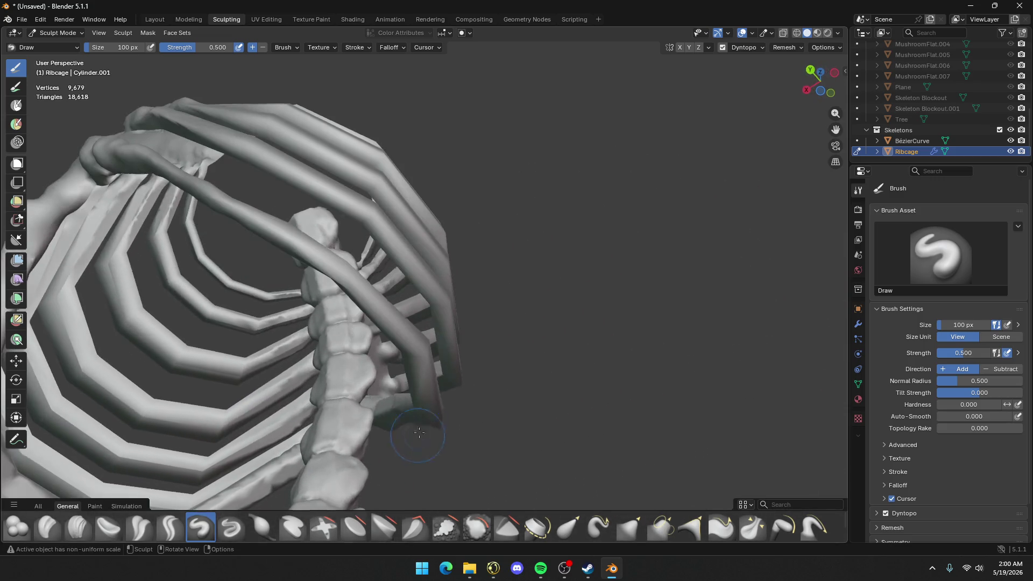
pyautogui.moveTo(424, 363); pyautogui.dragTo(431, 385)
# Review the ribcage from front-side, back and oblique angles, then load the Crease Sharp brush
pyautogui.moveTo(429, 439)
pyautogui.mouseDown(button='middle')
pyautogui.moveTo(323, 434)
pyautogui.moveTo(588, 464)
pyautogui.moveTo(526, 465)
pyautogui.mouseUp(button='middle')
pyautogui.moveTo(470, 402)
pyautogui.mouseDown(button='middle')
pyautogui.moveTo(522, 403)
pyautogui.moveTo(526, 392)
pyautogui.mouseUp(button='middle')
pyautogui.scroll(4, 522, 403)
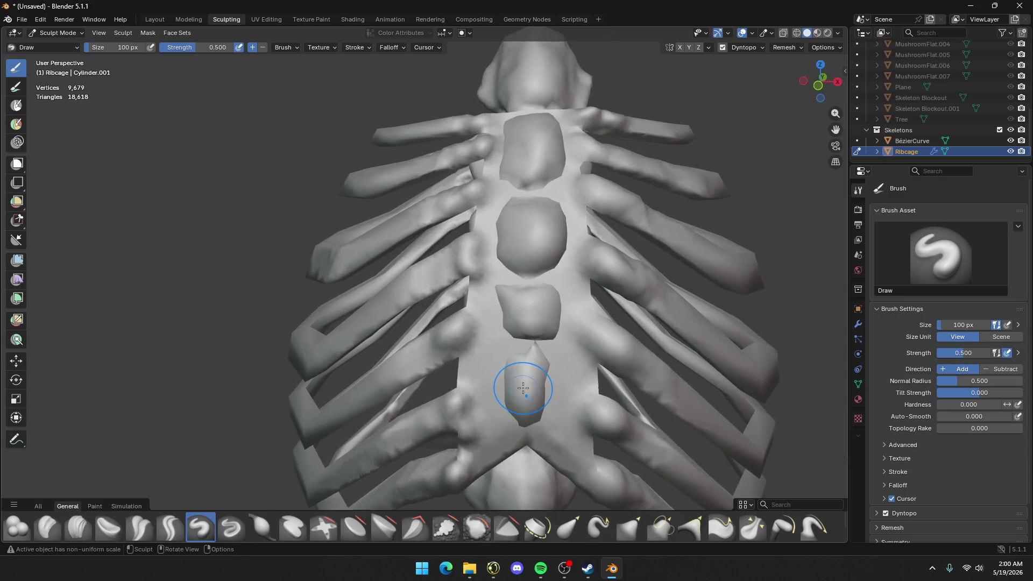
pyautogui.scroll(-2, 536, 383)
pyautogui.scroll(3, 530, 372)
pyautogui.scroll(-2, 546, 388)
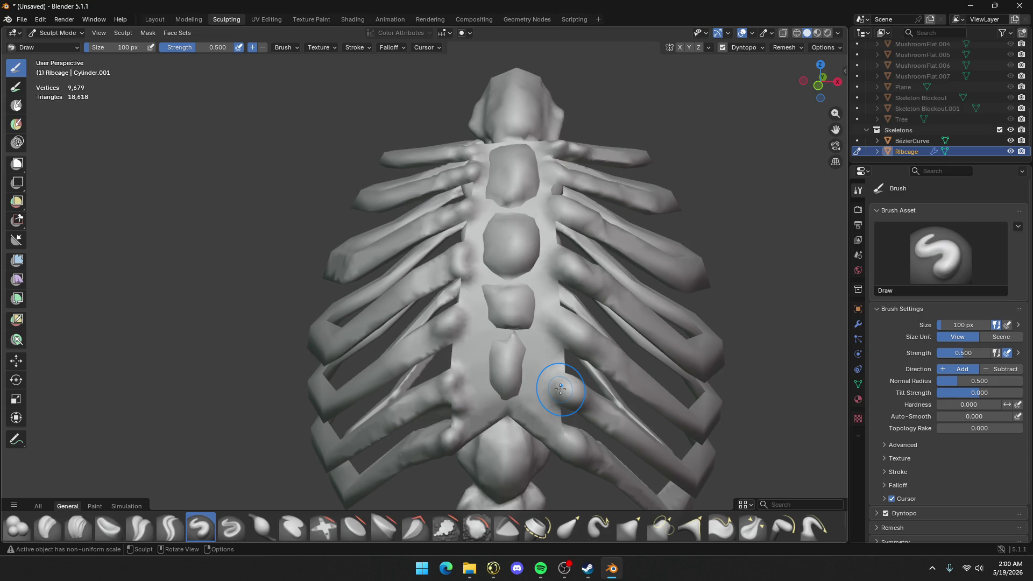
pyautogui.moveTo(589, 365)
pyautogui.mouseDown(button='middle')
pyautogui.moveTo(380, 343)
pyautogui.moveTo(406, 334)
pyautogui.mouseUp(button='middle')
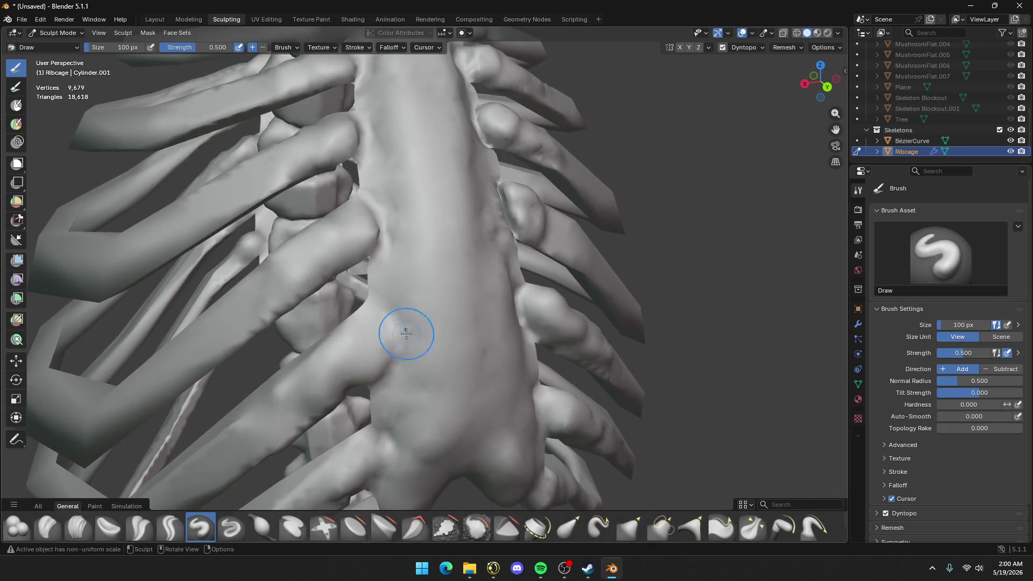
pyautogui.click(170, 527)
# Cut a crease groove into the rib joint and extend it upward
pyautogui.scroll(5, 490, 377)
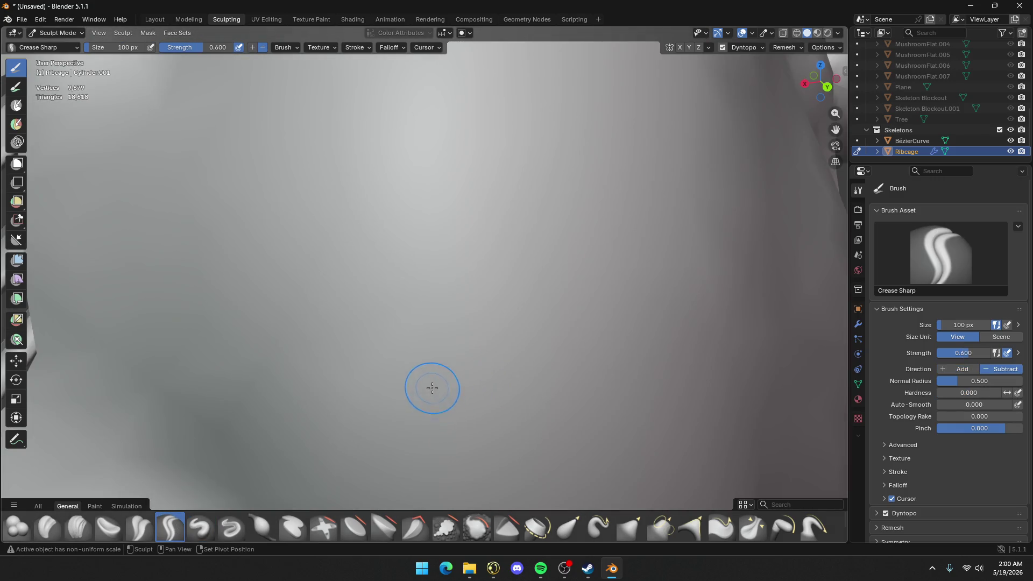
pyautogui.scroll(-5, 432, 388)
pyautogui.moveTo(422, 376); pyautogui.dragTo(454, 267, button='middle')
pyautogui.scroll(2, 454, 273)
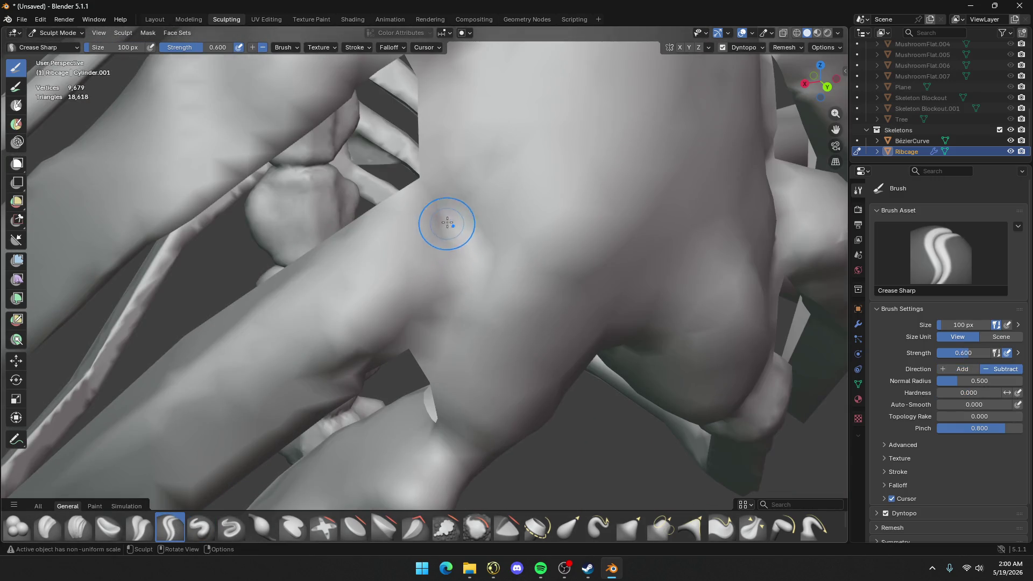
pyautogui.moveTo(447, 223)
pyautogui.mouseDown()
pyautogui.moveTo(436, 196)
pyautogui.moveTo(460, 256)
pyautogui.moveTo(457, 296)
pyautogui.moveTo(413, 351)
pyautogui.mouseUp()
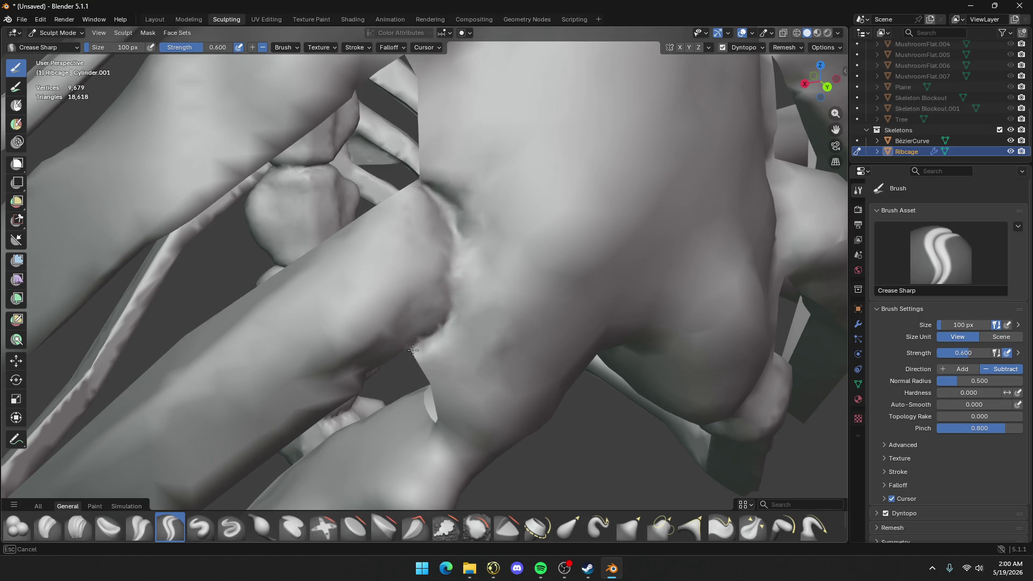
pyautogui.moveTo(451, 268); pyautogui.dragTo(443, 209)
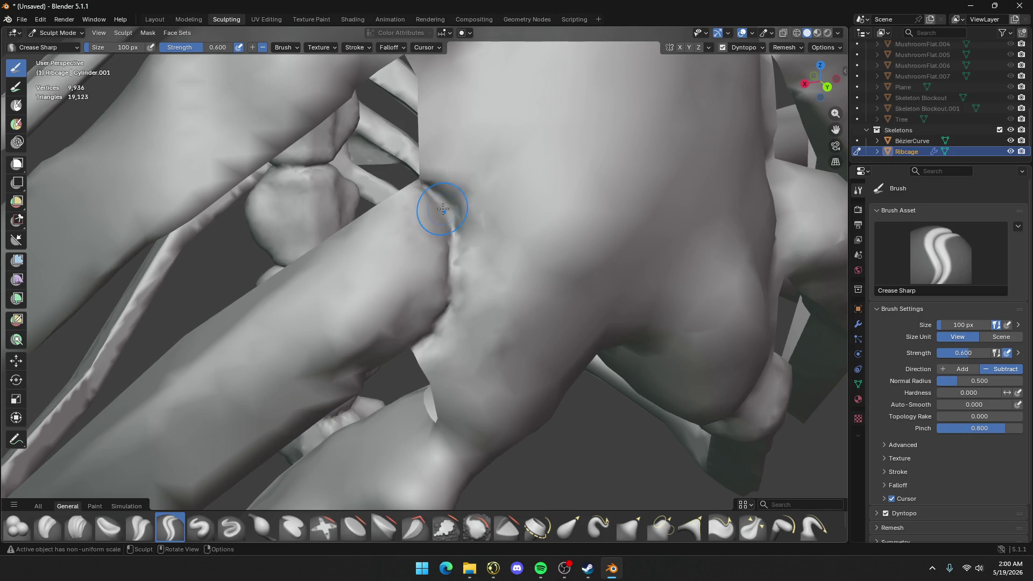
# Crease the rib–sternum joint and along the rib near the spine
pyautogui.moveTo(491, 342); pyautogui.dragTo(471, 262, button='middle')
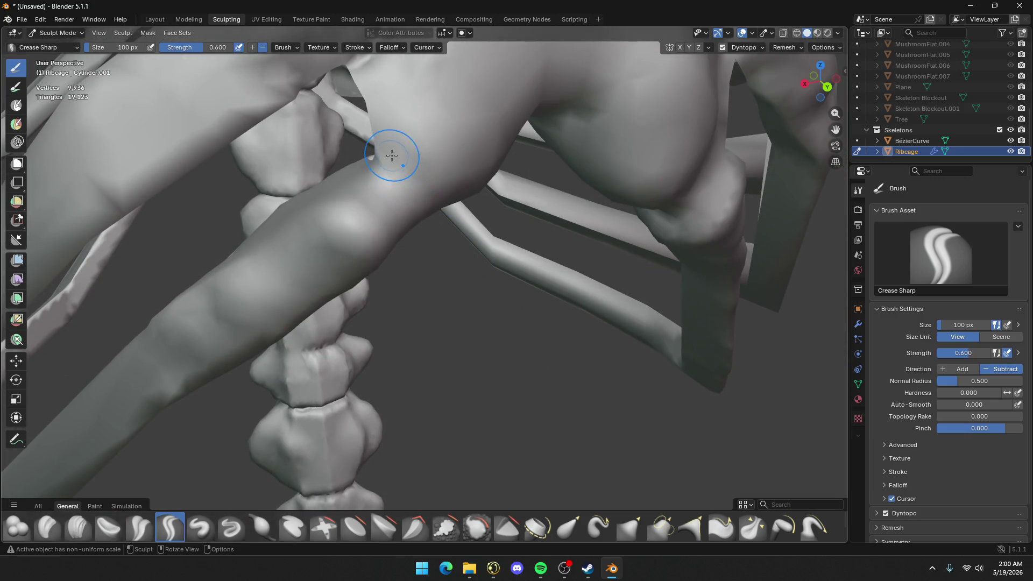
pyautogui.moveTo(392, 156)
pyautogui.mouseDown()
pyautogui.moveTo(415, 147)
pyautogui.moveTo(427, 173)
pyautogui.mouseUp()
pyautogui.moveTo(427, 173); pyautogui.dragTo(320, 159, button='middle')
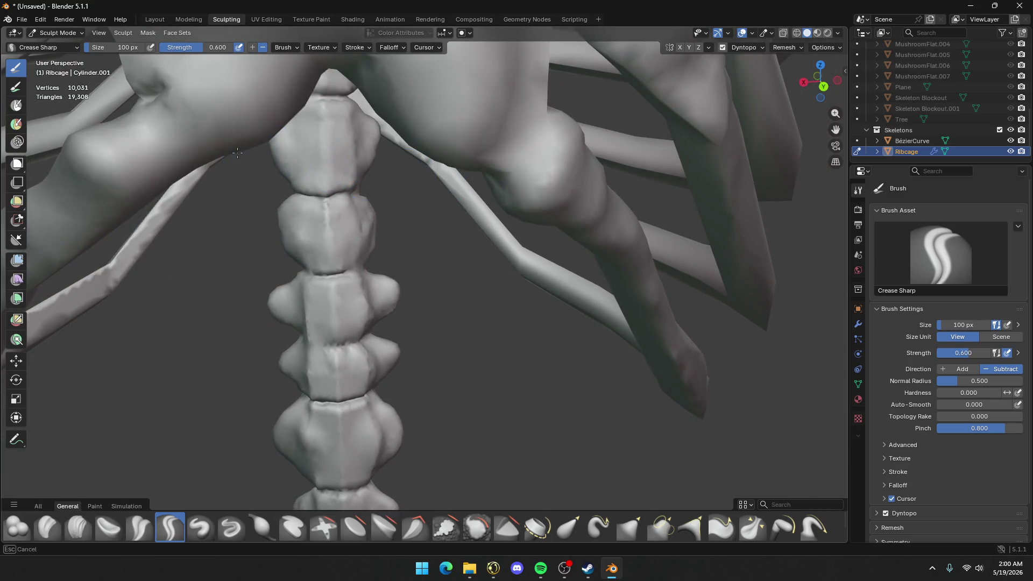
pyautogui.moveTo(237, 152)
pyautogui.mouseDown()
pyautogui.moveTo(235, 130)
pyautogui.moveTo(231, 138)
pyautogui.mouseUp()
pyautogui.moveTo(231, 137); pyautogui.dragTo(282, 142, button='middle')
# Crease the sternum edge where it meets a rib, running down the edge
pyautogui.scroll(-3, 369, 150)
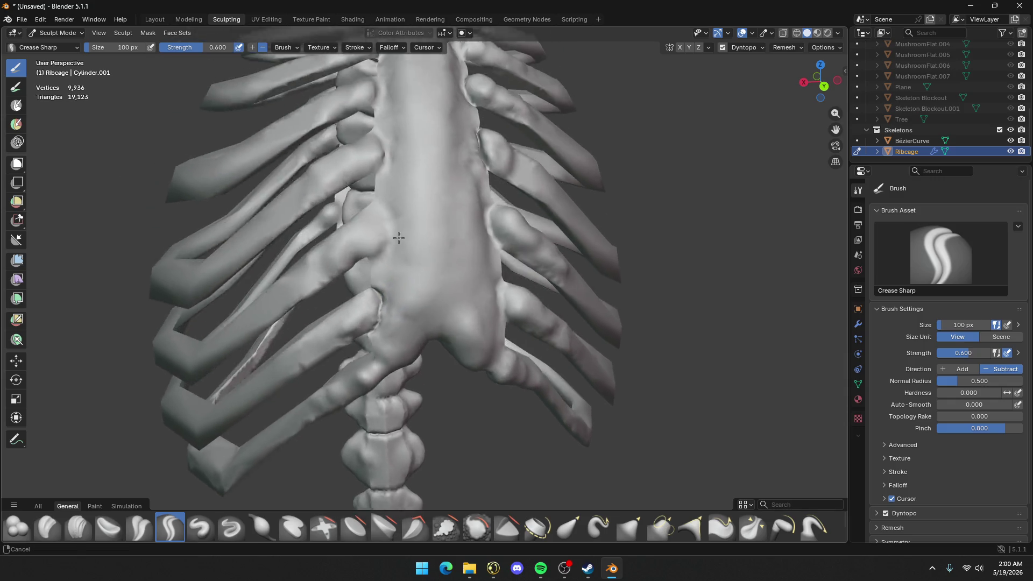
pyautogui.scroll(8, 408, 259)
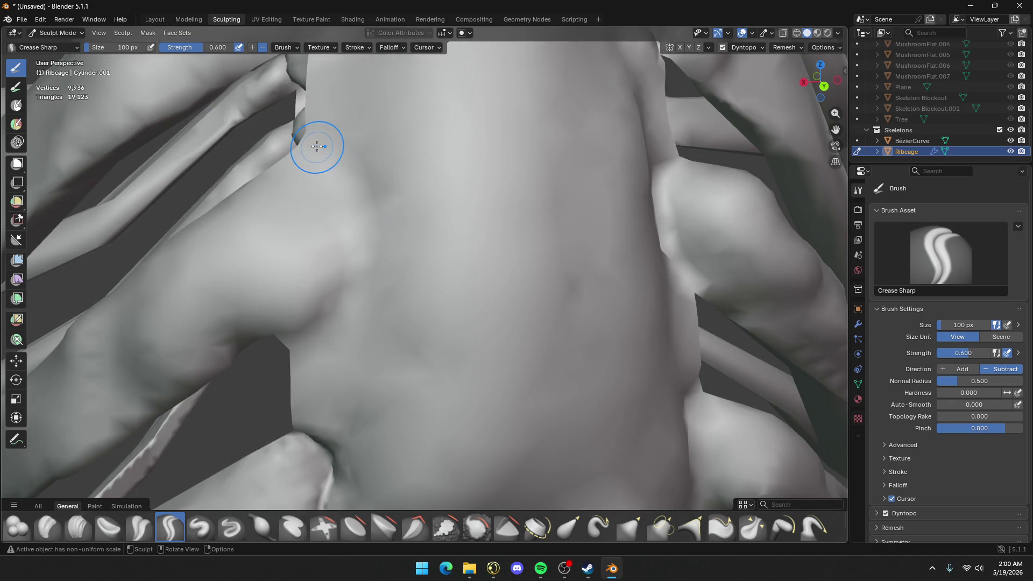
pyautogui.moveTo(317, 147); pyautogui.dragTo(324, 149)
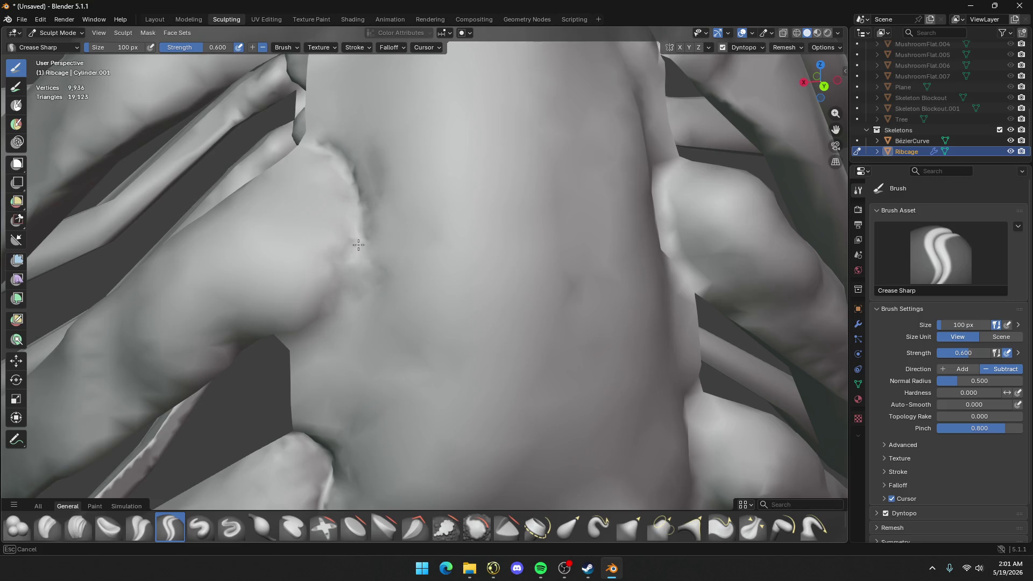
pyautogui.moveTo(358, 244)
pyautogui.mouseDown()
pyautogui.moveTo(332, 318)
pyautogui.moveTo(288, 348)
pyautogui.mouseUp()
pyautogui.moveTo(289, 348)
pyautogui.mouseDown(button='middle')
pyautogui.moveTo(516, 293)
pyautogui.moveTo(447, 356)
pyautogui.moveTo(541, 305)
pyautogui.mouseUp(button='middle')
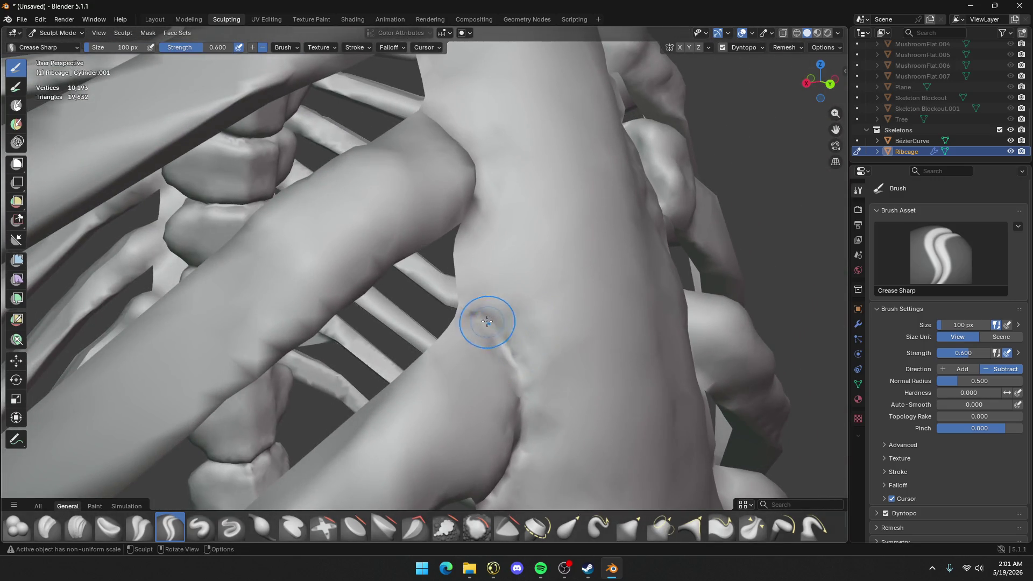
# Refine and deepen the crease beside the sternum, carrying it further down the seam
pyautogui.moveTo(487, 322); pyautogui.dragTo(447, 331)
pyautogui.moveTo(462, 173)
pyautogui.mouseDown(button='middle')
pyautogui.moveTo(450, 261)
pyautogui.moveTo(365, 269)
pyautogui.moveTo(479, 212)
pyautogui.moveTo(334, 124)
pyautogui.mouseUp(button='middle')
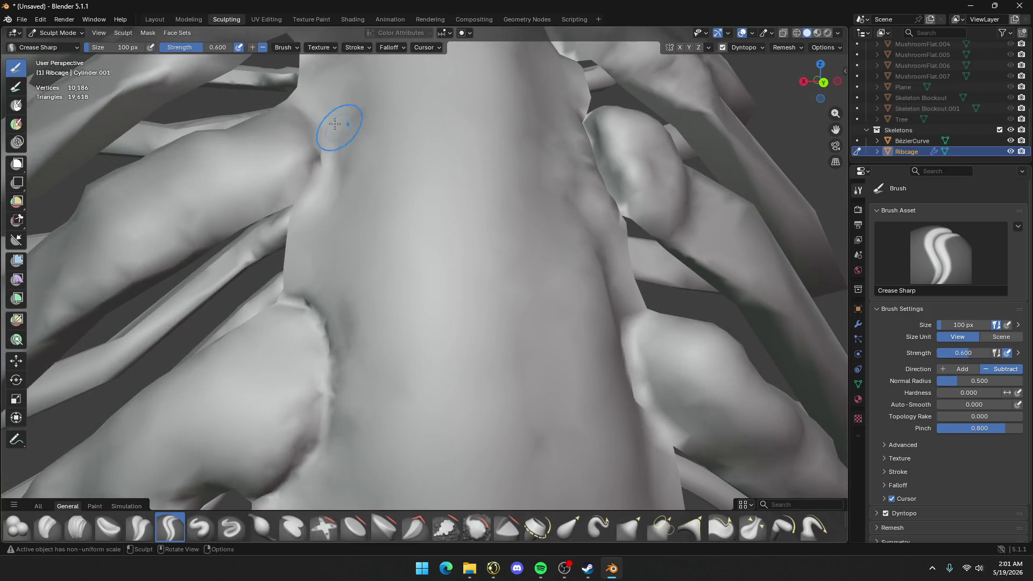
pyautogui.moveTo(299, 102)
pyautogui.mouseDown()
pyautogui.moveTo(326, 172)
pyautogui.moveTo(300, 203)
pyautogui.mouseUp()
pyautogui.moveTo(371, 108)
pyautogui.mouseDown(button='middle')
pyautogui.moveTo(426, 253)
pyautogui.moveTo(451, 178)
pyautogui.moveTo(471, 156)
pyautogui.moveTo(484, 173)
pyautogui.moveTo(472, 167)
pyautogui.mouseUp(button='middle')
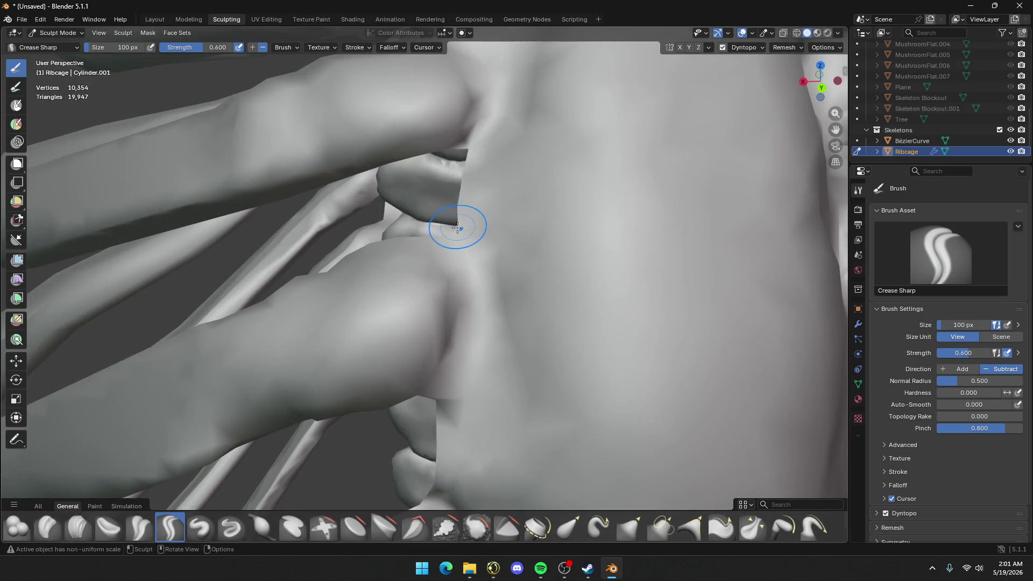
# Sharpen the seam beside the sternum, then pull back to view the whole ribcage
pyautogui.moveTo(461, 224); pyautogui.dragTo(492, 329, button='middle')
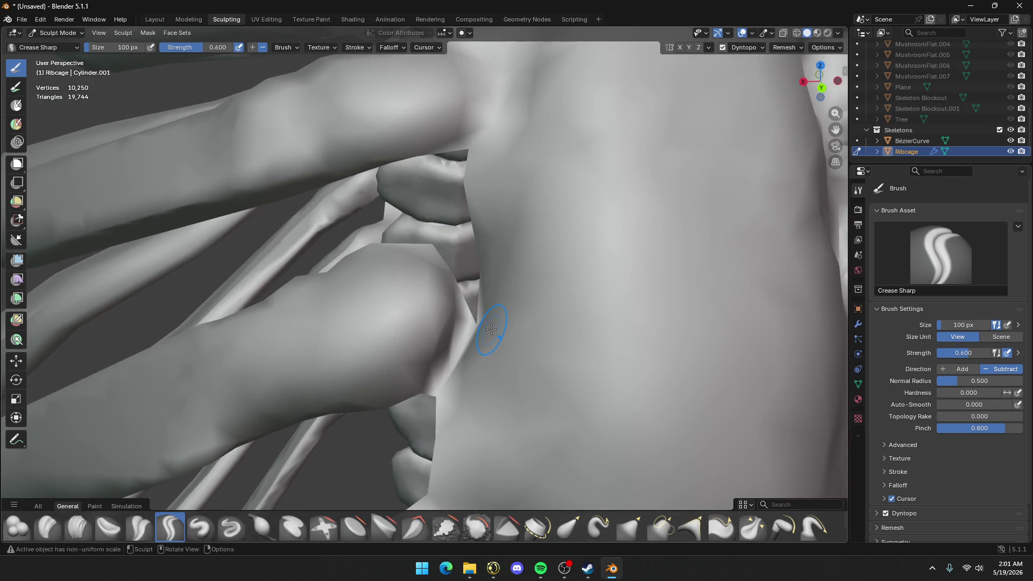
pyautogui.moveTo(492, 325); pyautogui.dragTo(489, 301)
pyautogui.scroll(-3, 456, 295)
pyautogui.moveTo(457, 296); pyautogui.dragTo(450, 283, button='middle')
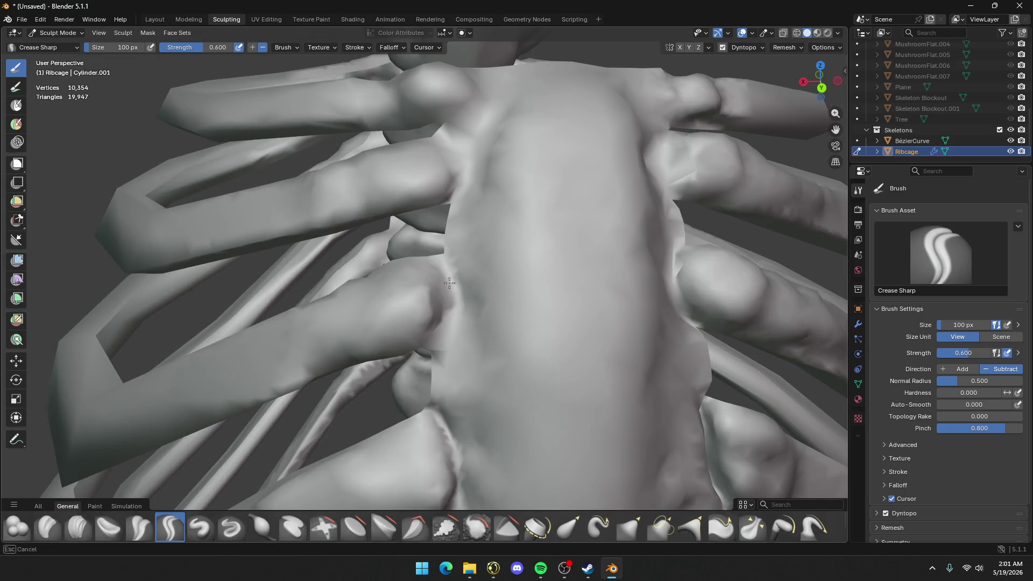
# Deepen the creases along the upper rib–sternum seam and the sternum's upper-left edge
pyautogui.moveTo(443, 272); pyautogui.dragTo(454, 236)
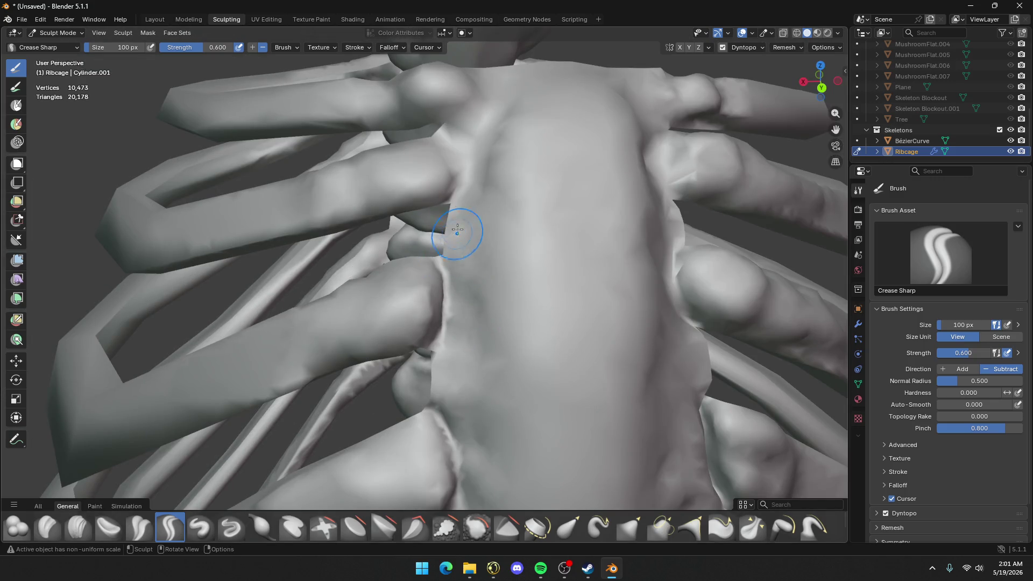
pyautogui.moveTo(441, 140); pyautogui.dragTo(451, 141)
pyautogui.moveTo(465, 173)
pyautogui.mouseDown()
pyautogui.moveTo(438, 203)
pyautogui.moveTo(477, 108)
pyautogui.moveTo(461, 127)
pyautogui.moveTo(493, 112)
pyautogui.moveTo(487, 81)
pyautogui.moveTo(447, 129)
pyautogui.moveTo(506, 129)
pyautogui.mouseUp()
pyautogui.moveTo(609, 115); pyautogui.dragTo(454, 115, button='middle')
pyautogui.moveTo(454, 115)
pyautogui.mouseDown()
pyautogui.moveTo(387, 115)
pyautogui.moveTo(372, 146)
pyautogui.moveTo(377, 126)
pyautogui.moveTo(377, 226)
pyautogui.moveTo(371, 178)
pyautogui.moveTo(372, 207)
pyautogui.mouseUp()
pyautogui.keyDown('shift'); pyautogui.moveTo(388, 276); pyautogui.dragTo(428, 254, button='middle'); pyautogui.keyUp('shift')
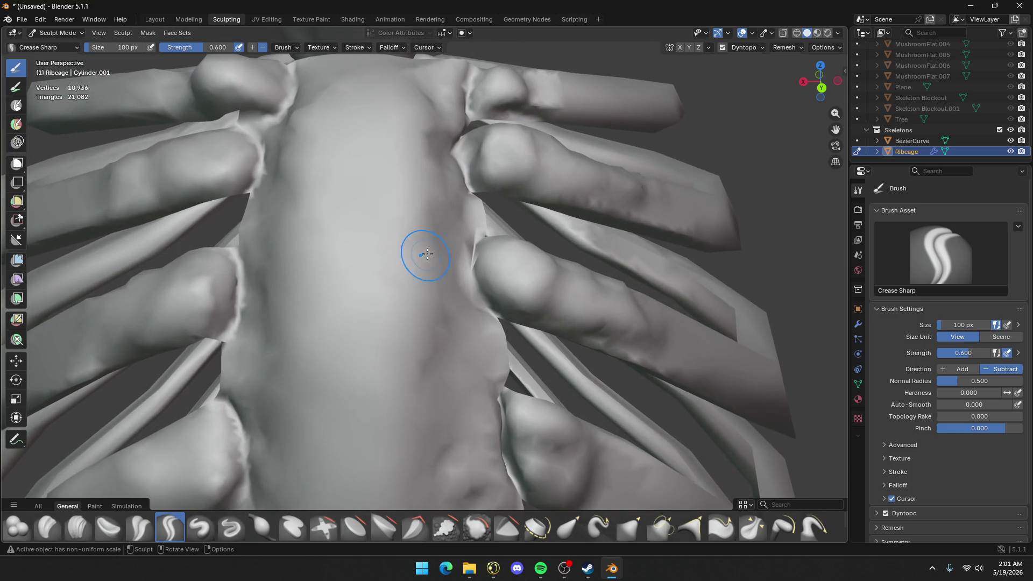
# Carve a groove down the rib edge, undoing the last unwanted stroke
pyautogui.moveTo(467, 218)
pyautogui.mouseDown()
pyautogui.moveTo(476, 290)
pyautogui.moveTo(519, 334)
pyautogui.mouseUp()
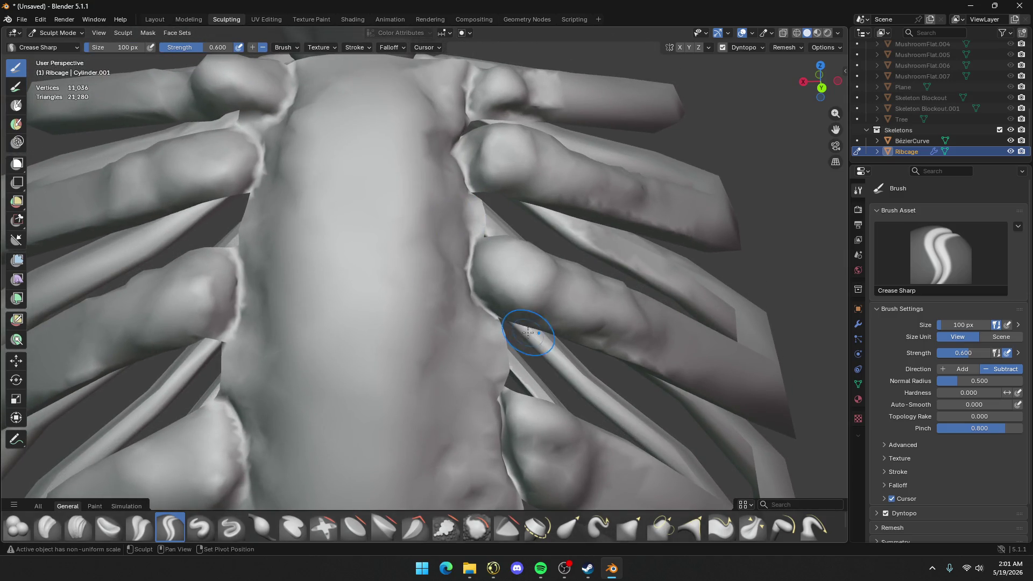
pyautogui.keyDown('ctrl'); pyautogui.moveTo(518, 334); pyautogui.dragTo(518, 229, button='middle'); pyautogui.keyUp('ctrl')
pyautogui.moveTo(491, 154)
pyautogui.mouseDown()
pyautogui.moveTo(492, 253)
pyautogui.moveTo(485, 214)
pyautogui.moveTo(481, 167)
pyautogui.moveTo(503, 272)
pyautogui.moveTo(491, 150)
pyautogui.mouseUp()
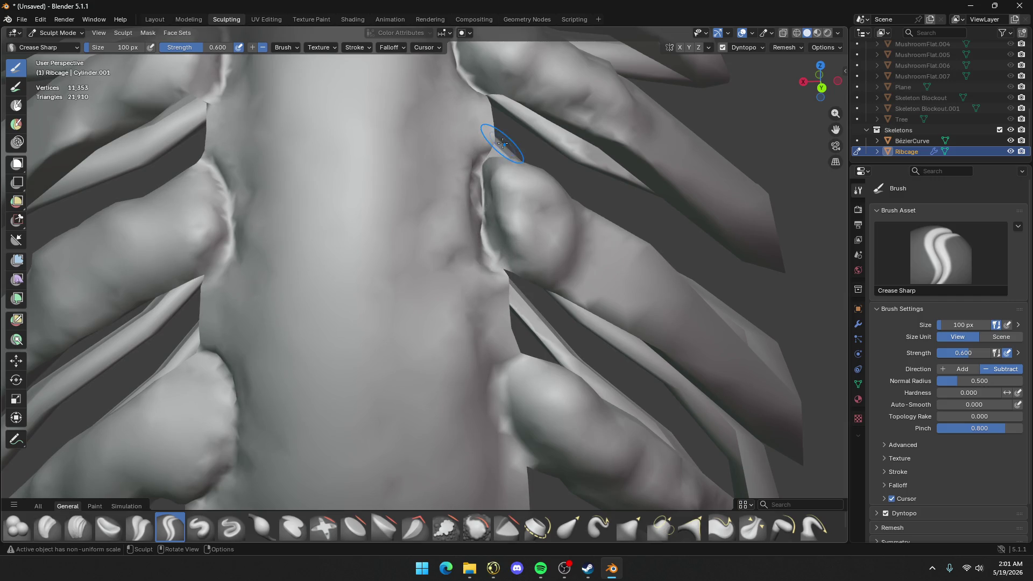
pyautogui.keyDown('shift'); pyautogui.moveTo(536, 274); pyautogui.dragTo(508, 208, button='middle'); pyautogui.keyUp('shift')
pyautogui.hotkey('ctrl', 'z')
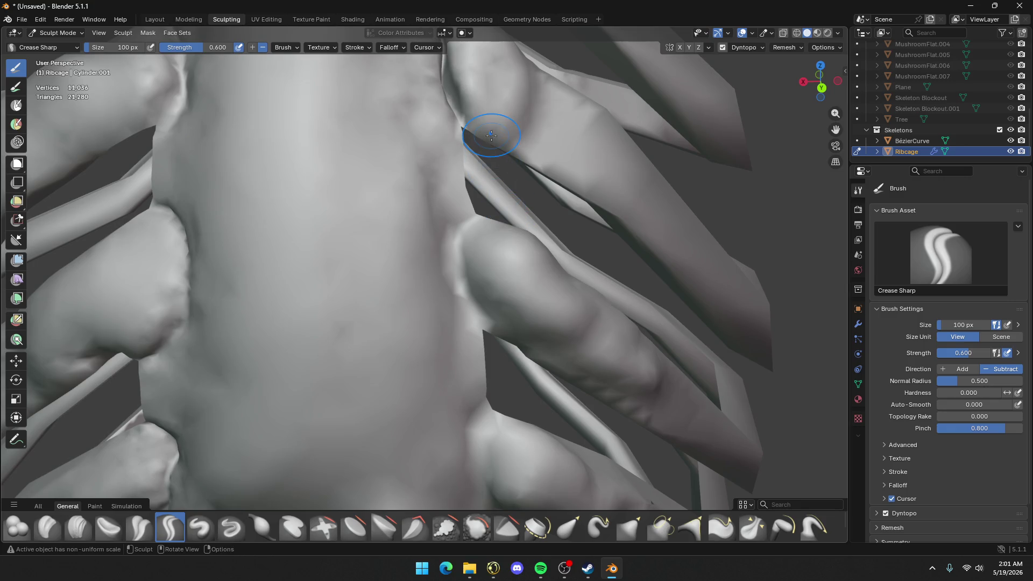
# Crease the rib where it meets the sternum, undo a stray stroke, and zoom out frontally
pyautogui.moveTo(496, 238)
pyautogui.mouseDown()
pyautogui.moveTo(463, 296)
pyautogui.moveTo(476, 339)
pyautogui.moveTo(506, 366)
pyautogui.mouseUp()
pyautogui.moveTo(506, 366)
pyautogui.mouseDown(button='middle')
pyautogui.moveTo(484, 328)
pyautogui.moveTo(380, 247)
pyautogui.mouseUp(button='middle')
pyautogui.moveTo(380, 247); pyautogui.dragTo(374, 347)
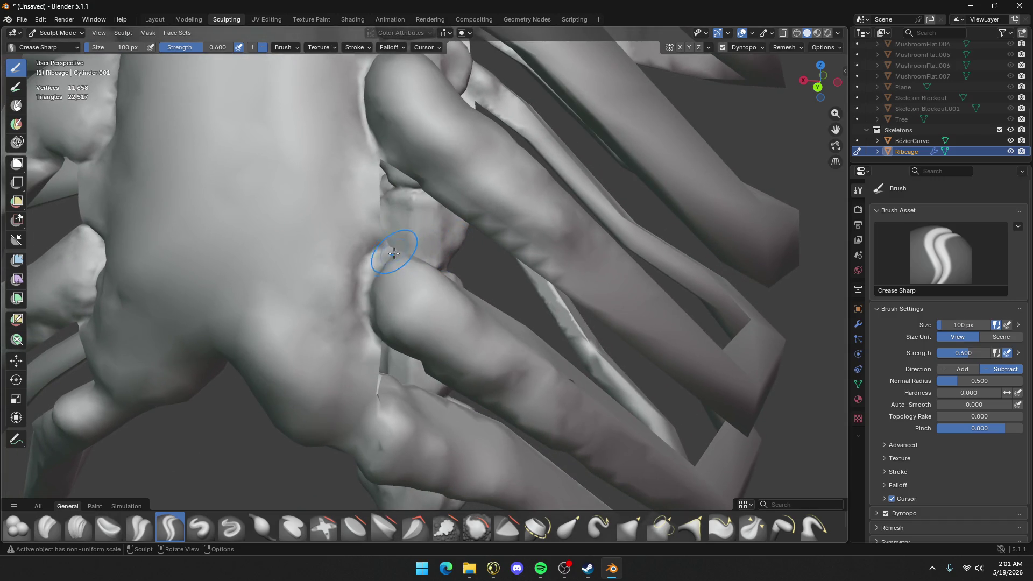
pyautogui.moveTo(381, 383)
pyautogui.mouseDown()
pyautogui.moveTo(357, 444)
pyautogui.moveTo(350, 418)
pyautogui.moveTo(370, 390)
pyautogui.moveTo(364, 454)
pyautogui.mouseUp()
pyautogui.hotkey('ctrl', 'z')
pyautogui.scroll(-6, 406, 288)
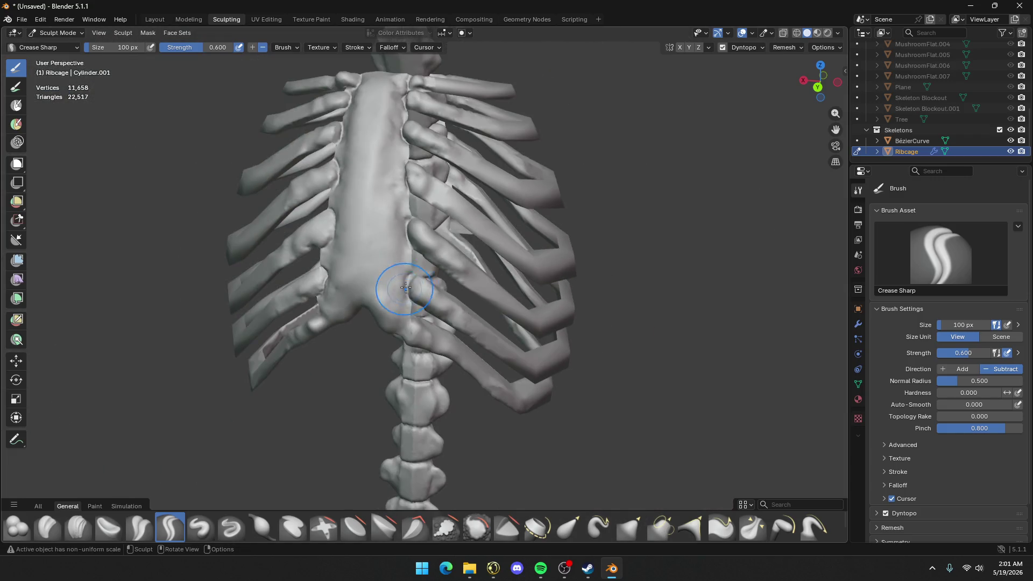
pyautogui.moveTo(338, 199)
pyautogui.mouseDown(button='middle')
pyautogui.moveTo(358, 219)
pyautogui.moveTo(392, 203)
pyautogui.mouseUp(button='middle')
pyautogui.scroll(-2, 391, 202)
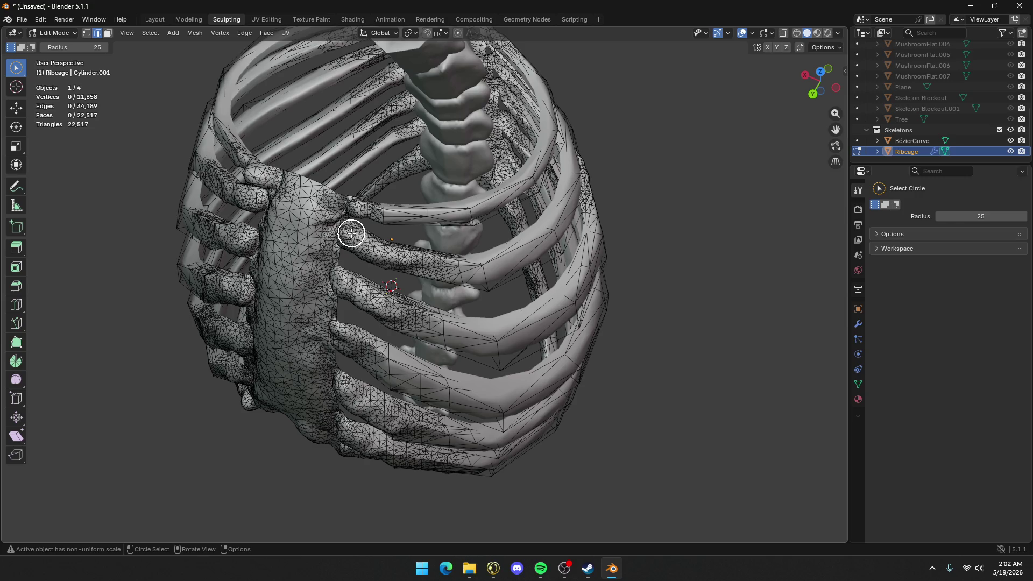
# Inspect the wireframe from the front, return to Sculpt Mode, and bring up the save dialog
pyautogui.moveTo(351, 233); pyautogui.dragTo(463, 230, button='middle')
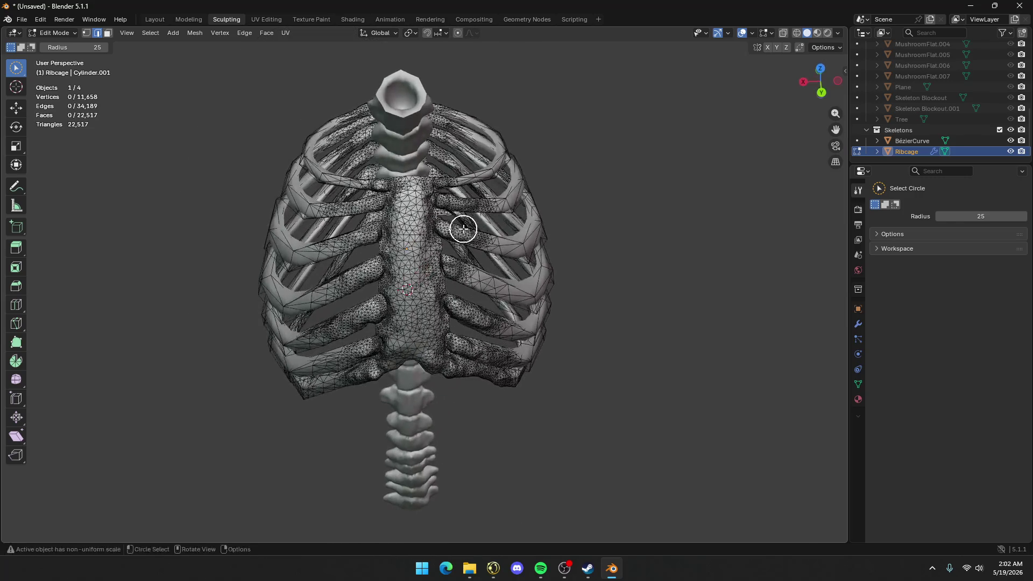
pyautogui.press('Tab')
pyautogui.scroll(-1, 427, 237)
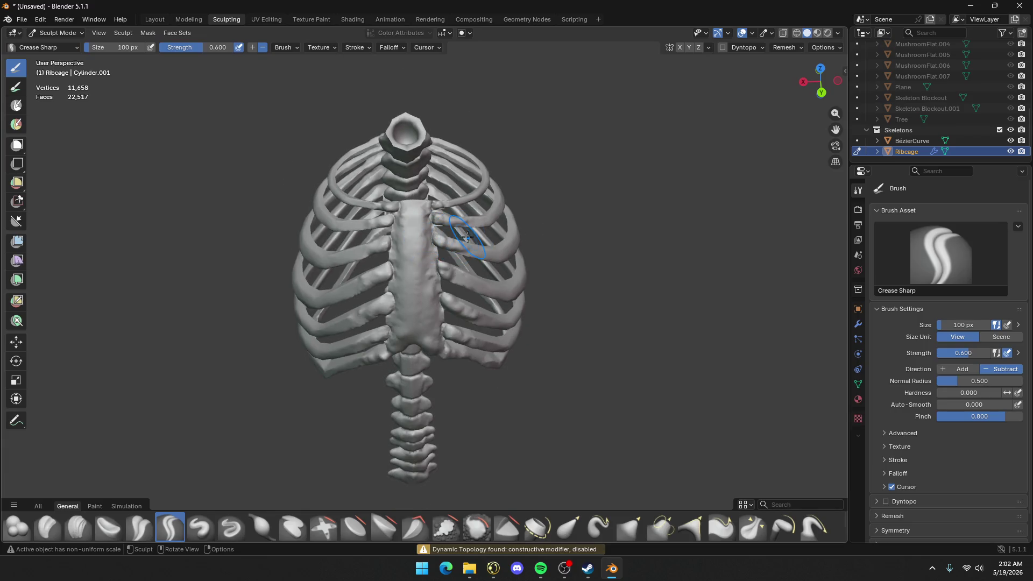
pyautogui.hotkey('ctrl', 's')
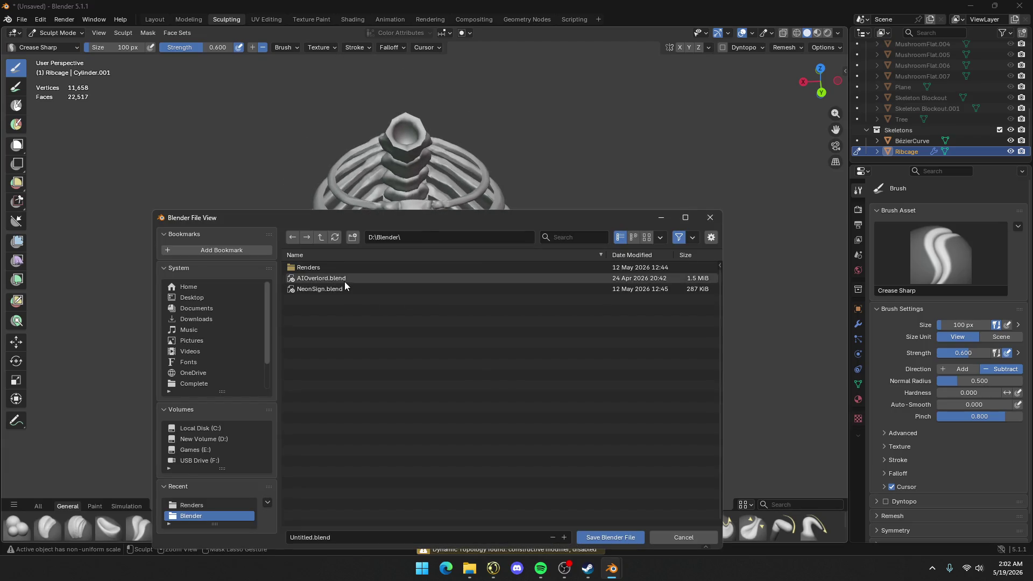
# Save the scene as Skeletons.blend in D:\Blender
pyautogui.click(311, 538)
pyautogui.write('Skeletons')
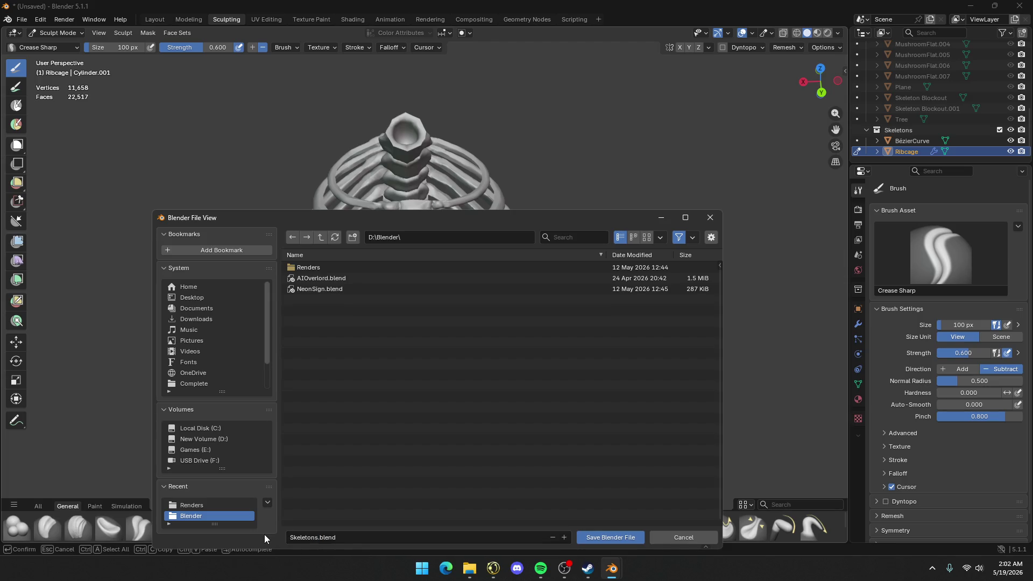
pyautogui.click(598, 537)
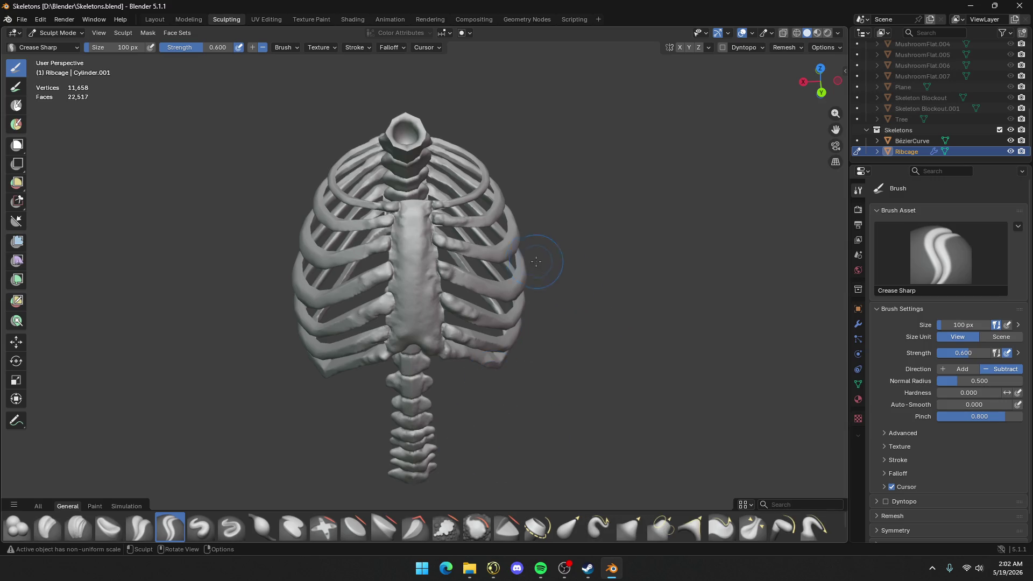
pyautogui.moveTo(536, 262)
pyautogui.mouseDown(button='middle')
pyautogui.moveTo(595, 259)
pyautogui.moveTo(388, 216)
pyautogui.mouseUp(button='middle')
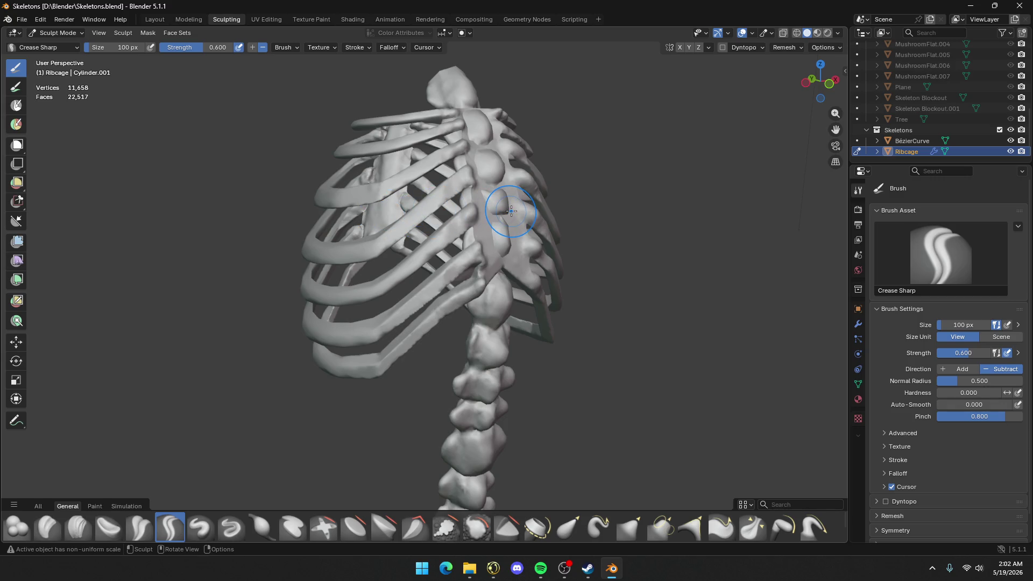
pyautogui.moveTo(511, 211); pyautogui.dragTo(650, 214, button='middle')
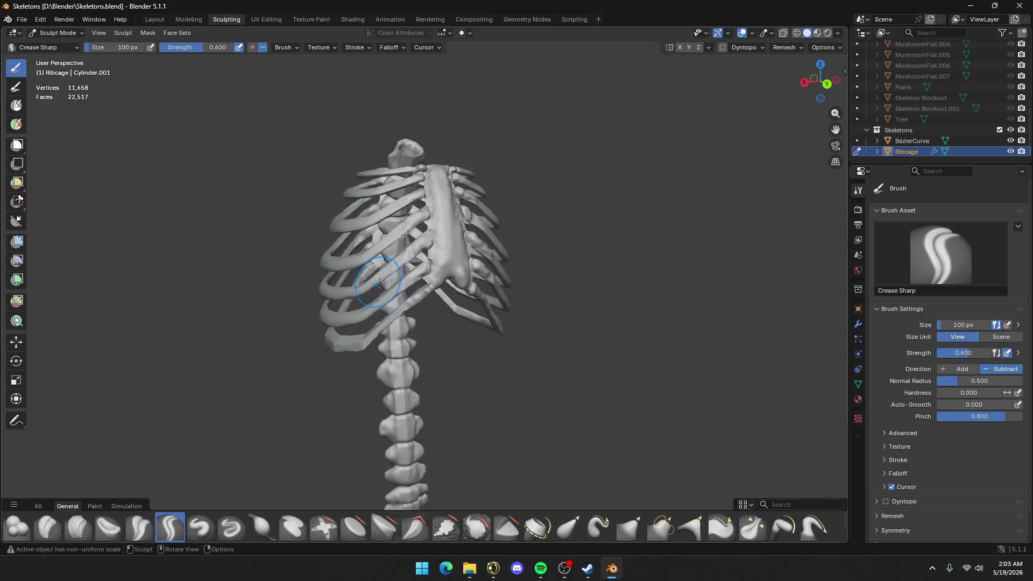
# Toggle the Ribcage into Edit Mode and back to Sculpt Mode
pyautogui.rightClick(565, 274)
pyautogui.press('Tab')
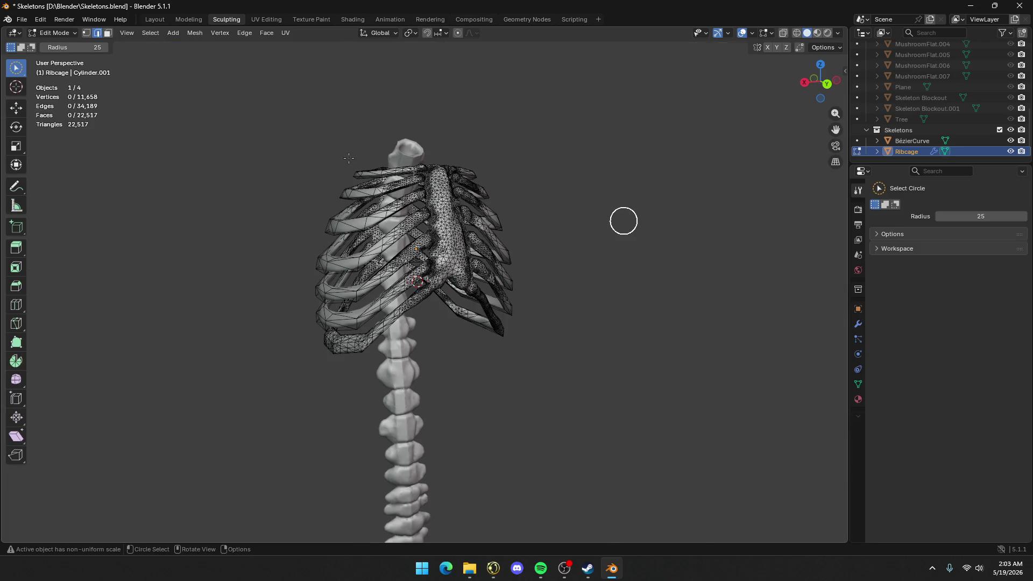
pyautogui.press('Tab')
# Switch to the Layout workspace and show the Blockout collection around the ribcage
pyautogui.click(148, 21)
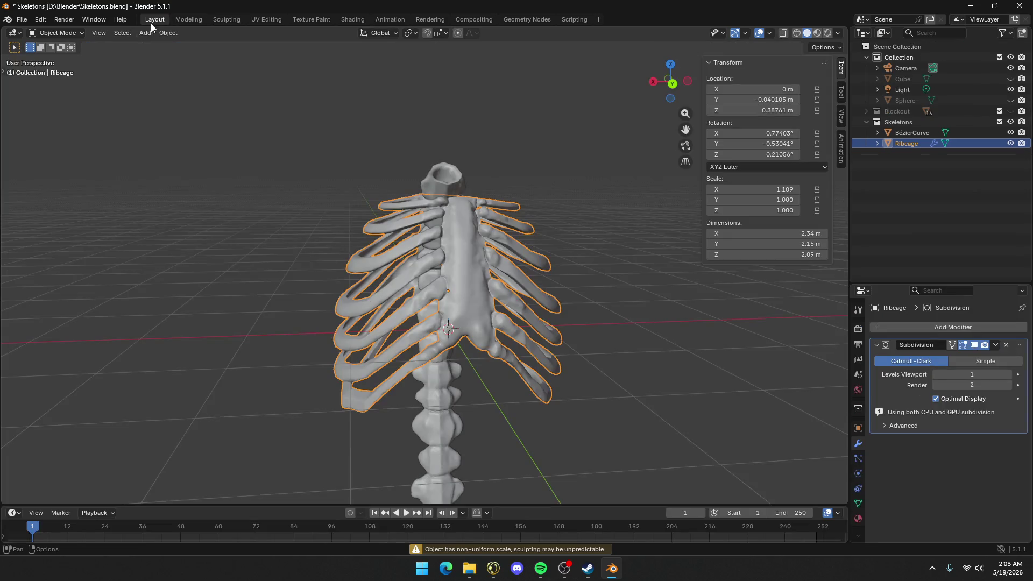
pyautogui.scroll(-3, 522, 285)
pyautogui.moveTo(522, 285)
pyautogui.mouseDown(button='middle')
pyautogui.moveTo(325, 241)
pyautogui.moveTo(499, 238)
pyautogui.moveTo(337, 238)
pyautogui.mouseUp(button='middle')
pyautogui.scroll(-3, 337, 238)
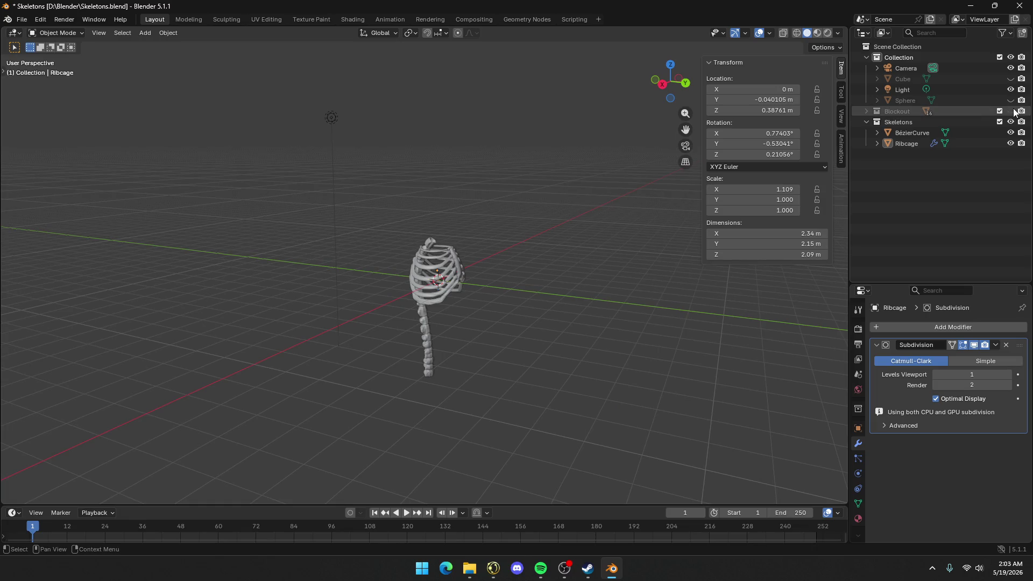
pyautogui.click(1011, 111)
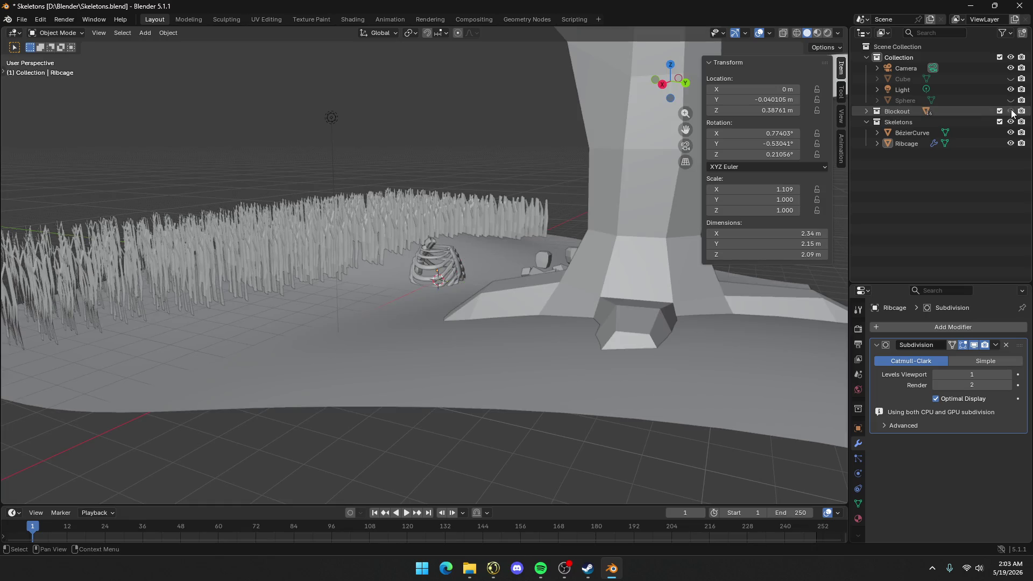
# Select the ribcage and spine, raise them along Z, and shrink them to about 0.2 scale
pyautogui.click(428, 245)
pyautogui.press('g')
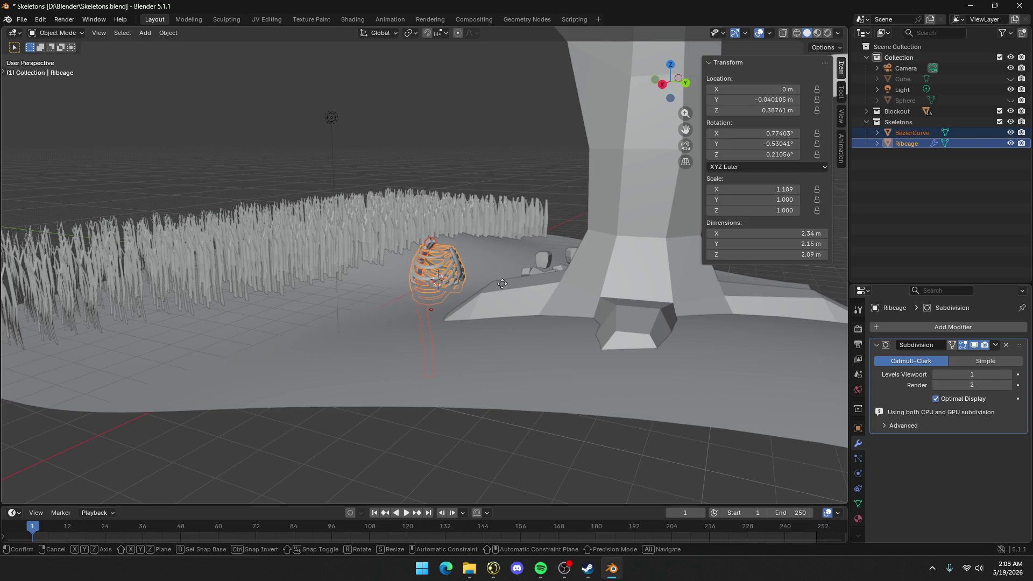
pyautogui.press('z')
pyautogui.click(497, 185)
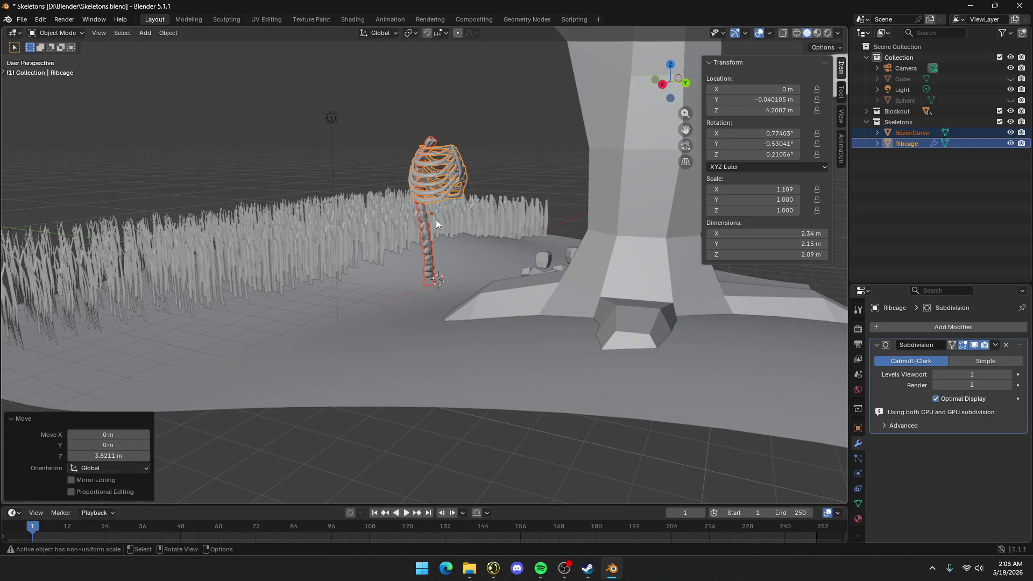
pyautogui.moveTo(436, 219); pyautogui.dragTo(508, 239, button='middle')
pyautogui.press('s')
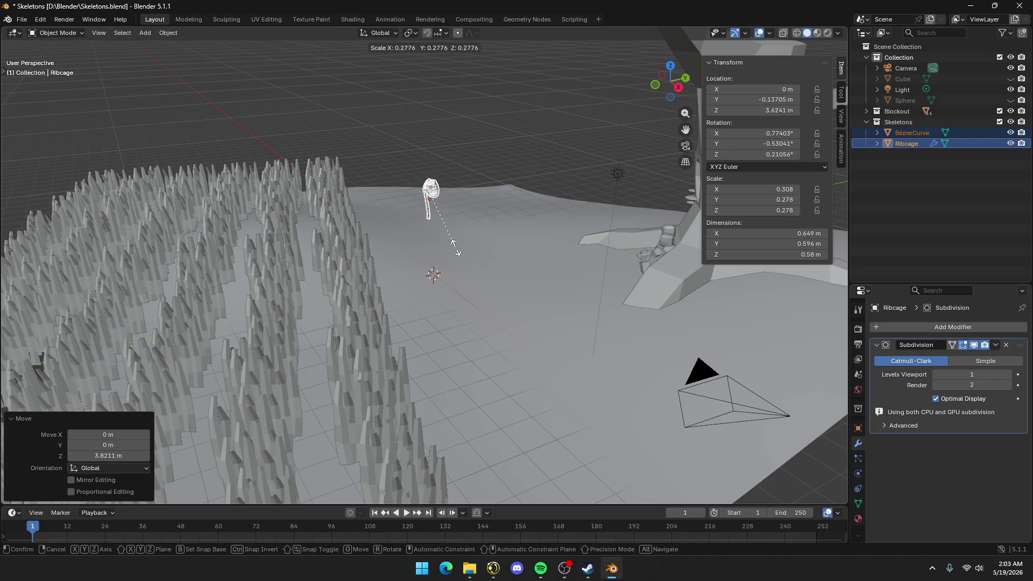
pyautogui.click(452, 235)
pyautogui.moveTo(452, 235)
pyautogui.mouseDown(button='middle')
pyautogui.moveTo(434, 209)
pyautogui.moveTo(570, 215)
pyautogui.moveTo(687, 199)
pyautogui.moveTo(412, 220)
pyautogui.moveTo(422, 206)
pyautogui.moveTo(359, 217)
pyautogui.moveTo(353, 203)
pyautogui.moveTo(404, 333)
pyautogui.mouseUp(button='middle')
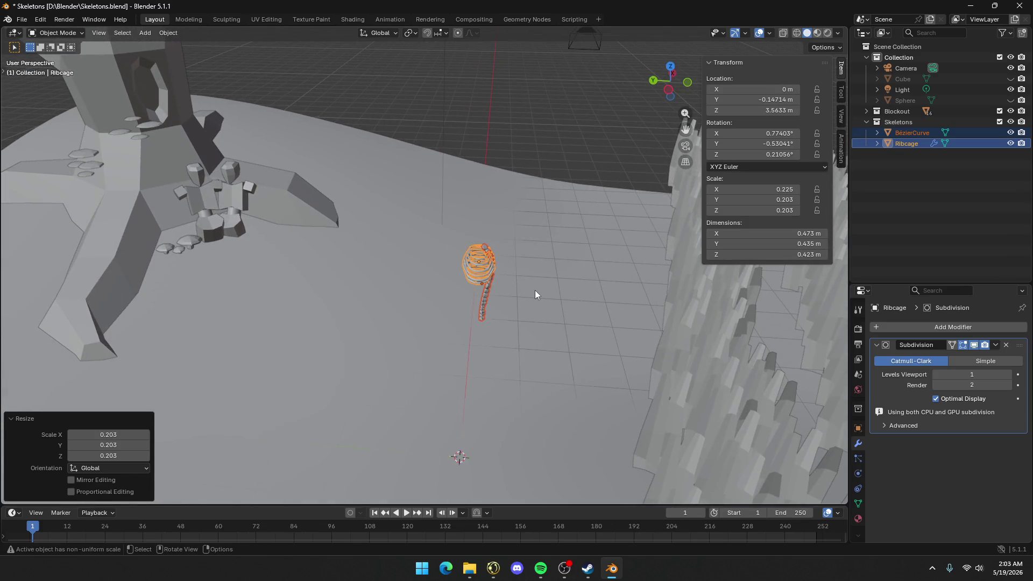
# Slide the ribcage level to the tree base and turn it 126° around Z
pyautogui.press('g')
pyautogui.hotkey('shift', 'z')
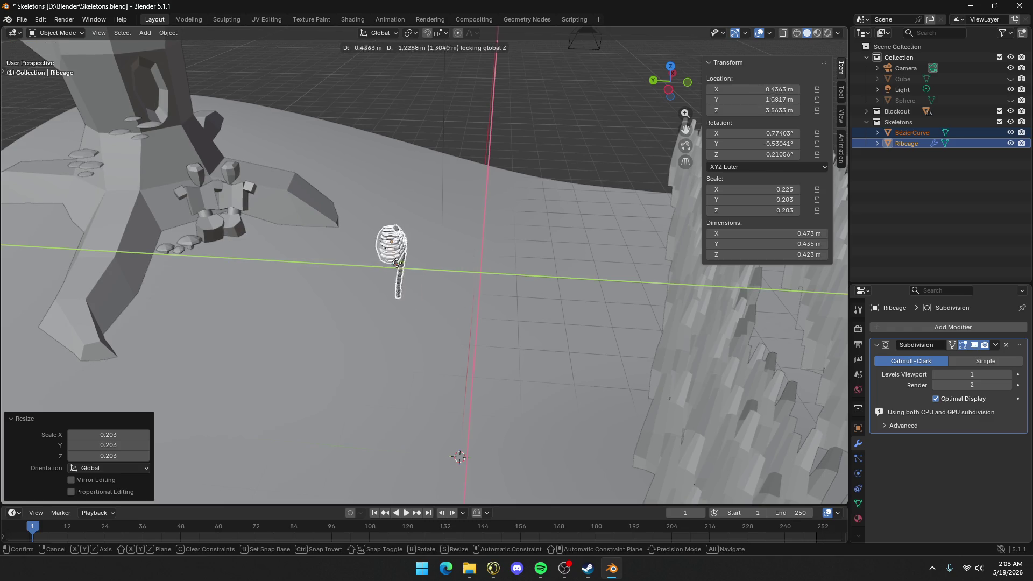
pyautogui.click(231, 177)
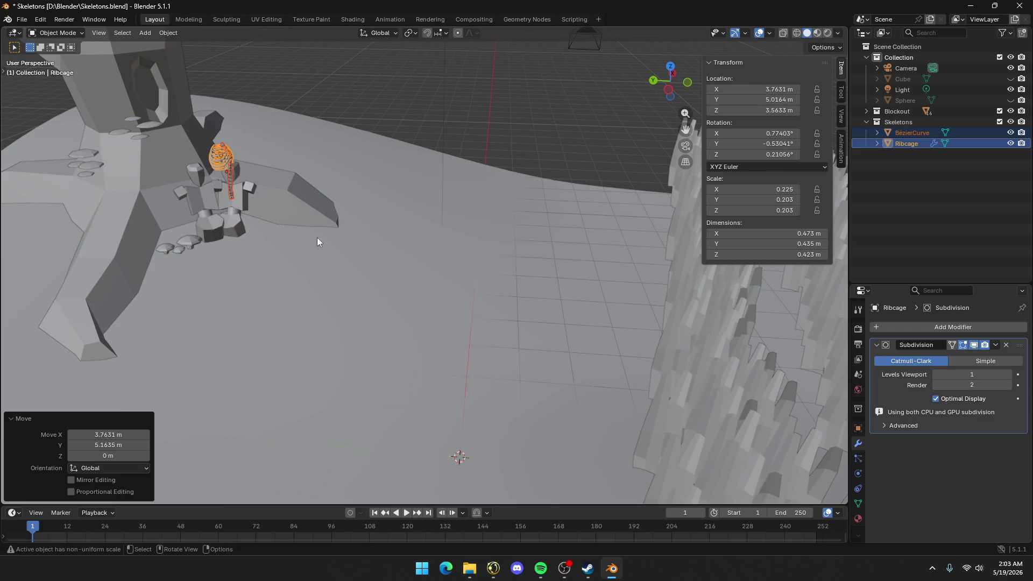
pyautogui.press('r')
pyautogui.press('z')
pyautogui.click(154, 231)
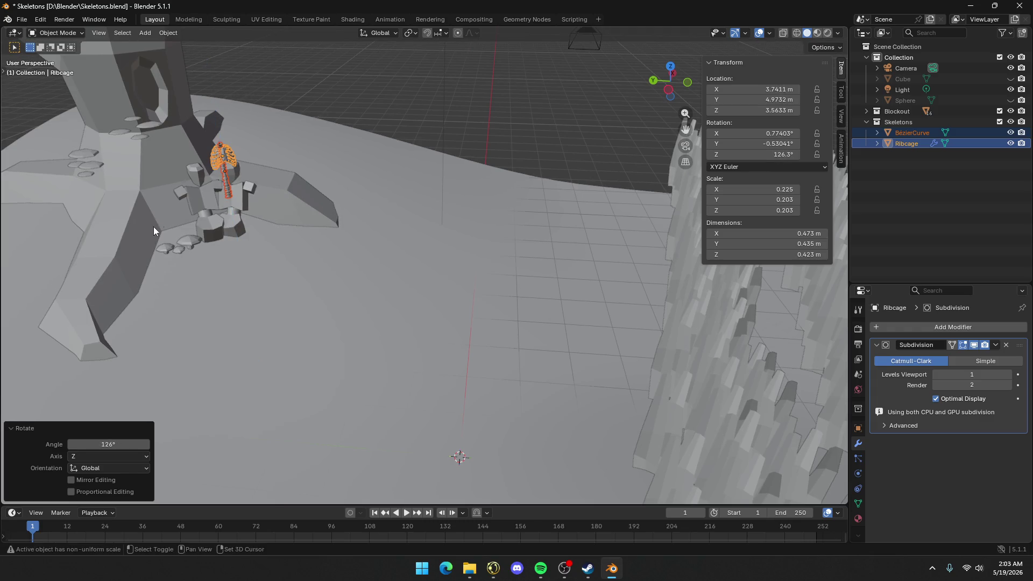
pyautogui.scroll(6, 437, 283)
pyautogui.moveTo(502, 231)
pyautogui.mouseDown(button='middle')
pyautogui.moveTo(524, 226)
pyautogui.moveTo(557, 186)
pyautogui.moveTo(538, 234)
pyautogui.moveTo(693, 89)
pyautogui.moveTo(8, 440)
pyautogui.moveTo(1, 563)
pyautogui.mouseUp(button='middle')
# Settle the ribcage on the figure's chest near (4.95, 6.50, 2.24) m and tilt it about the view axis
pyautogui.press('g')
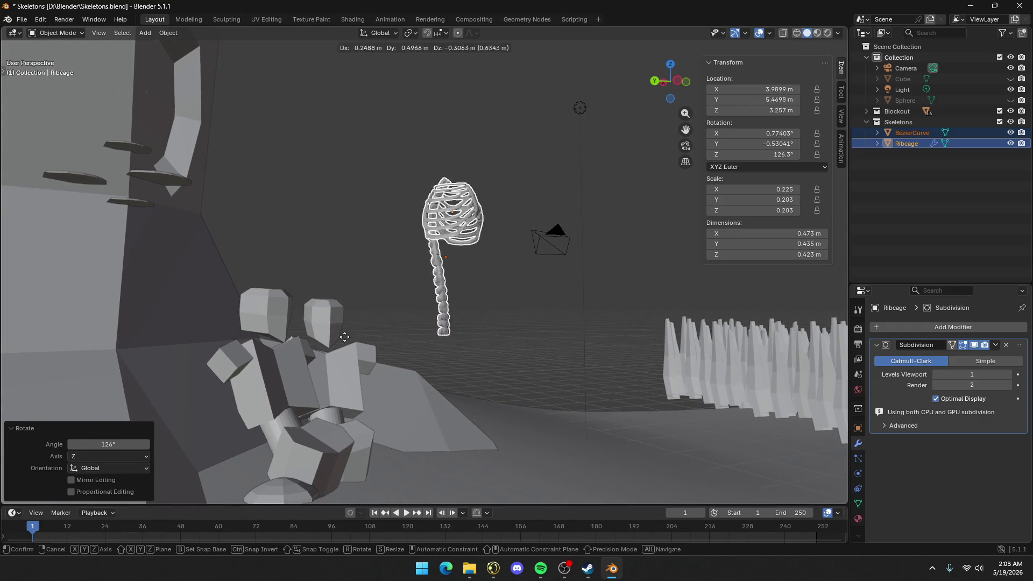
pyautogui.click(192, 472)
pyautogui.press('g')
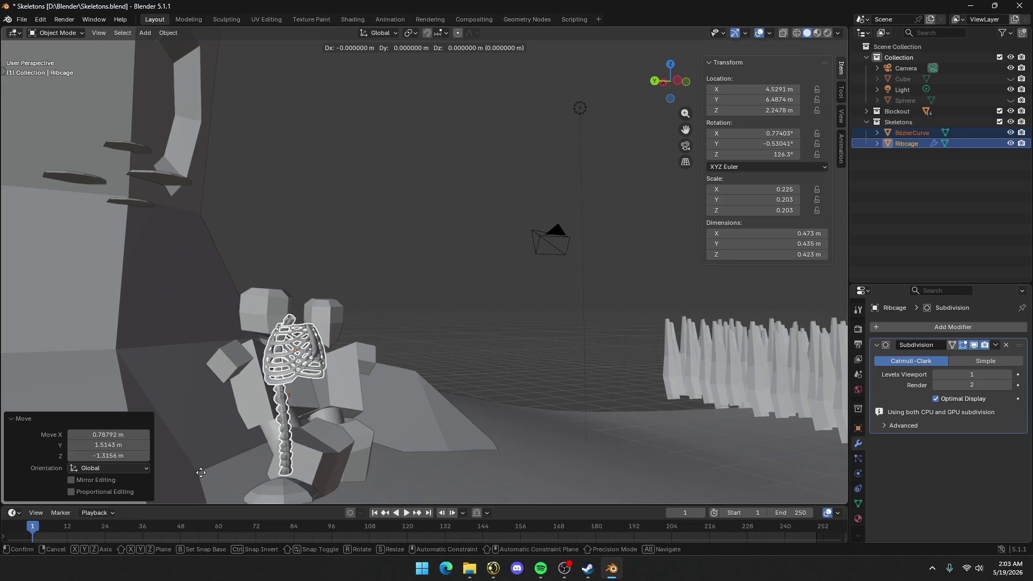
pyautogui.hotkey('shift', 'z')
pyautogui.click(198, 472)
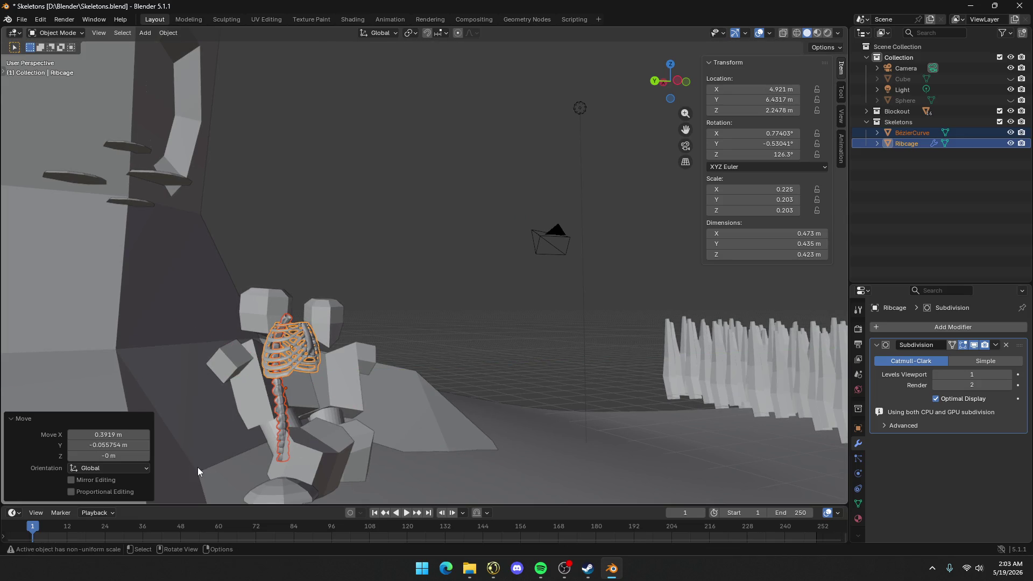
pyautogui.press('r')
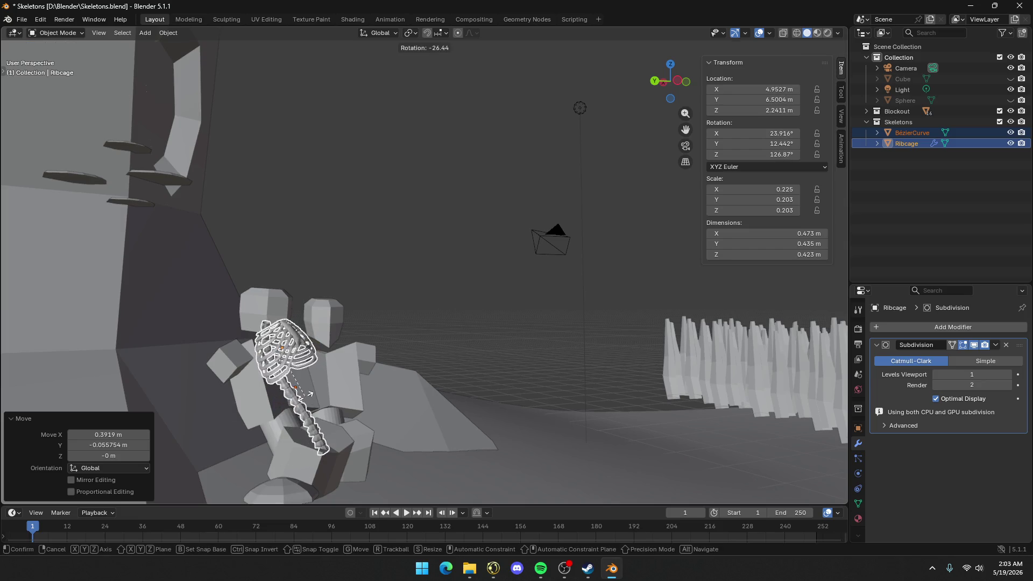
pyautogui.click(331, 395)
pyautogui.moveTo(331, 395)
pyautogui.mouseDown(button='middle')
pyautogui.moveTo(262, 430)
pyautogui.moveTo(423, 386)
pyautogui.moveTo(143, 410)
pyautogui.mouseUp(button='middle')
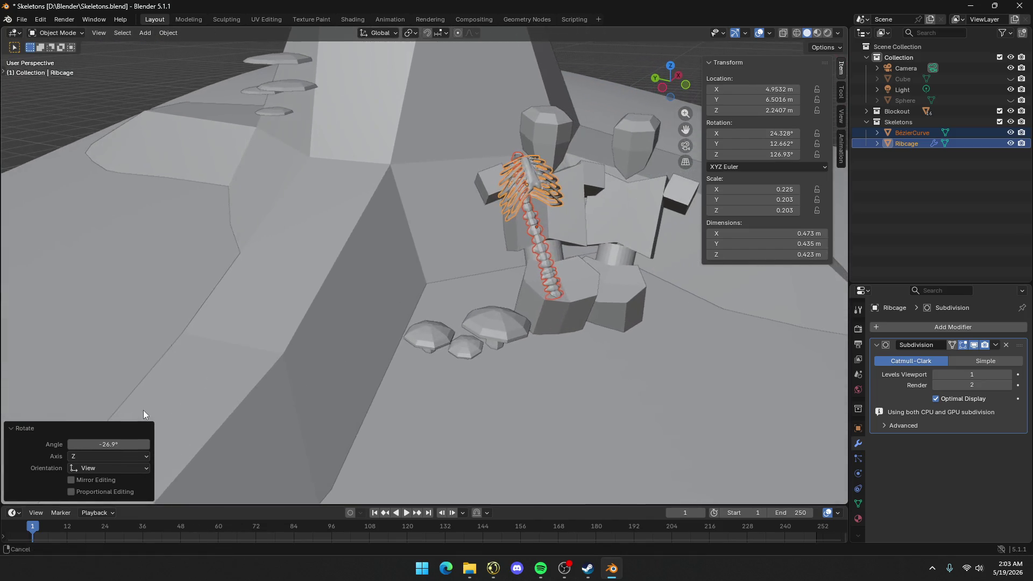
# Undo the tilt and cancel trial rotations, keeping only a slight turn of the ribcage about Z
pyautogui.hotkey('ctrl', 'z')
pyautogui.press('r')
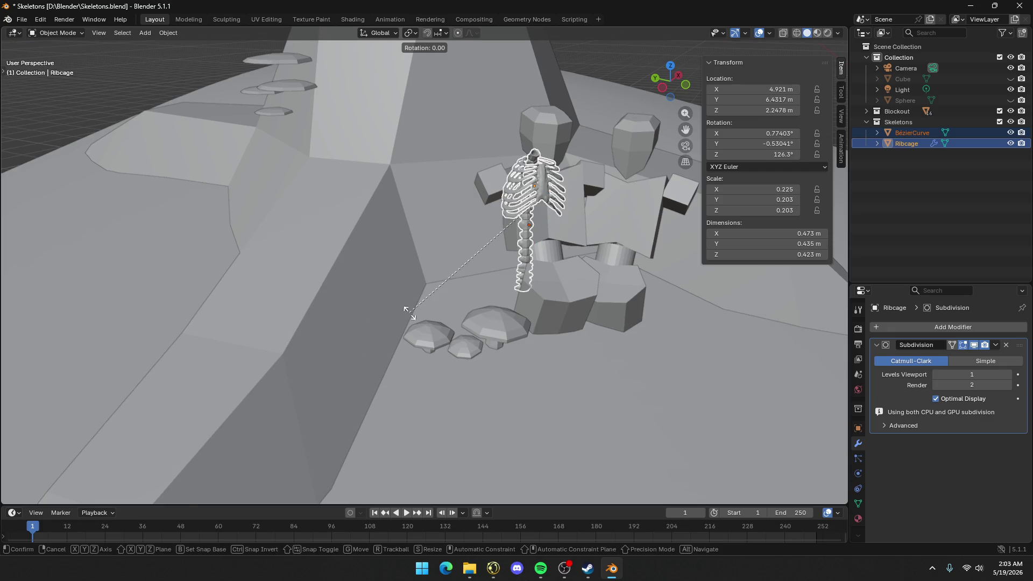
pyautogui.press('x')
pyautogui.press('x')
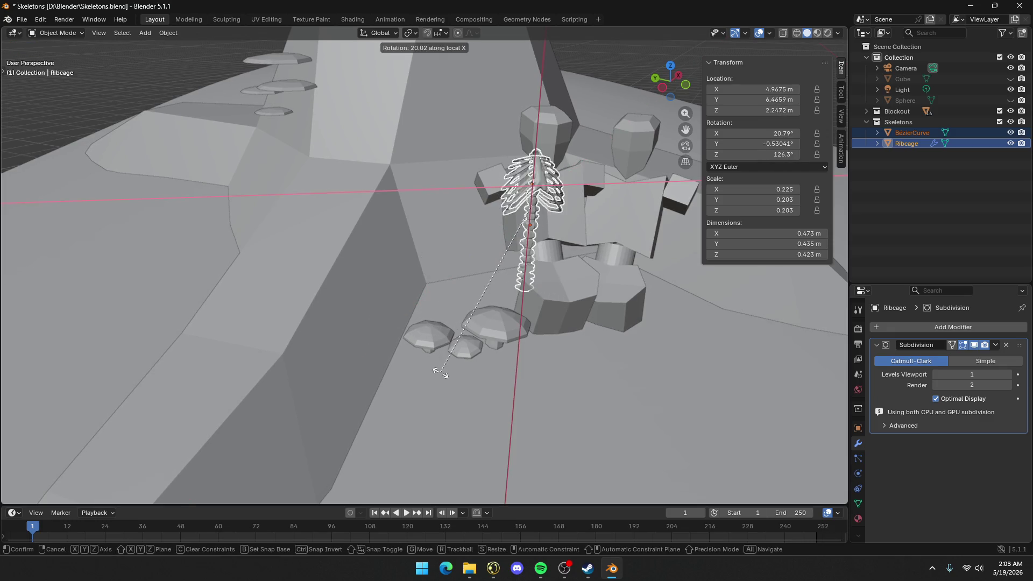
pyautogui.press('Escape')
pyautogui.moveTo(479, 356)
pyautogui.mouseDown(button='middle')
pyautogui.moveTo(563, 272)
pyautogui.moveTo(261, 313)
pyautogui.mouseUp(button='middle')
pyautogui.press('r')
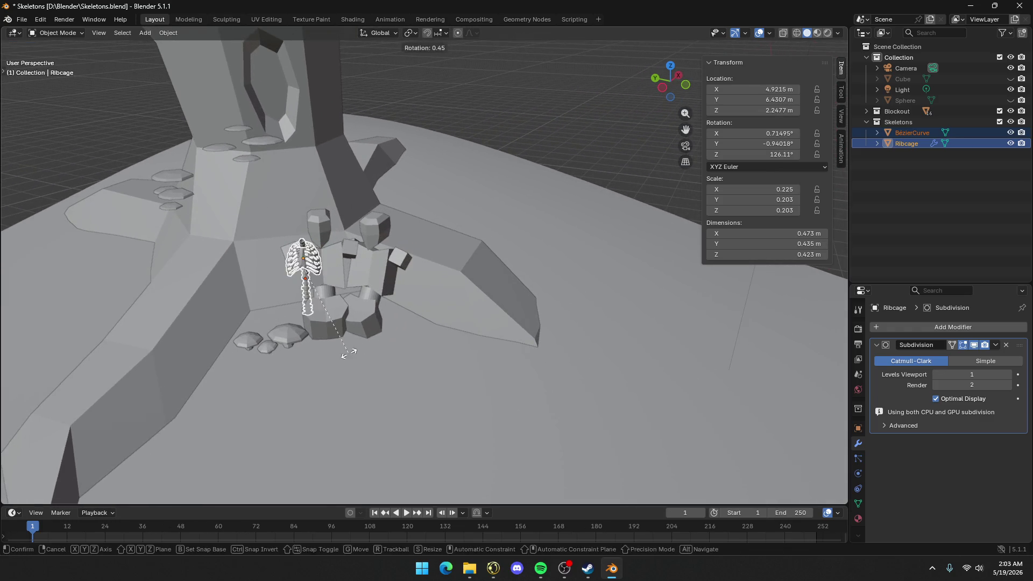
pyautogui.press('z')
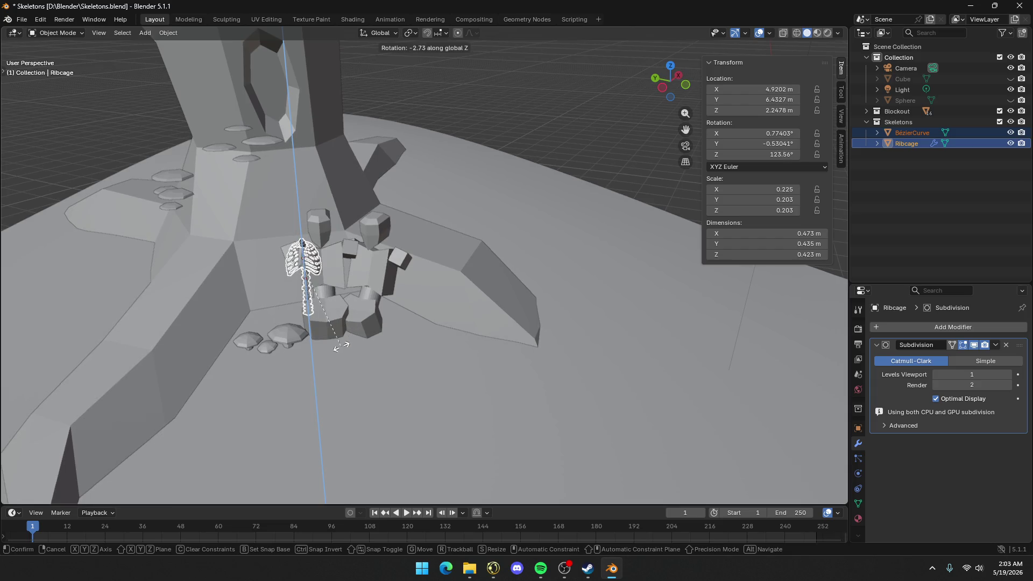
pyautogui.click(344, 347)
pyautogui.press('r')
pyautogui.press('z')
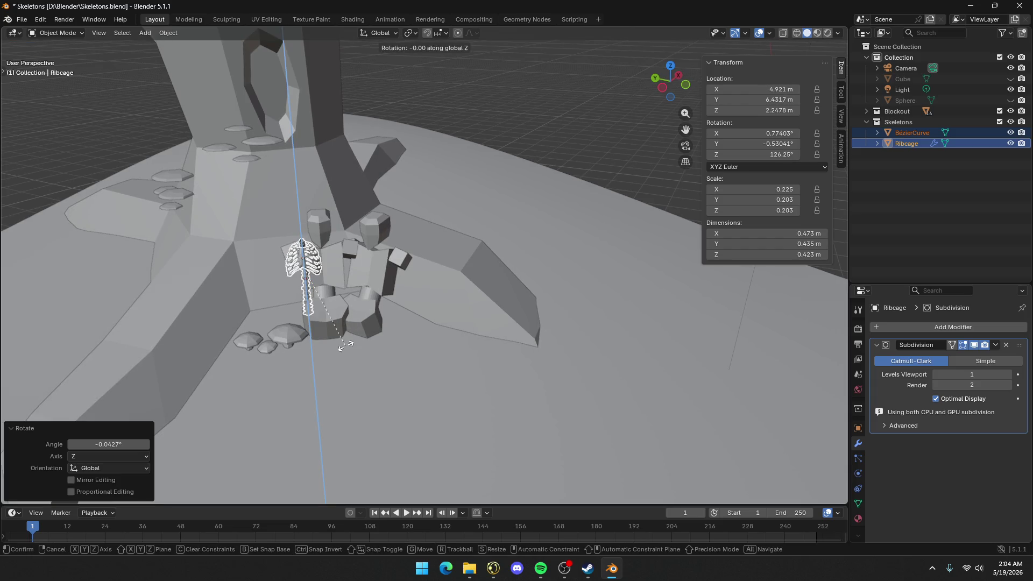
pyautogui.press('x')
pyautogui.press('x')
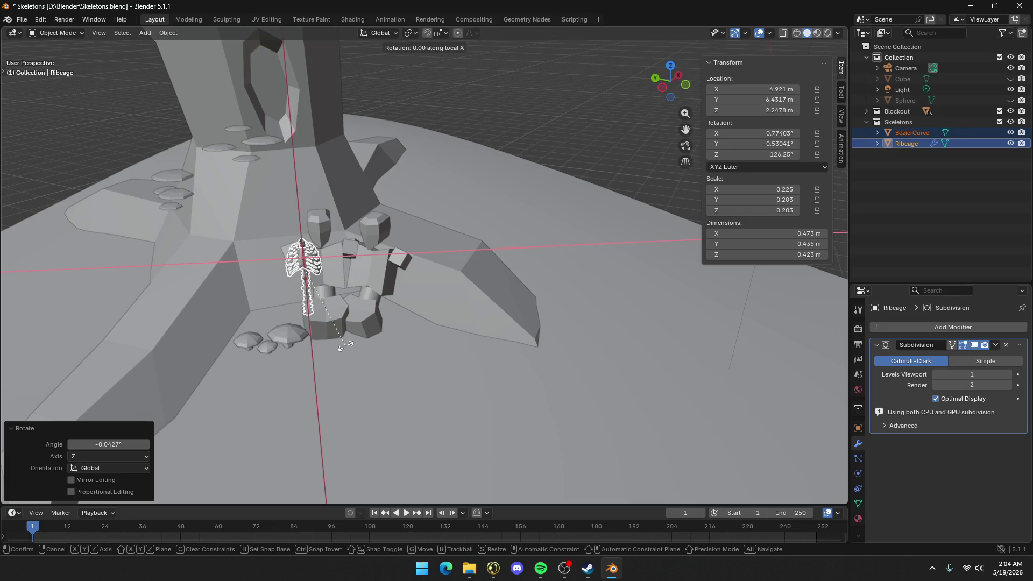
pyautogui.press('x')
pyautogui.press('Escape')
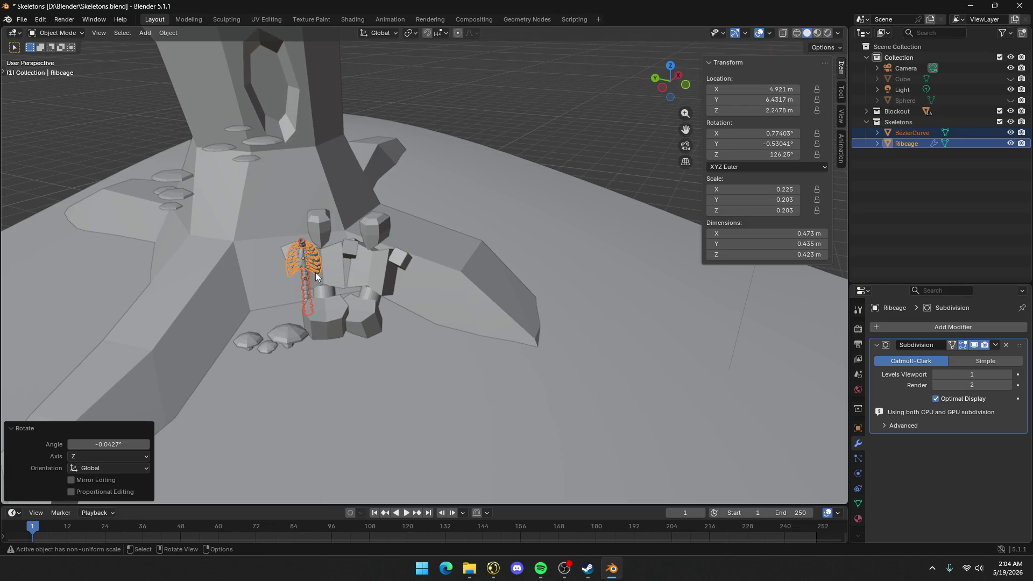
pyautogui.moveTo(315, 272)
pyautogui.mouseDown(button='middle')
pyautogui.moveTo(326, 281)
pyautogui.moveTo(431, 249)
pyautogui.moveTo(722, 259)
pyautogui.mouseUp(button='middle')
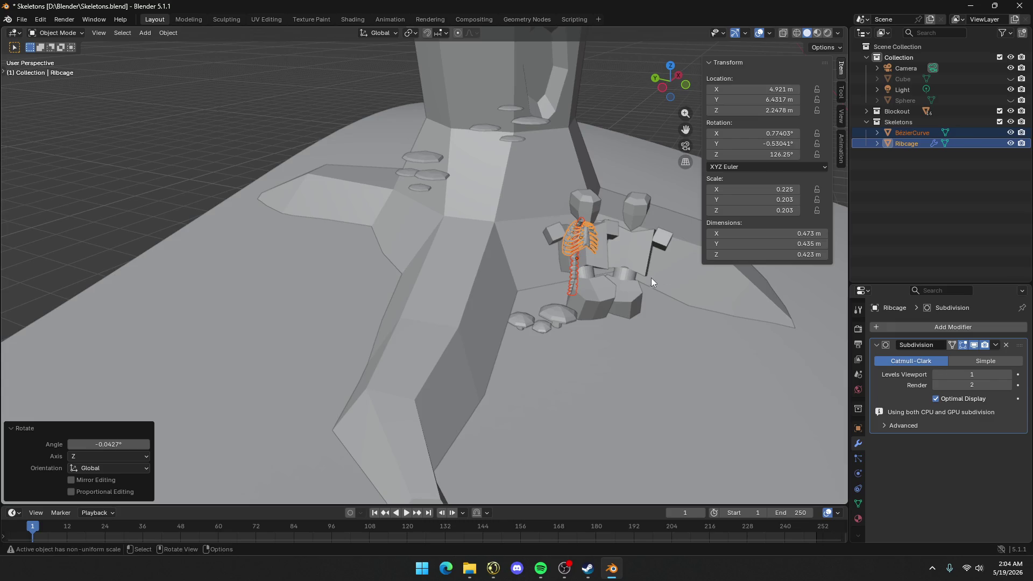
# Slide the ribcage horizontally, with its height locked, over the figure's torso
pyautogui.press('g')
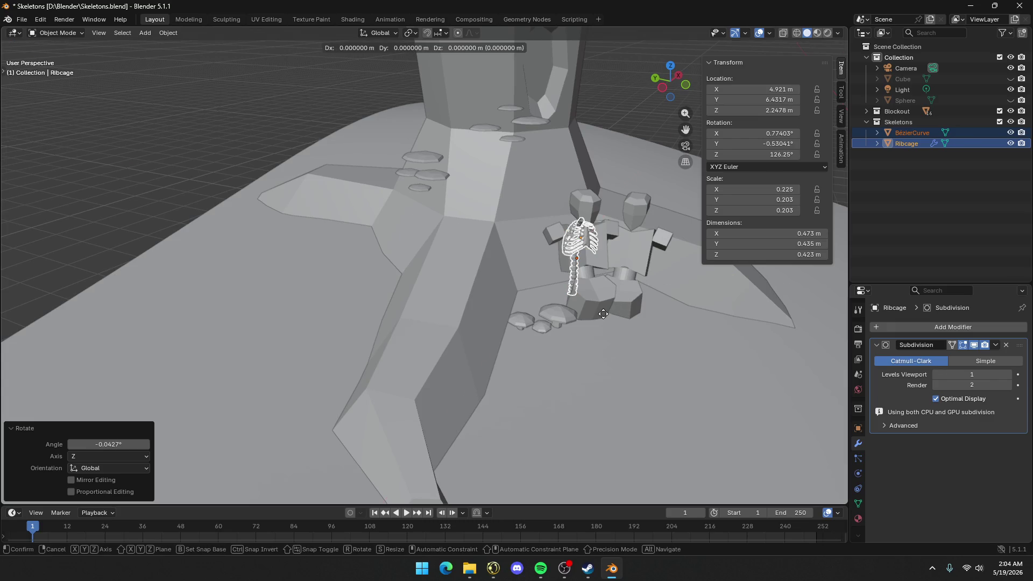
pyautogui.hotkey('shift', 'z')
pyautogui.click(619, 305)
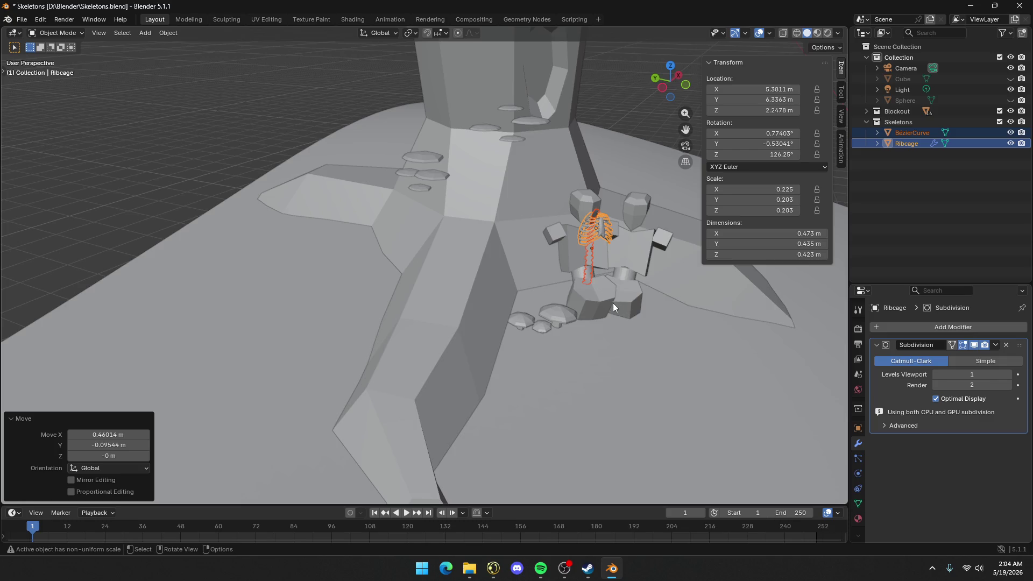
pyautogui.moveTo(612, 303)
pyautogui.mouseDown(button='middle')
pyautogui.moveTo(658, 289)
pyautogui.moveTo(698, 260)
pyautogui.moveTo(688, 276)
pyautogui.mouseUp(button='middle')
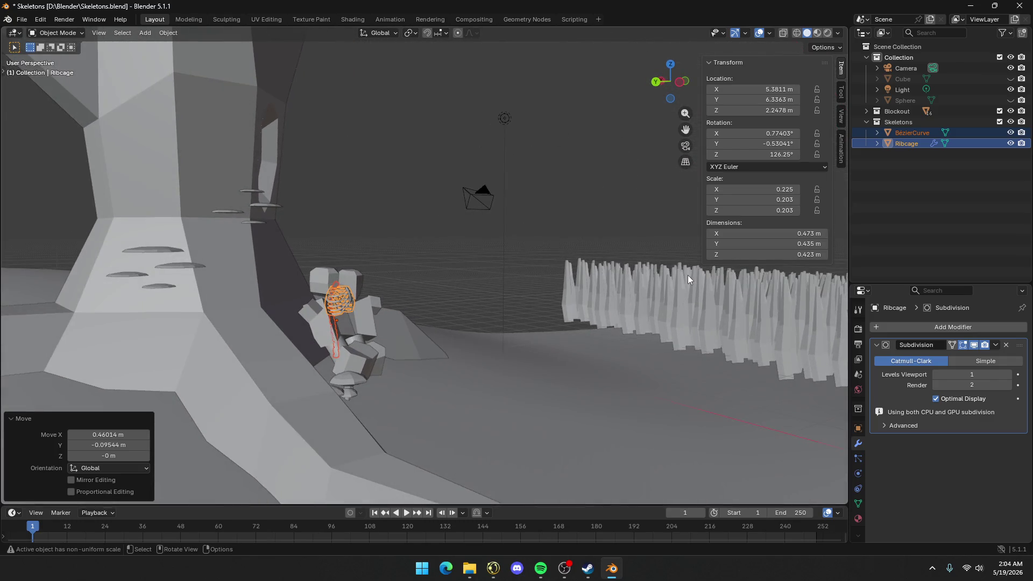
pyautogui.scroll(4, 492, 360)
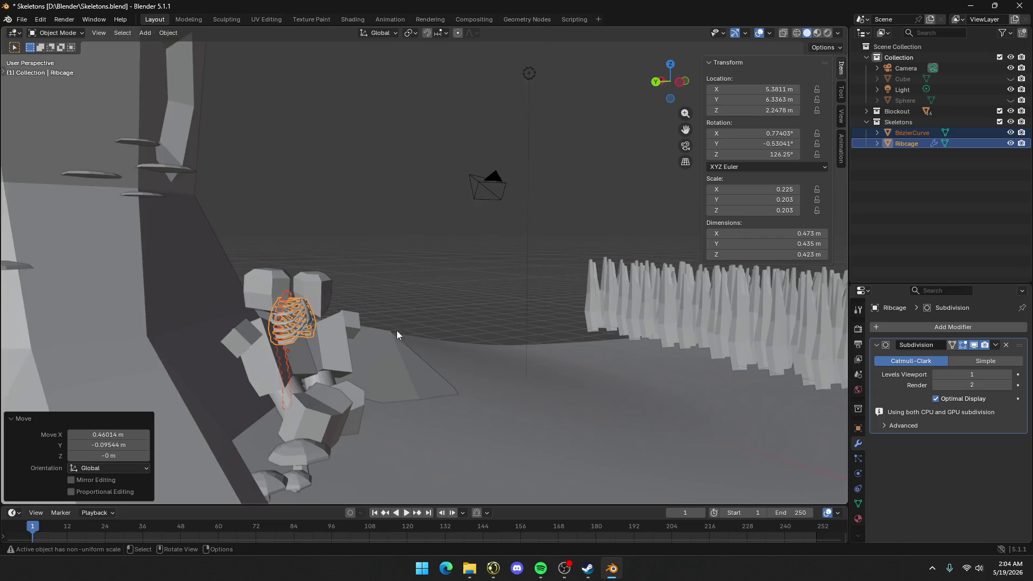
# Stretch the ribcage 1.401 times along Z to 0.592 m tall, and hide the Skeletons collection
pyautogui.press('Tab')
pyautogui.moveTo(278, 345); pyautogui.dragTo(237, 348, button='middle')
pyautogui.press('a')
pyautogui.press('Tab')
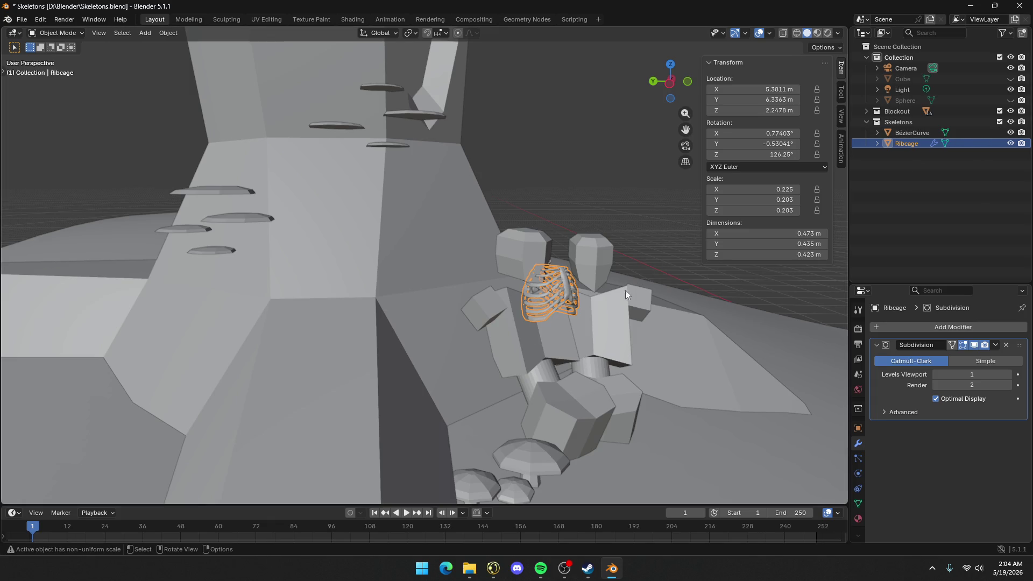
pyautogui.press('s')
pyautogui.press('z')
pyautogui.click(647, 325)
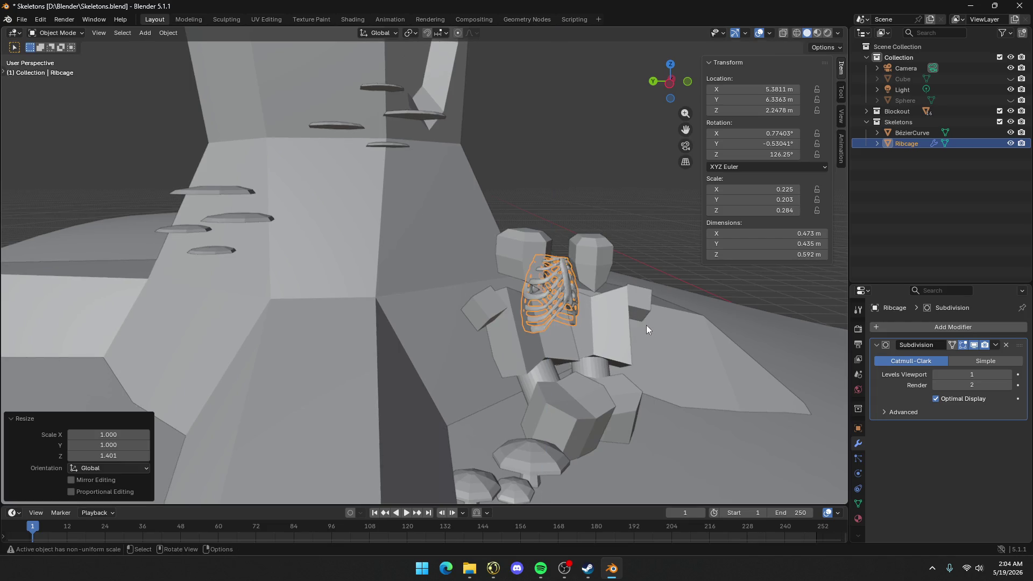
pyautogui.moveTo(647, 325)
pyautogui.mouseDown(button='middle')
pyautogui.moveTo(586, 310)
pyautogui.moveTo(683, 318)
pyautogui.moveTo(493, 310)
pyautogui.moveTo(779, 271)
pyautogui.moveTo(823, 226)
pyautogui.mouseUp(button='middle')
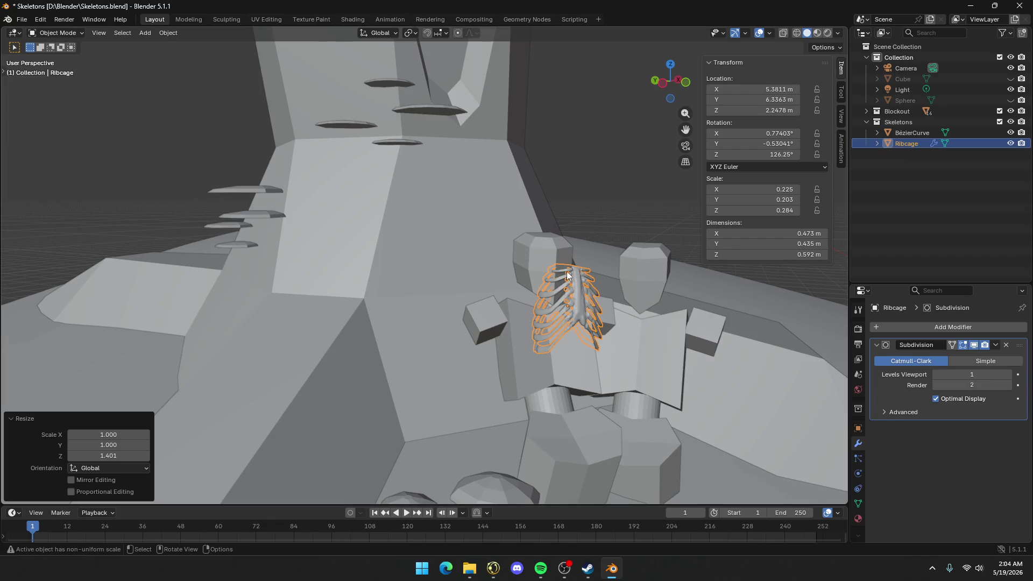
pyautogui.click(1010, 122)
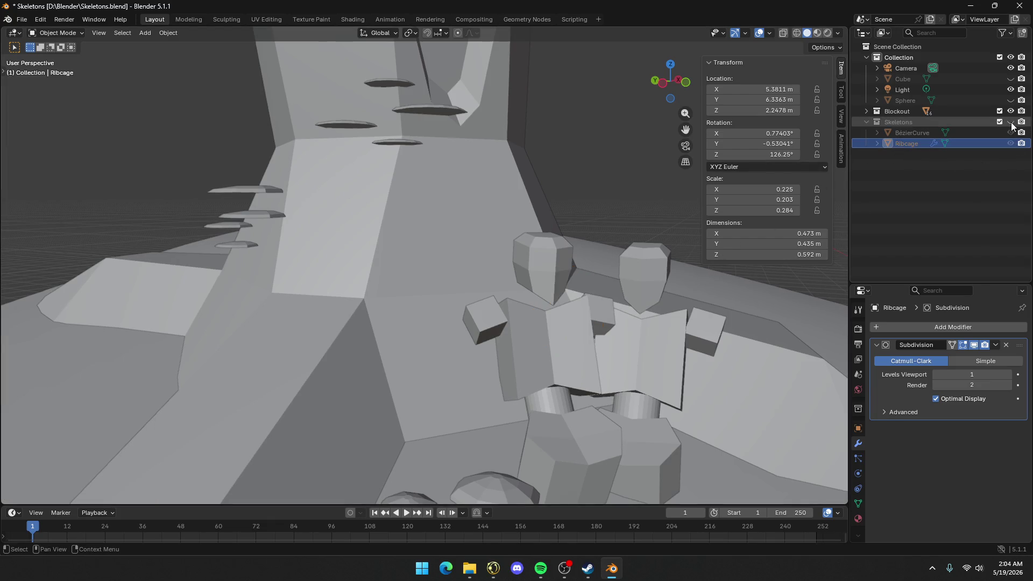
# Show Skeletons again, hide the Blockout collection, and lower the ribcage slightly along Z
pyautogui.click(1011, 122)
pyautogui.click(1011, 111)
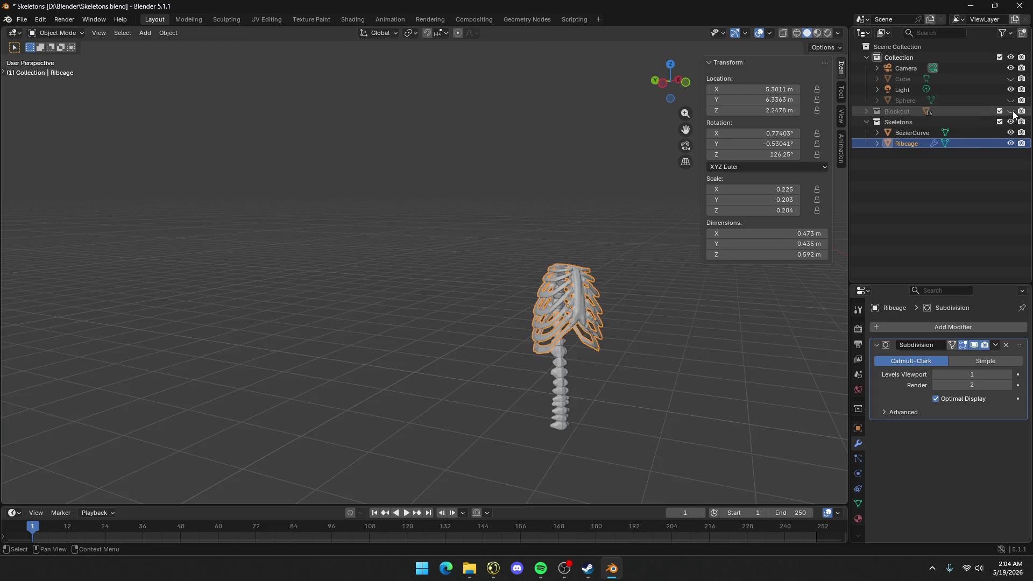
pyautogui.moveTo(609, 322); pyautogui.dragTo(439, 234, button='middle')
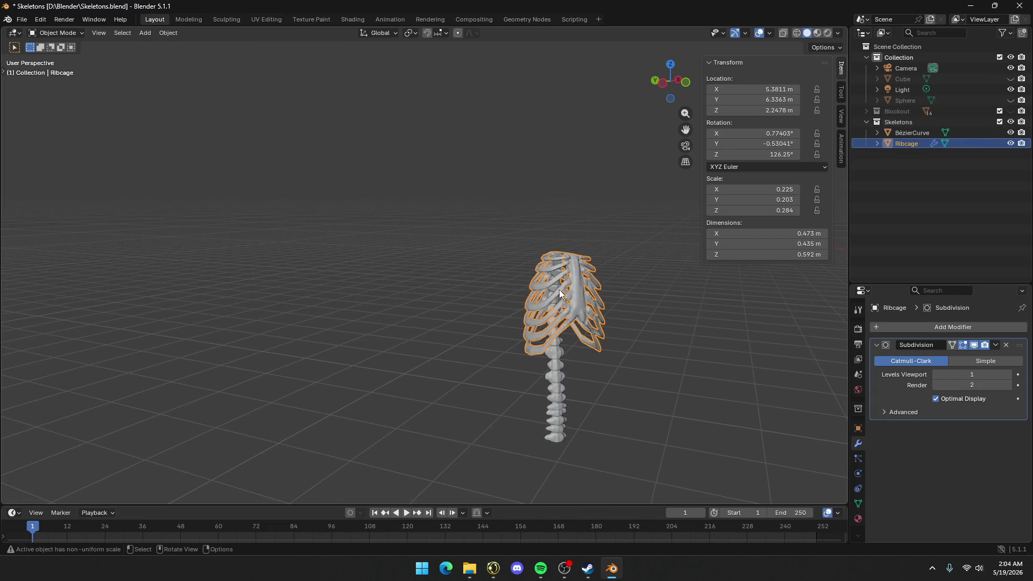
pyautogui.press('g')
pyautogui.press('z')
pyautogui.click(578, 305)
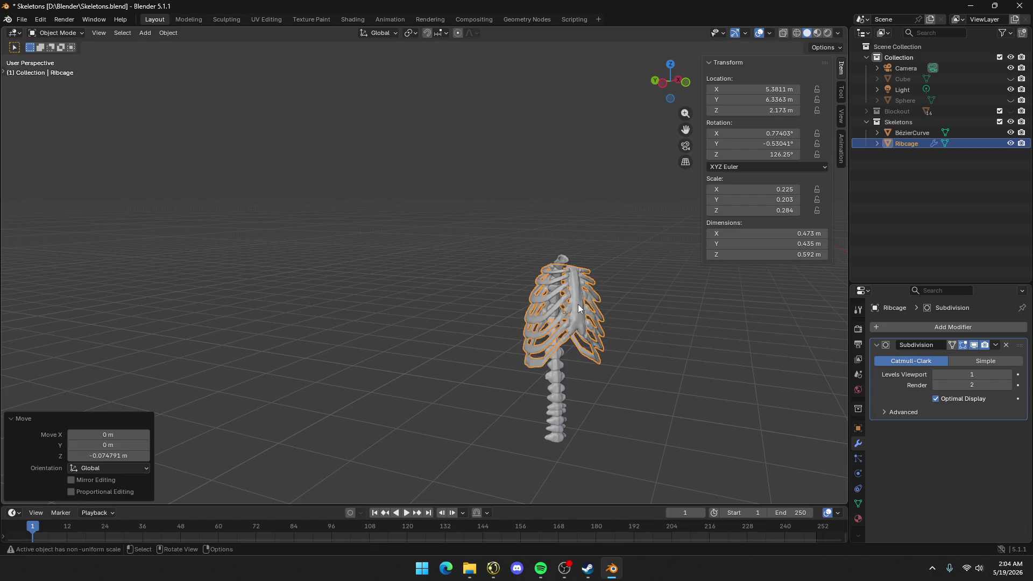
pyautogui.moveTo(578, 305)
pyautogui.mouseDown(button='middle')
pyautogui.moveTo(611, 303)
pyautogui.moveTo(360, 246)
pyautogui.moveTo(170, 223)
pyautogui.moveTo(771, 482)
pyautogui.moveTo(752, 473)
pyautogui.mouseUp(button='middle')
# Frame the selected ribcage in the view and reselect it from the front
pyautogui.click(677, 414)
pyautogui.moveTo(369, 341)
pyautogui.mouseDown(button='middle')
pyautogui.moveTo(469, 341)
pyautogui.moveTo(92, 166)
pyautogui.moveTo(330, 574)
pyautogui.mouseUp(button='middle')
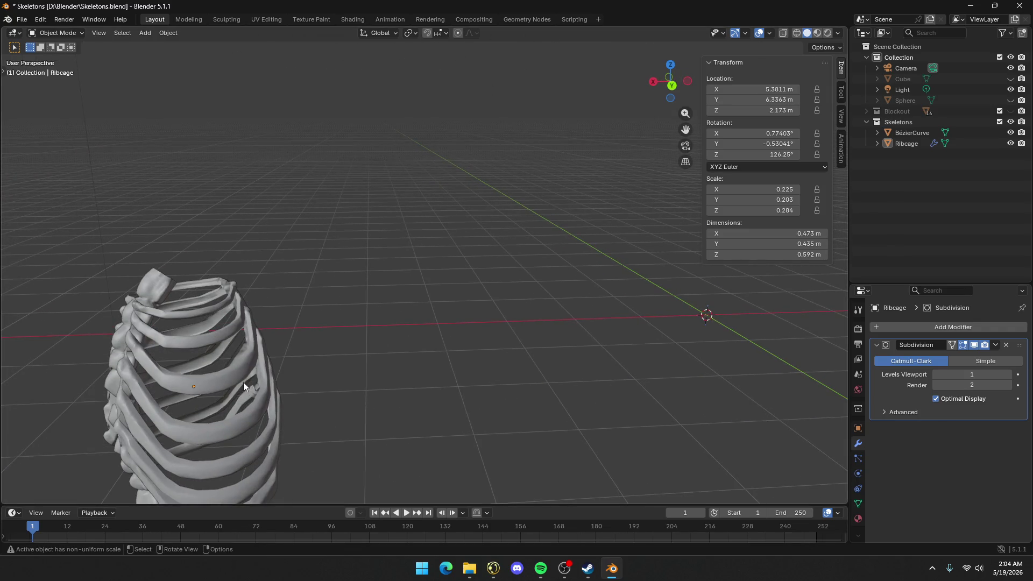
pyautogui.click(176, 332)
pyautogui.scroll(-3, 175, 331)
pyautogui.click(99, 32)
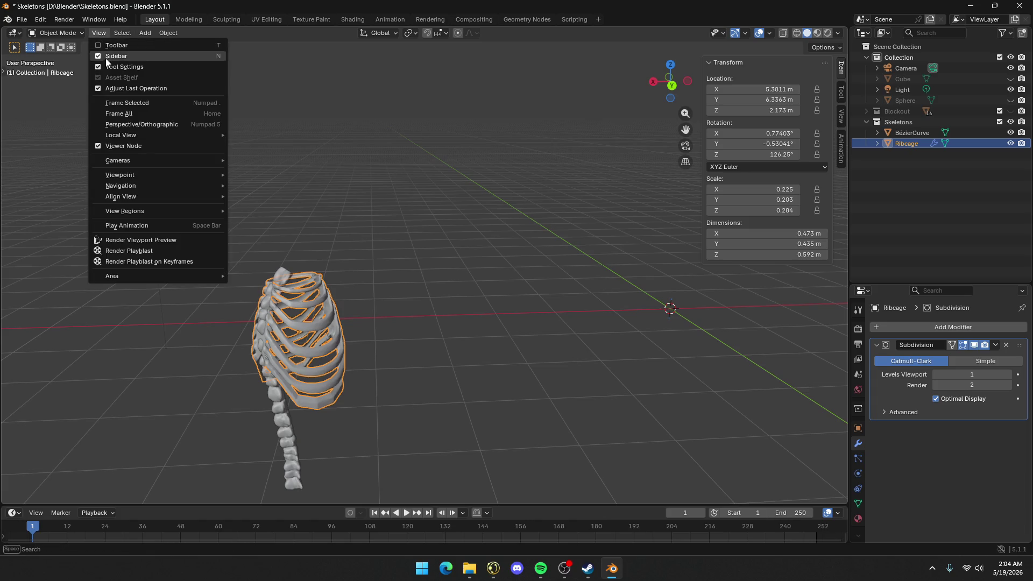
pyautogui.click(125, 103)
pyautogui.moveTo(496, 224)
pyautogui.mouseDown(button='middle')
pyautogui.moveTo(418, 224)
pyautogui.moveTo(489, 228)
pyautogui.moveTo(482, 222)
pyautogui.mouseUp(button='middle')
pyautogui.click(561, 251)
pyautogui.moveTo(561, 251)
pyautogui.mouseDown(button='middle')
pyautogui.moveTo(299, 238)
pyautogui.moveTo(332, 240)
pyautogui.moveTo(388, 210)
pyautogui.moveTo(409, 232)
pyautogui.mouseUp(button='middle')
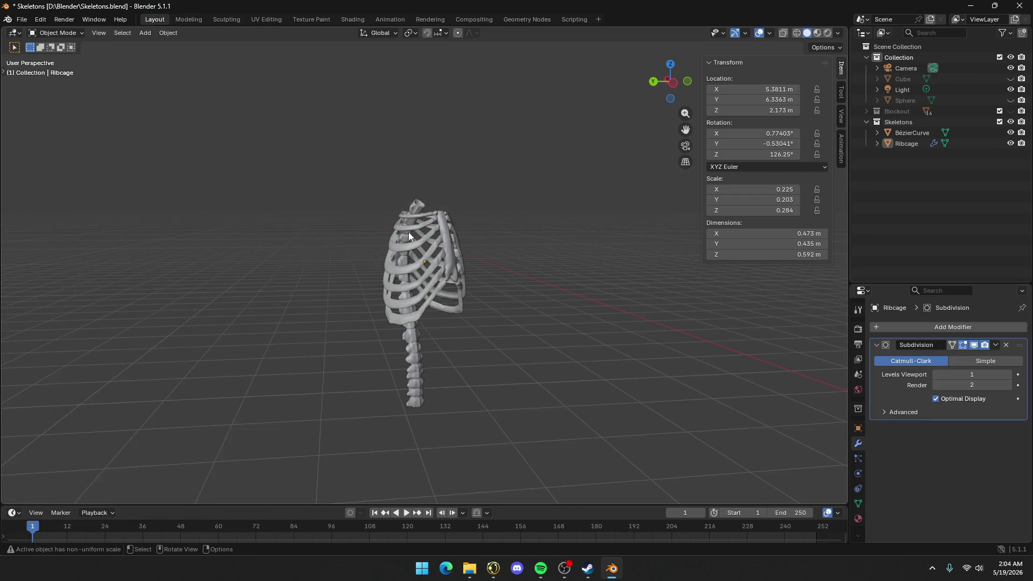
pyautogui.scroll(5, 492, 262)
pyautogui.moveTo(492, 261); pyautogui.dragTo(443, 268, button='middle')
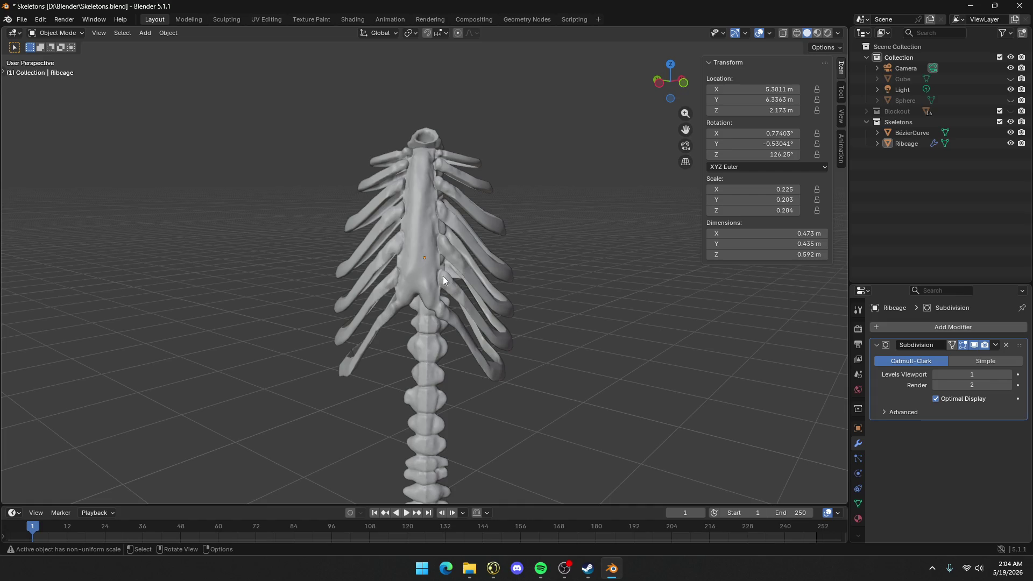
pyautogui.moveTo(444, 276)
pyautogui.mouseDown(button='middle')
pyautogui.moveTo(463, 299)
pyautogui.moveTo(443, 283)
pyautogui.mouseUp(button='middle')
pyautogui.click(443, 283)
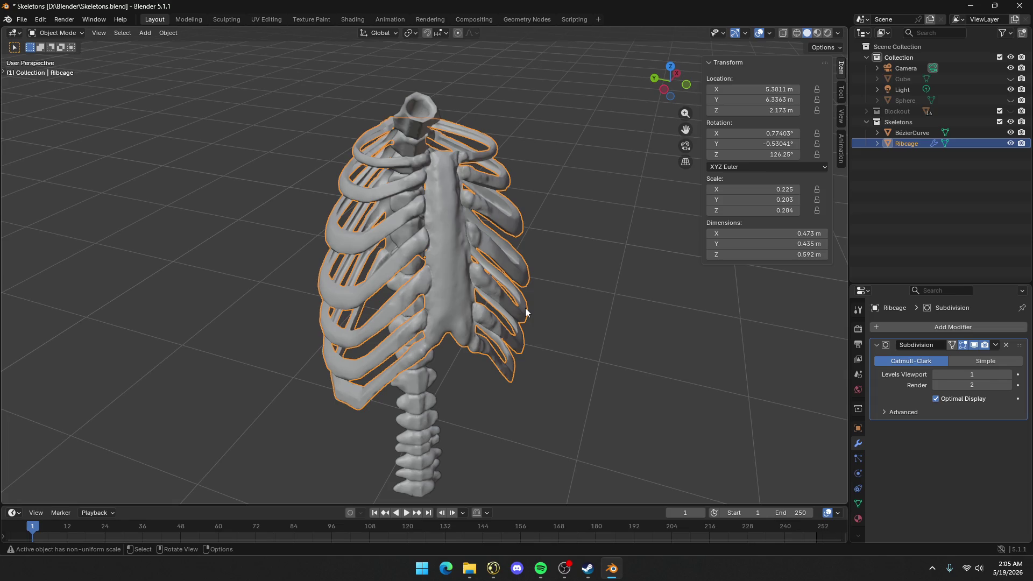
# Scale the ribcage about 1.13 in X and Y only, to 0.255 and 0.230
pyautogui.press('s')
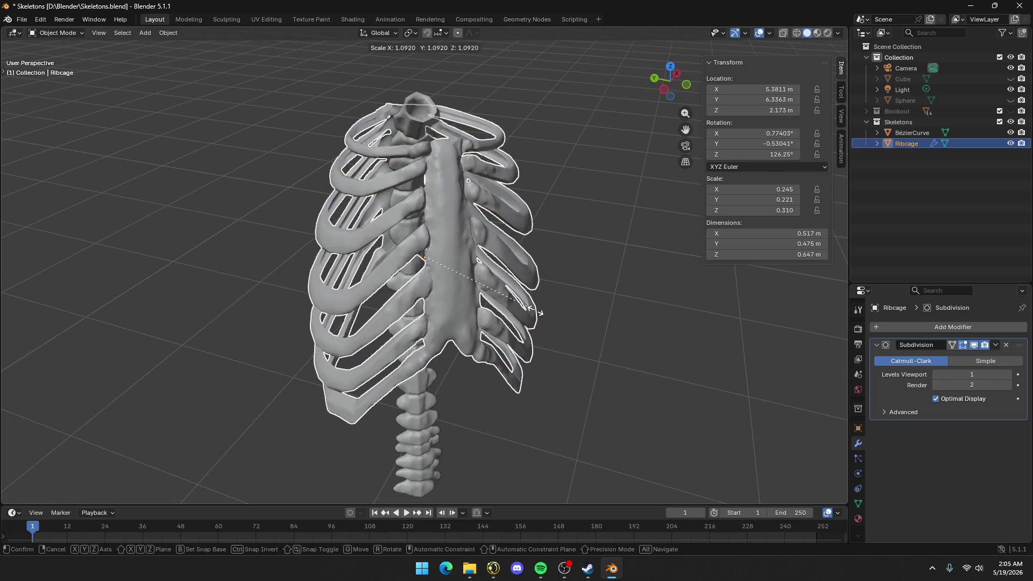
pyautogui.hotkey('shift', 'z')
pyautogui.click(539, 311)
pyautogui.scroll(-5, 441, 320)
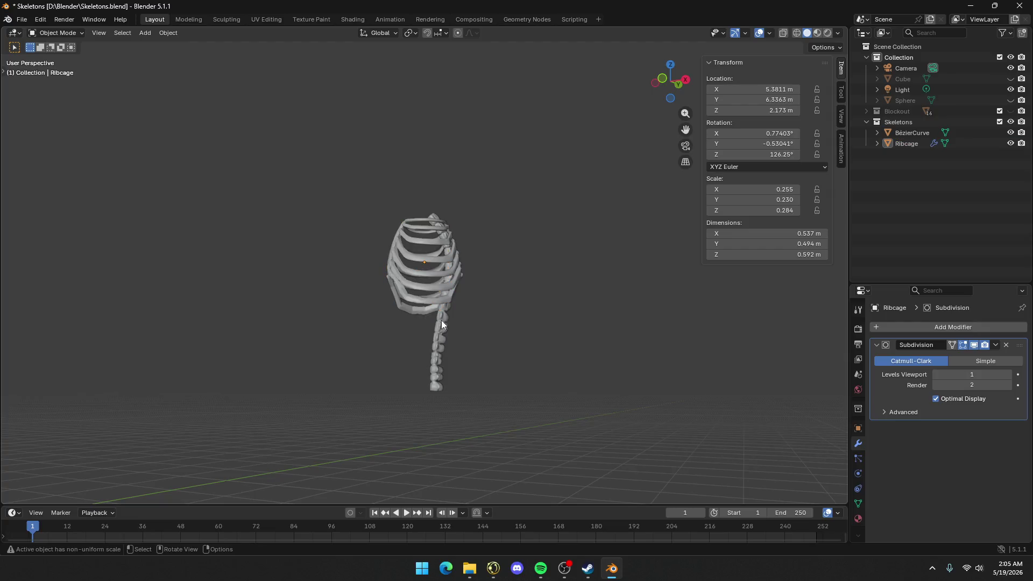
# Orbit around the widened ribcage, then unhide the Blockout collection to show the tree, ground and figure
pyautogui.moveTo(441, 321)
pyautogui.mouseDown(button='middle')
pyautogui.moveTo(568, 354)
pyautogui.moveTo(547, 337)
pyautogui.mouseUp(button='middle')
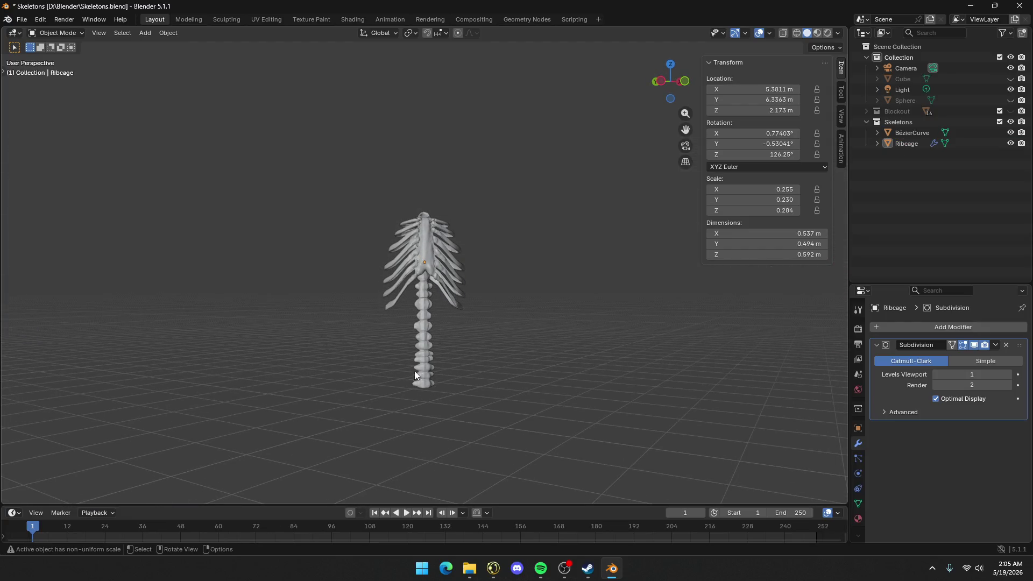
pyautogui.moveTo(400, 369)
pyautogui.mouseDown(button='middle')
pyautogui.moveTo(417, 359)
pyautogui.moveTo(592, 372)
pyautogui.moveTo(394, 359)
pyautogui.mouseUp(button='middle')
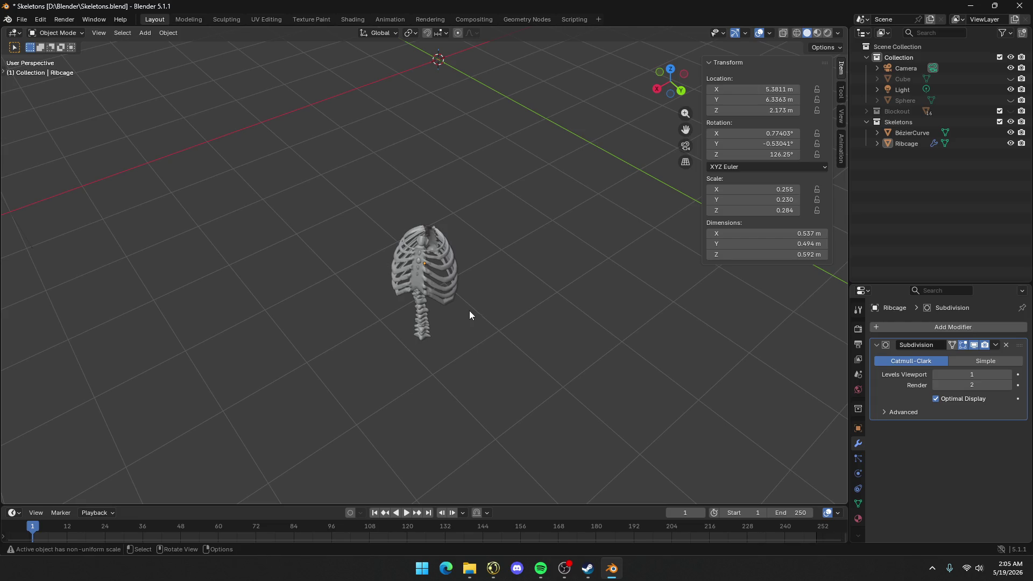
pyautogui.moveTo(470, 315)
pyautogui.mouseDown(button='middle')
pyautogui.moveTo(428, 189)
pyautogui.moveTo(554, 253)
pyautogui.moveTo(425, 239)
pyautogui.moveTo(376, 204)
pyautogui.moveTo(316, 210)
pyautogui.moveTo(436, 219)
pyautogui.mouseUp(button='middle')
pyautogui.scroll(3, 496, 303)
pyautogui.scroll(-2, 505, 307)
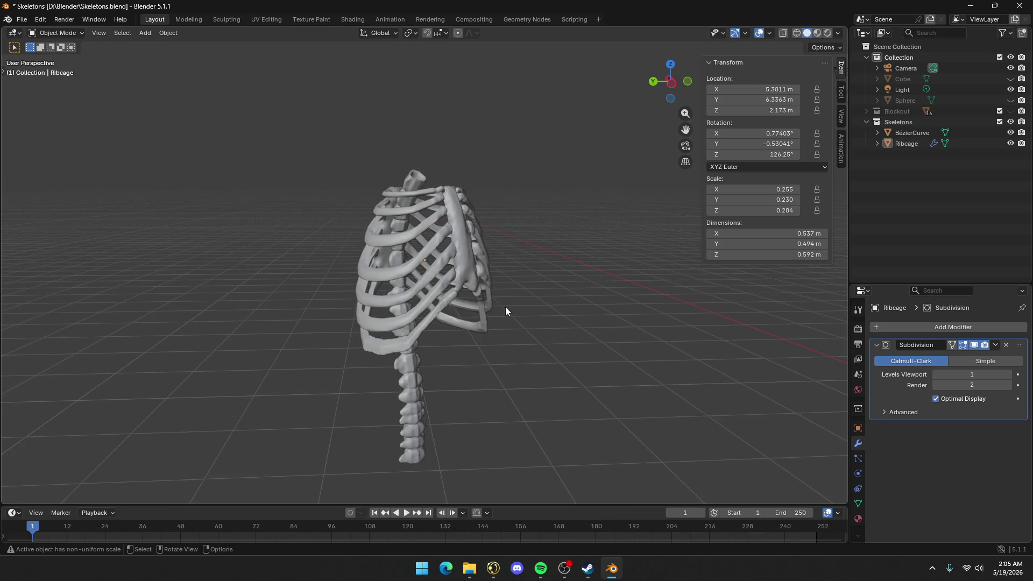
pyautogui.moveTo(541, 325)
pyautogui.mouseDown(button='middle')
pyautogui.moveTo(436, 334)
pyautogui.moveTo(376, 290)
pyautogui.moveTo(437, 331)
pyautogui.mouseUp(button='middle')
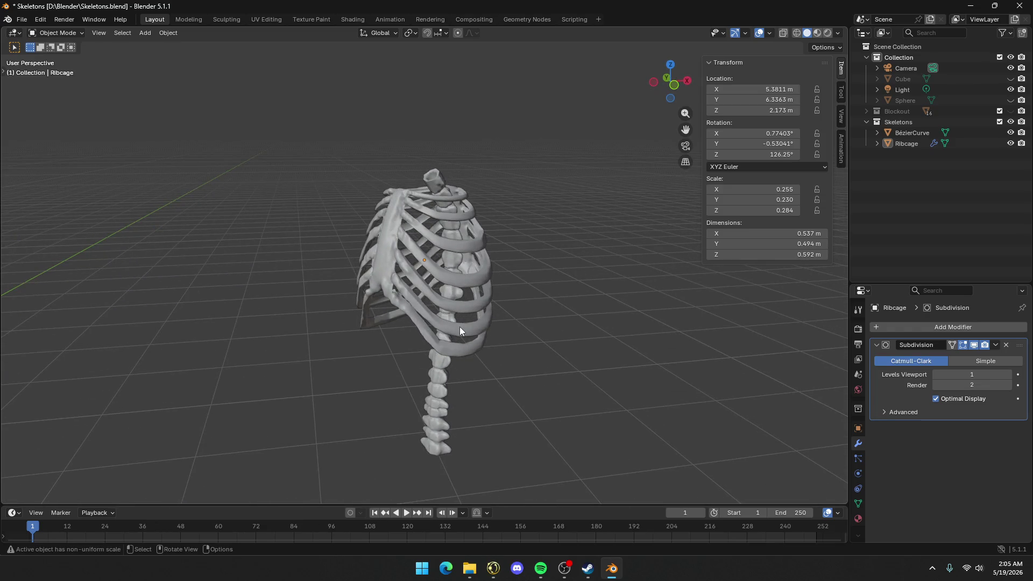
pyautogui.click(1011, 112)
pyautogui.scroll(-8, 606, 285)
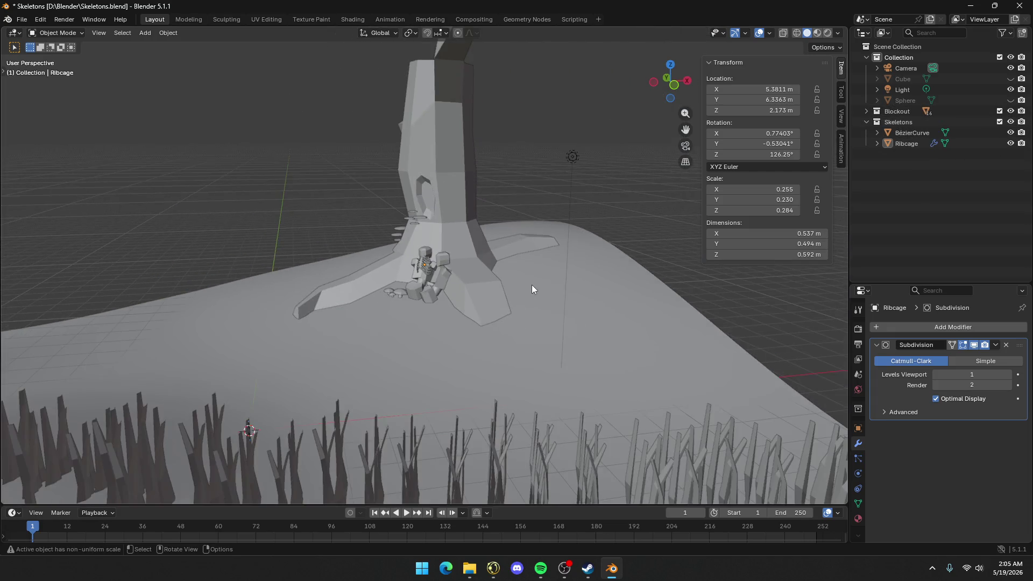
pyautogui.scroll(5, 531, 285)
pyautogui.scroll(-5, 617, 278)
pyautogui.moveTo(472, 291)
pyautogui.mouseDown(button='middle')
pyautogui.moveTo(617, 278)
pyautogui.moveTo(476, 289)
pyautogui.moveTo(568, 296)
pyautogui.moveTo(556, 315)
pyautogui.moveTo(568, 254)
pyautogui.mouseUp(button='middle')
pyautogui.moveTo(475, 183)
pyautogui.mouseDown(button='middle')
pyautogui.moveTo(562, 248)
pyautogui.moveTo(411, 286)
pyautogui.moveTo(359, 118)
pyautogui.mouseUp(button='middle')
pyautogui.scroll(6, 562, 249)
pyautogui.moveTo(402, 250)
pyautogui.mouseDown(button='middle')
pyautogui.moveTo(404, 303)
pyautogui.moveTo(379, 308)
pyautogui.mouseUp(button='middle')
pyautogui.scroll(5, 479, 243)
pyautogui.moveTo(479, 242)
pyautogui.mouseDown(button='middle')
pyautogui.moveTo(470, 242)
pyautogui.moveTo(463, 303)
pyautogui.mouseUp(button='middle')
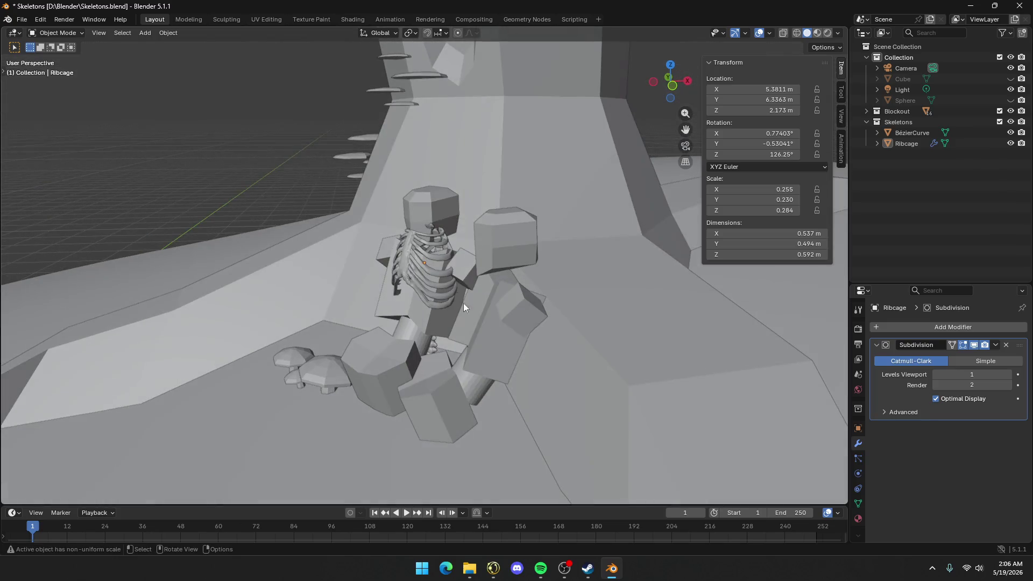
pyautogui.scroll(-2, 498, 277)
pyautogui.scroll(-5, 563, 274)
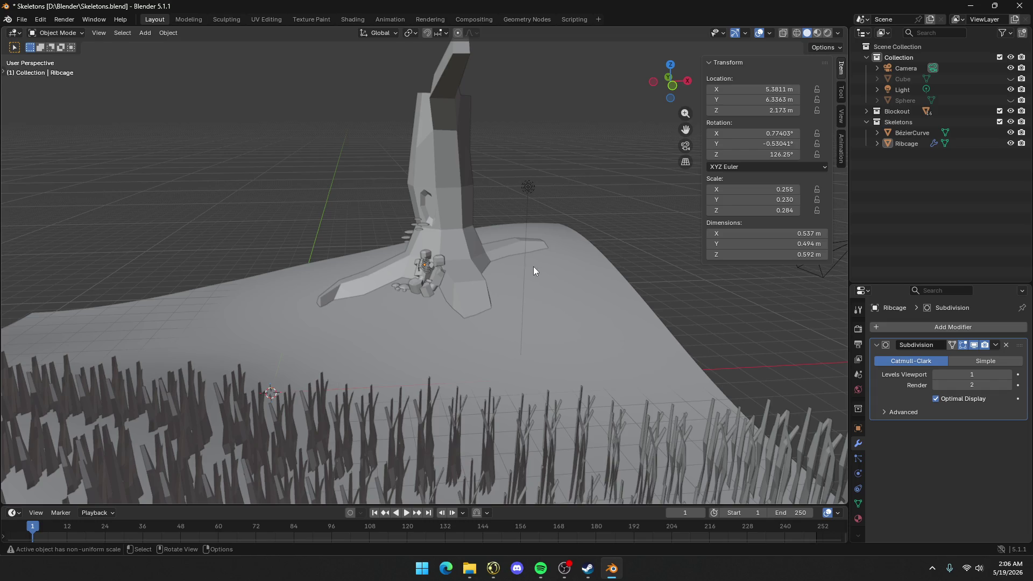
pyautogui.scroll(6, 448, 287)
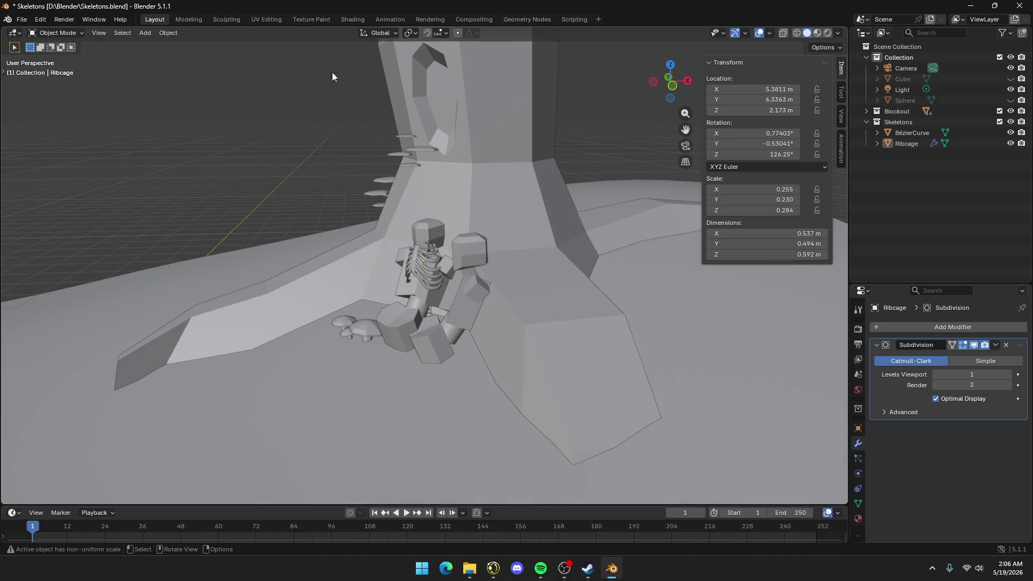
pyautogui.scroll(-5, 473, 348)
pyautogui.moveTo(470, 349)
pyautogui.mouseDown(button='middle')
pyautogui.moveTo(427, 338)
pyautogui.moveTo(396, 353)
pyautogui.moveTo(424, 360)
pyautogui.moveTo(444, 232)
pyautogui.moveTo(433, 209)
pyautogui.moveTo(605, 162)
pyautogui.moveTo(627, 185)
pyautogui.moveTo(562, 199)
pyautogui.mouseUp(button='middle')
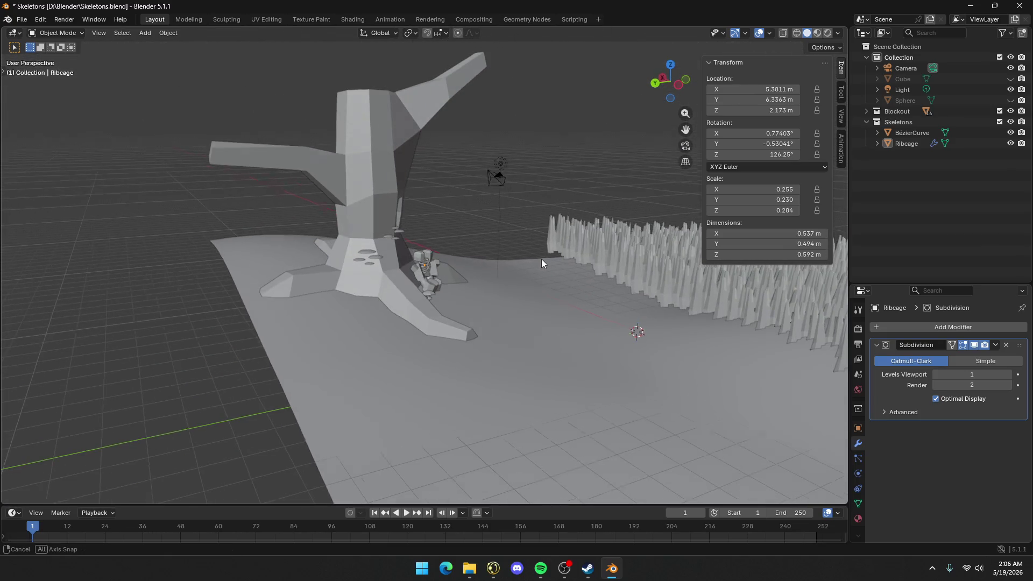
pyautogui.moveTo(542, 259); pyautogui.dragTo(471, 260, button='middle')
pyautogui.scroll(5, 473, 252)
pyautogui.scroll(4, 473, 253)
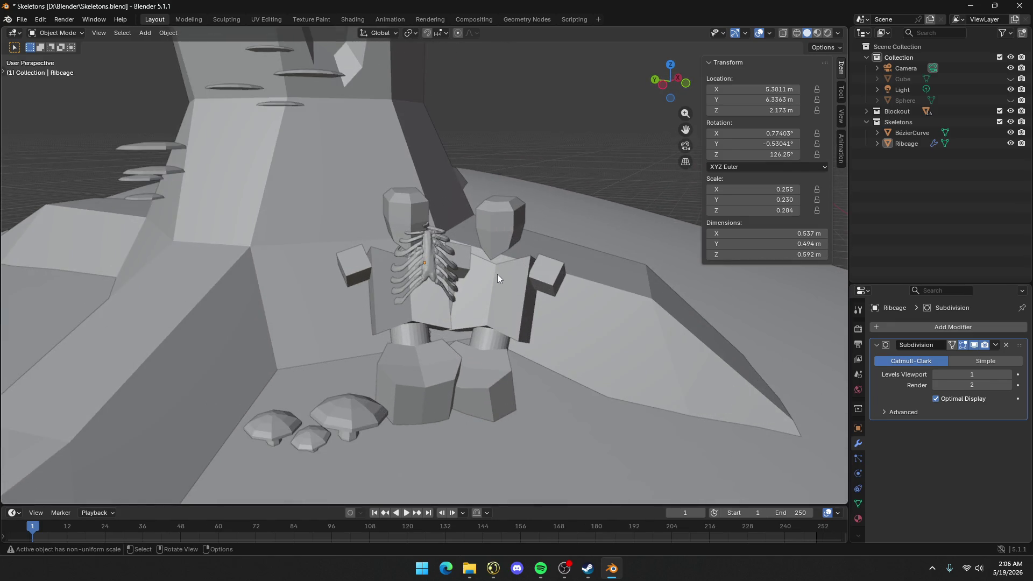
pyautogui.moveTo(385, 202); pyautogui.dragTo(450, 213)
pyautogui.hotkey('ctrl', 'z')
pyautogui.scroll(-6, 596, 182)
pyautogui.moveTo(588, 182)
pyautogui.mouseDown(button='middle')
pyautogui.moveTo(497, 195)
pyautogui.moveTo(454, 234)
pyautogui.mouseUp(button='middle')
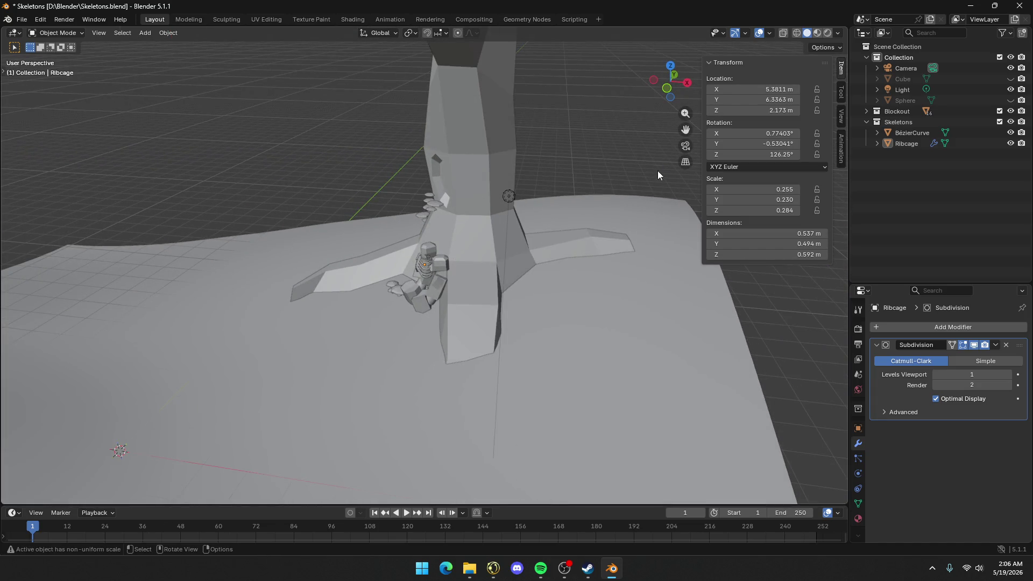
# Turn Skeletons off, hide the Blockout collection, then turn Skeletons back on
pyautogui.click(1011, 122)
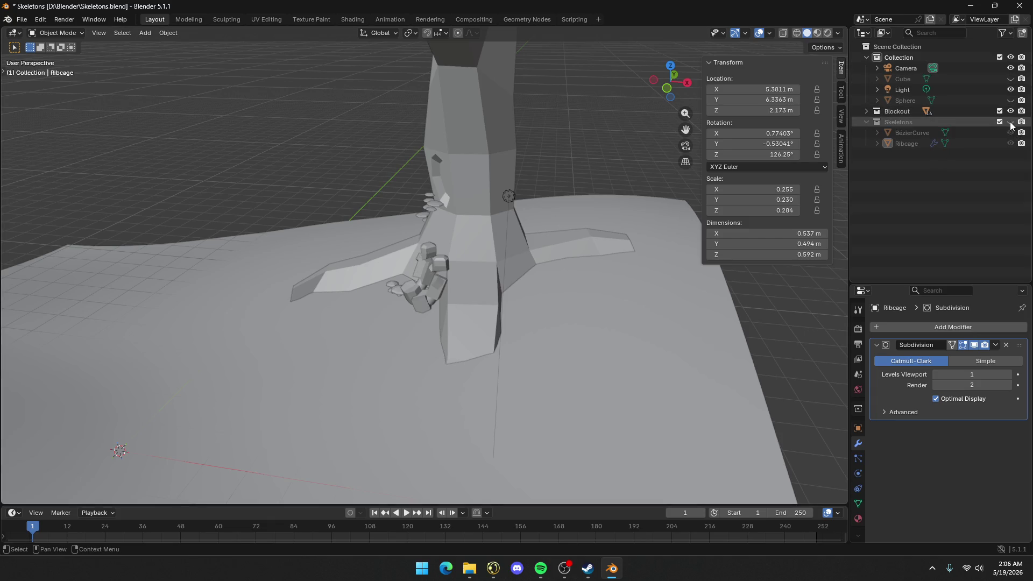
pyautogui.moveTo(445, 260); pyautogui.dragTo(536, 257, button='middle')
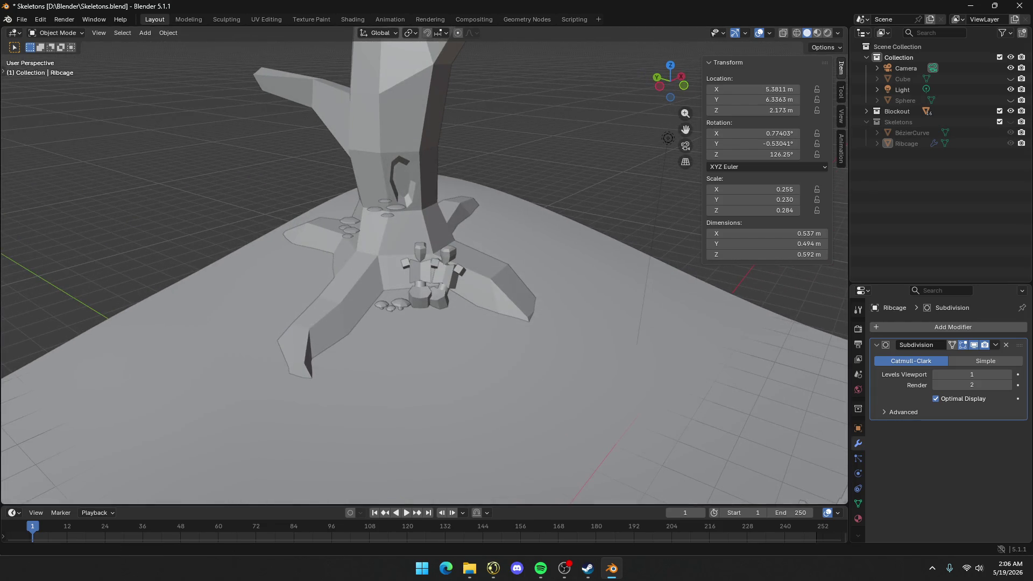
pyautogui.click(1010, 111)
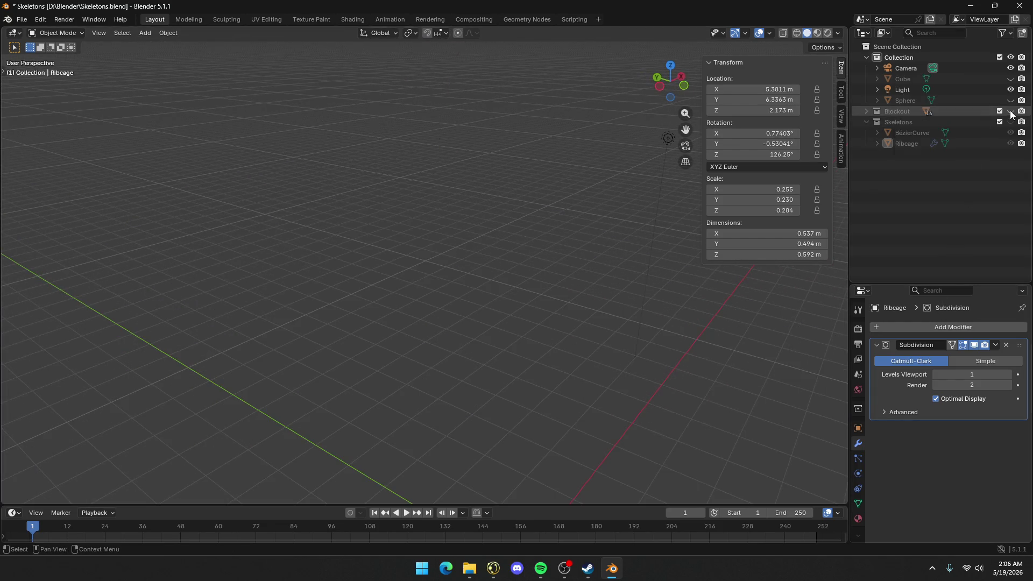
pyautogui.click(1011, 122)
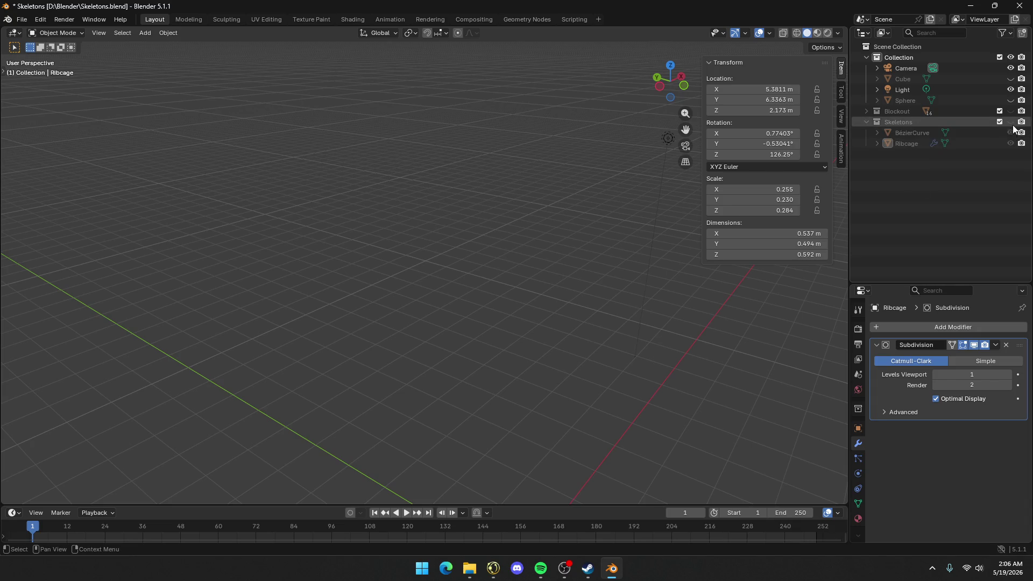
pyautogui.scroll(8, 440, 269)
pyautogui.moveTo(439, 264)
pyautogui.mouseDown(button='middle')
pyautogui.moveTo(544, 256)
pyautogui.moveTo(538, 306)
pyautogui.moveTo(545, 275)
pyautogui.moveTo(677, 282)
pyautogui.moveTo(548, 297)
pyautogui.moveTo(473, 280)
pyautogui.moveTo(421, 286)
pyautogui.moveTo(480, 294)
pyautogui.mouseUp(button='middle')
pyautogui.scroll(-5, 473, 296)
pyautogui.scroll(8, 472, 295)
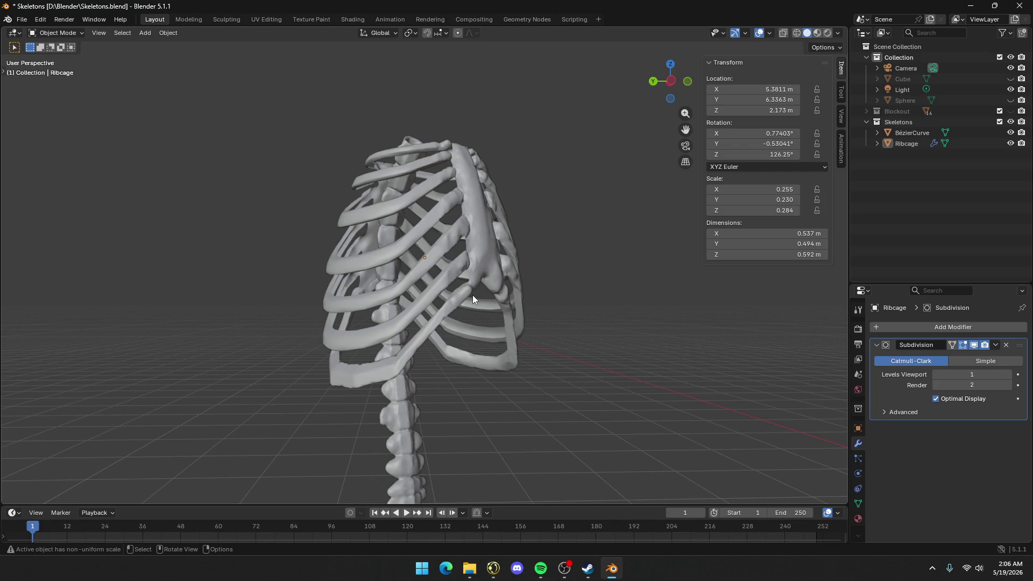
# Select the Ribcage and hide it with H, leaving the BezierCurve spine alone
pyautogui.moveTo(473, 296)
pyautogui.mouseDown(button='middle')
pyautogui.moveTo(190, 109)
pyautogui.moveTo(545, 303)
pyautogui.moveTo(411, 322)
pyautogui.moveTo(325, 294)
pyautogui.mouseUp(button='middle')
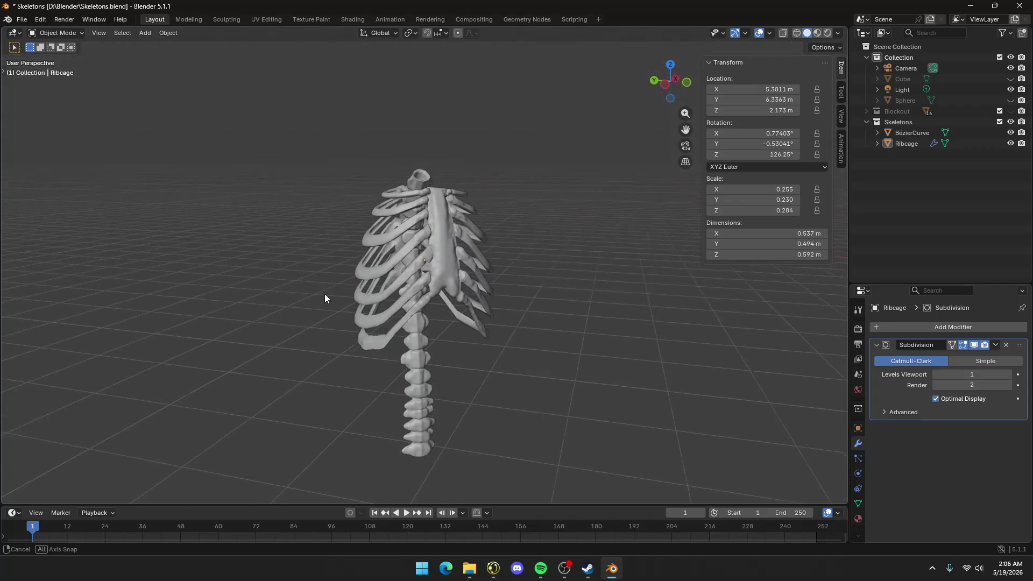
pyautogui.scroll(4, 324, 294)
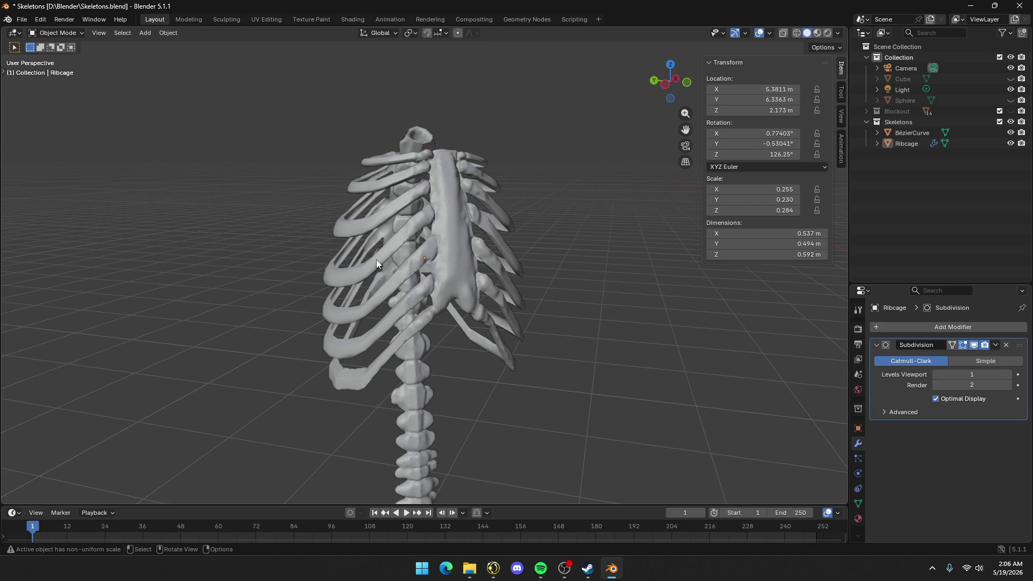
pyautogui.scroll(2, 424, 256)
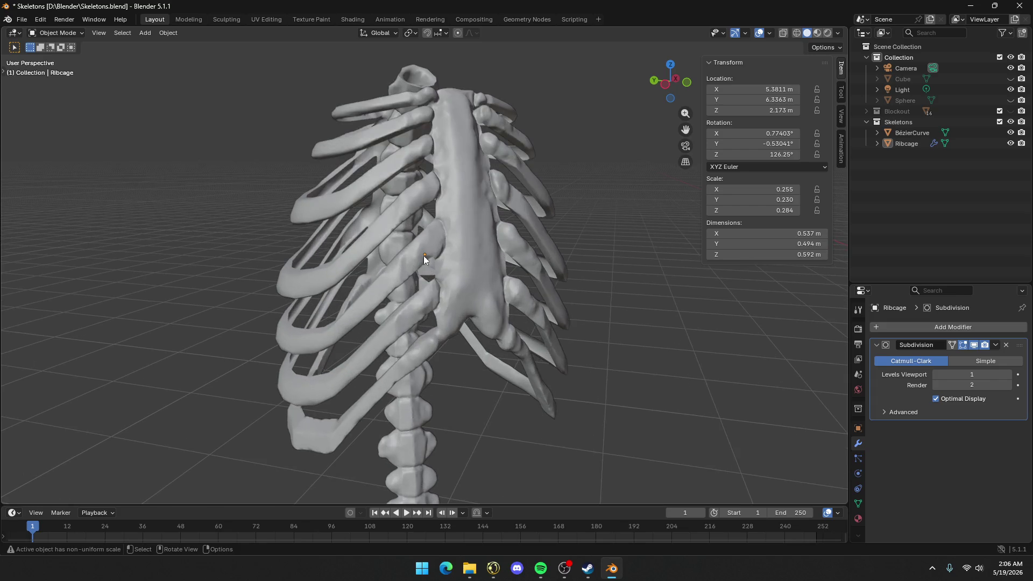
pyautogui.click(443, 212)
pyautogui.moveTo(444, 212)
pyautogui.mouseDown(button='middle')
pyautogui.moveTo(472, 237)
pyautogui.moveTo(612, 250)
pyautogui.moveTo(496, 205)
pyautogui.moveTo(351, 215)
pyautogui.moveTo(225, 252)
pyautogui.moveTo(305, 211)
pyautogui.mouseUp(button='middle')
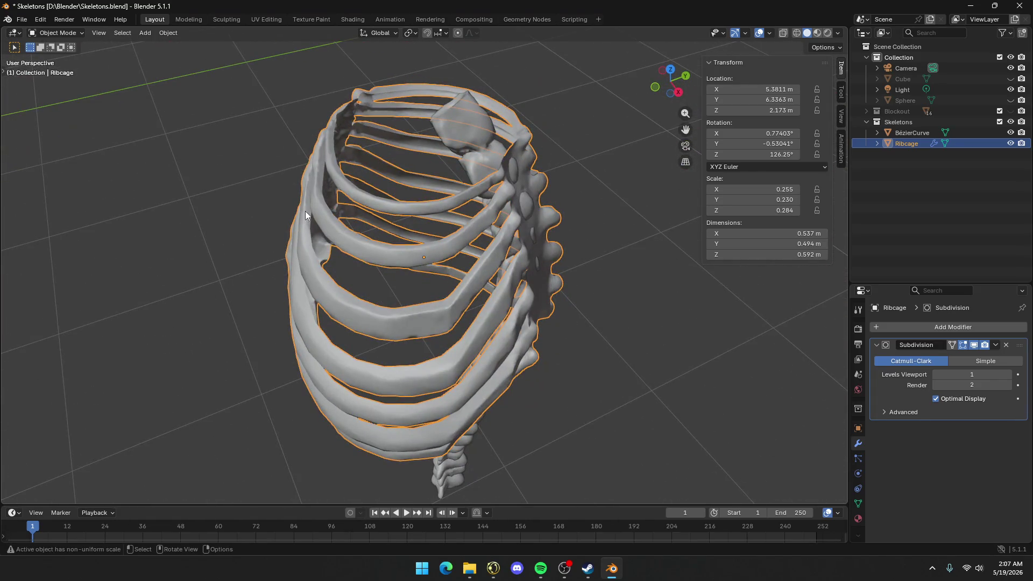
pyautogui.click(480, 133)
pyautogui.moveTo(377, 205)
pyautogui.mouseDown(button='middle')
pyautogui.moveTo(400, 134)
pyautogui.moveTo(446, 201)
pyautogui.moveTo(560, 269)
pyautogui.moveTo(509, 291)
pyautogui.moveTo(463, 360)
pyautogui.moveTo(602, 377)
pyautogui.moveTo(683, 341)
pyautogui.moveTo(604, 308)
pyautogui.moveTo(452, 351)
pyautogui.moveTo(473, 385)
pyautogui.moveTo(462, 235)
pyautogui.moveTo(549, 268)
pyautogui.moveTo(473, 257)
pyautogui.moveTo(364, 279)
pyautogui.moveTo(418, 354)
pyautogui.moveTo(363, 289)
pyautogui.moveTo(484, 293)
pyautogui.mouseUp(button='middle')
pyautogui.click(447, 203)
pyautogui.press('h')
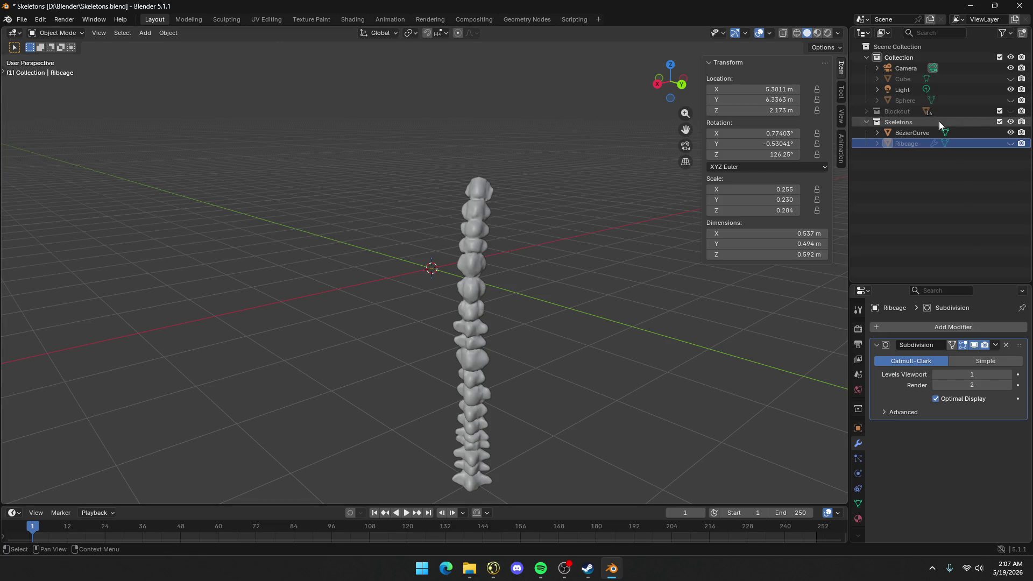
# Unhide the Ribcage and set its Subdivision viewport level to 2, inspecting the smoother bones
pyautogui.click(1011, 143)
pyautogui.moveTo(687, 211); pyautogui.dragTo(473, 226, button='middle')
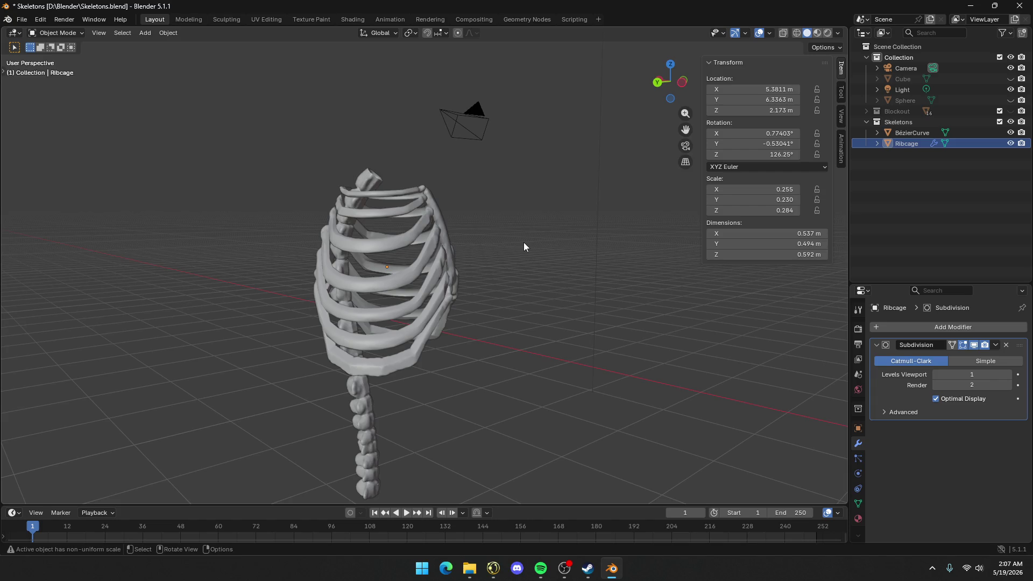
pyautogui.click(1008, 375)
pyautogui.moveTo(449, 336)
pyautogui.mouseDown(button='middle')
pyautogui.moveTo(447, 311)
pyautogui.moveTo(341, 338)
pyautogui.moveTo(350, 316)
pyautogui.moveTo(530, 277)
pyautogui.moveTo(396, 268)
pyautogui.mouseUp(button='middle')
pyautogui.scroll(5, 466, 265)
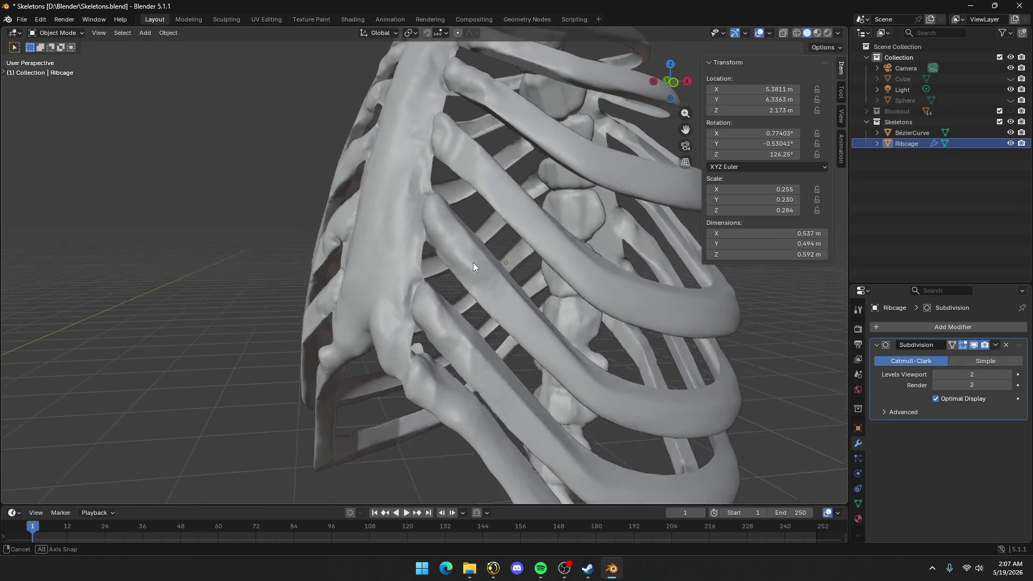
pyautogui.moveTo(473, 263)
pyautogui.mouseDown(button='middle')
pyautogui.moveTo(493, 266)
pyautogui.moveTo(505, 291)
pyautogui.mouseUp(button='middle')
pyautogui.scroll(-5, 506, 285)
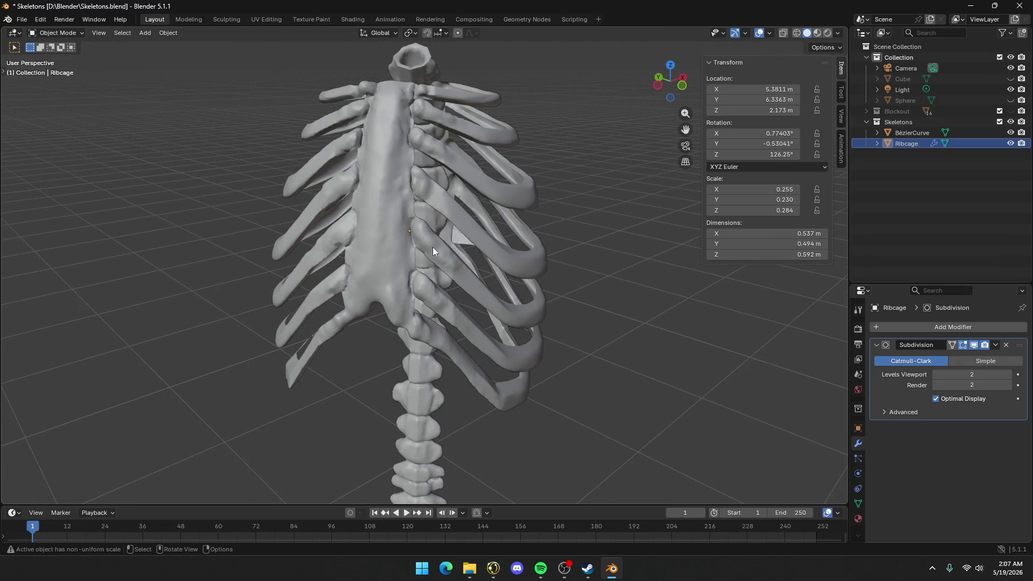
pyautogui.moveTo(422, 228)
pyautogui.mouseDown(button='middle')
pyautogui.moveTo(576, 242)
pyautogui.moveTo(626, 260)
pyautogui.moveTo(611, 293)
pyautogui.moveTo(365, 285)
pyautogui.moveTo(344, 193)
pyautogui.mouseUp(button='middle')
pyautogui.scroll(-4, 504, 321)
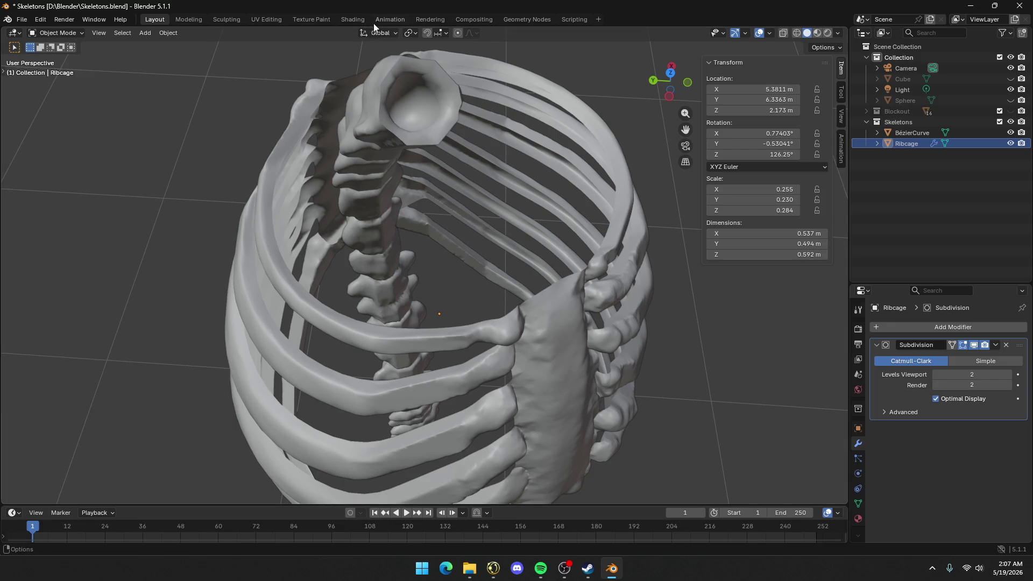
# Try the Modeling and Sculpting workspaces and frame the ribcage and whole scene
pyautogui.click(194, 21)
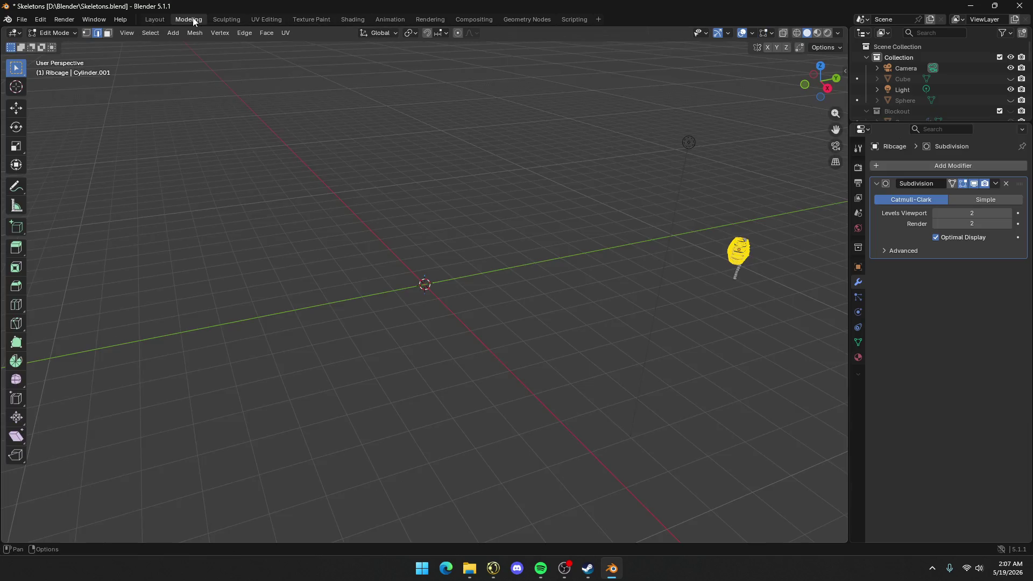
pyautogui.click(236, 21)
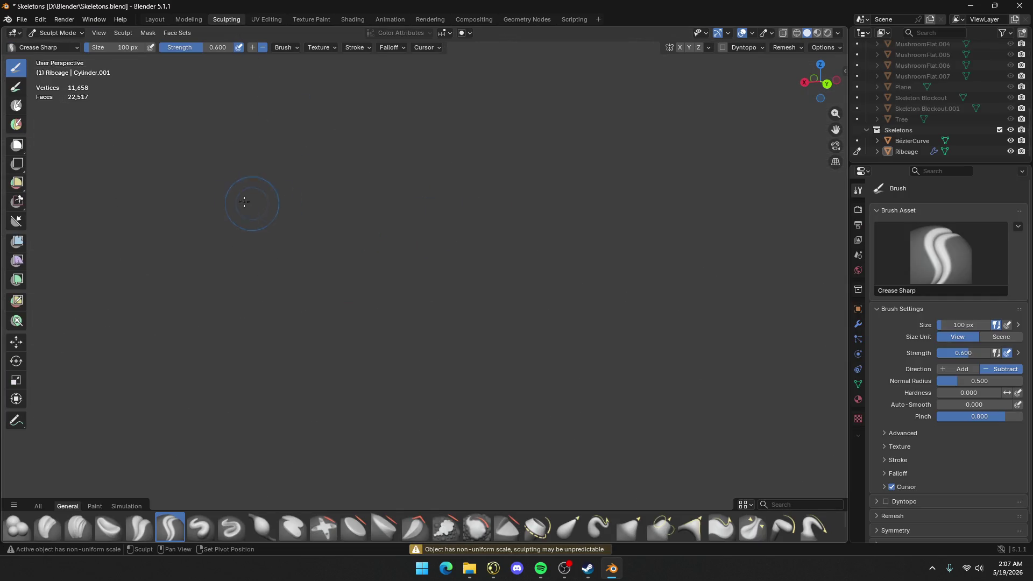
pyautogui.press('KP_Decimal')
pyautogui.press('Home')
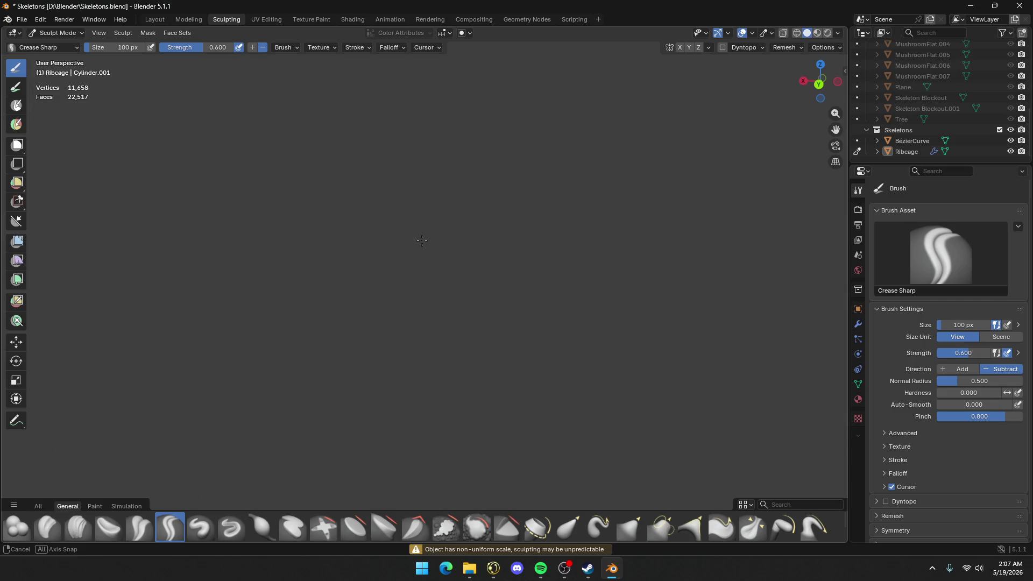
pyautogui.moveTo(462, 250)
pyautogui.mouseDown(button='middle')
pyautogui.moveTo(459, 269)
pyautogui.moveTo(377, 274)
pyautogui.moveTo(461, 309)
pyautogui.mouseUp(button='middle')
pyautogui.scroll(8, 431, 283)
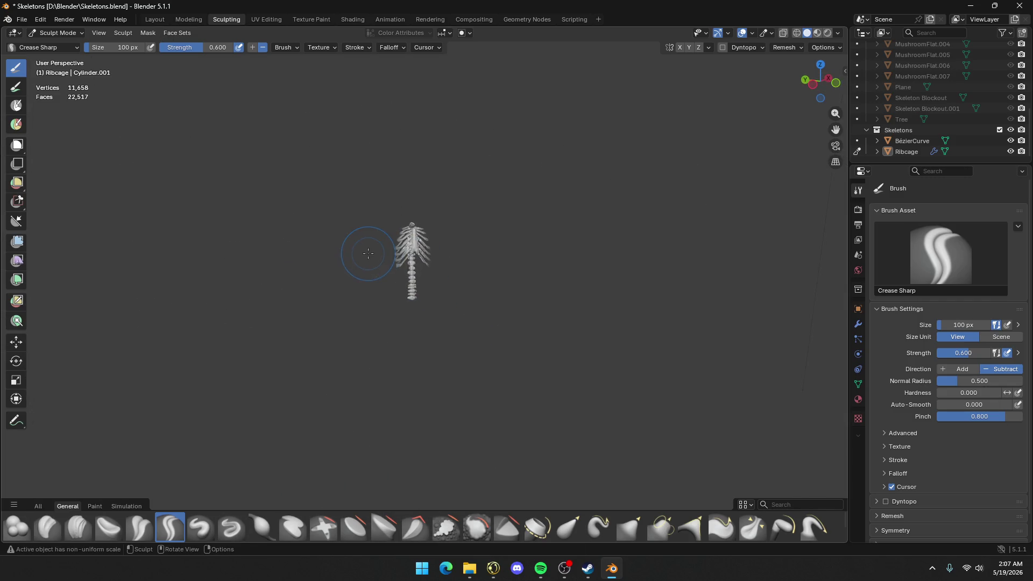
pyautogui.scroll(-7, 370, 237)
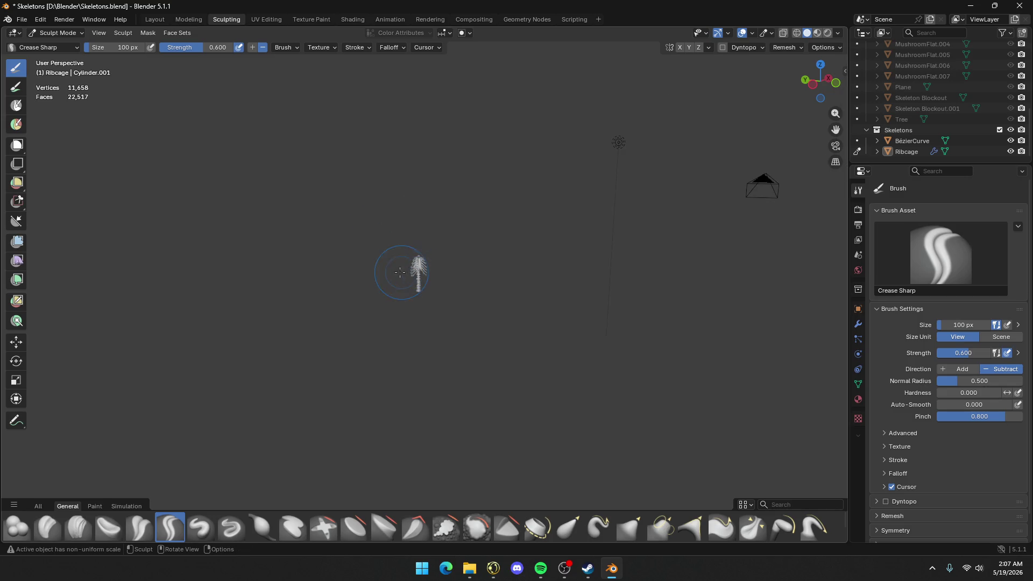
pyautogui.press('b')
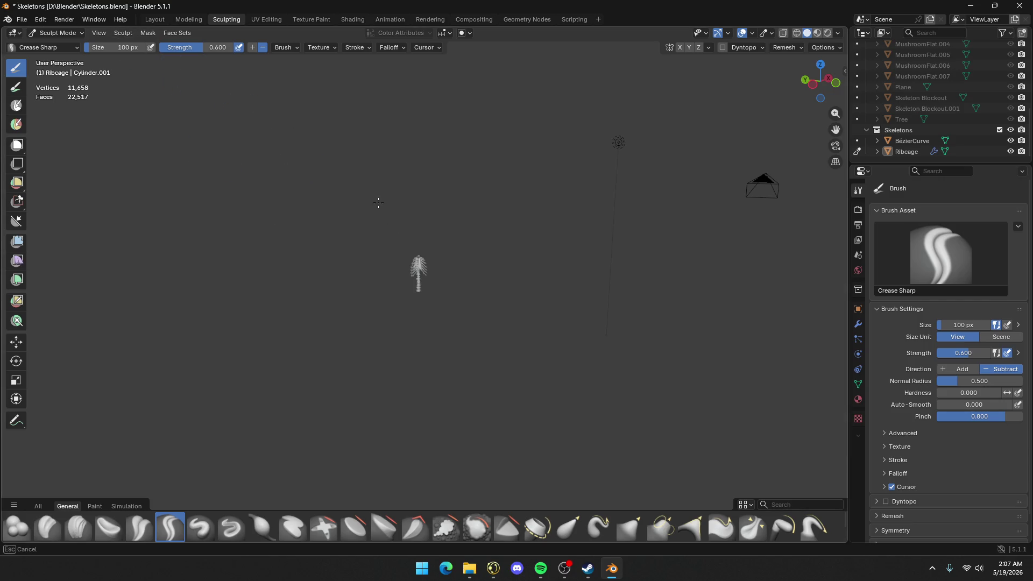
pyautogui.press('Escape')
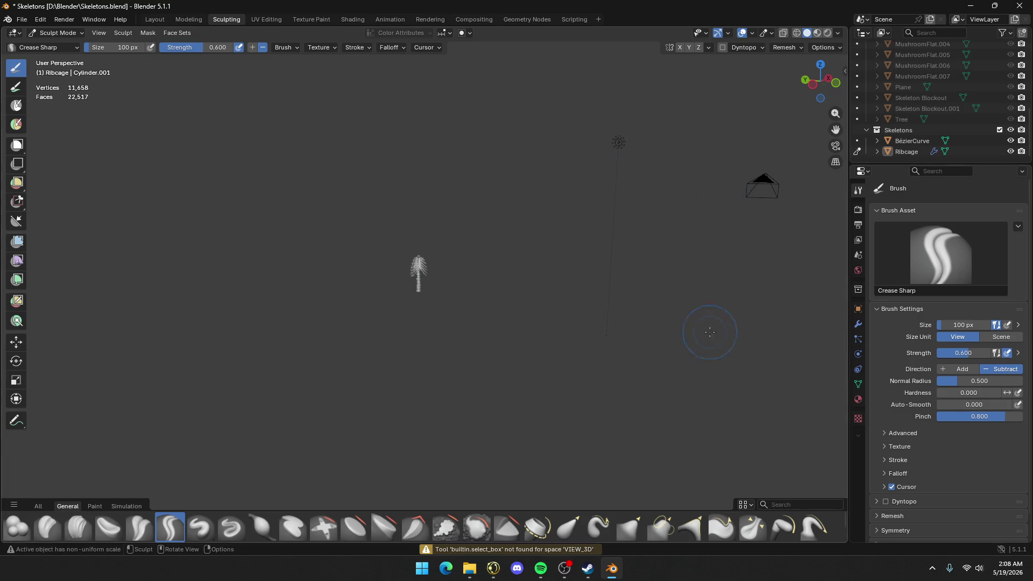
# Return to the Layout workspace with the Ribcage selected in Object Mode
pyautogui.click(156, 20)
pyautogui.click(433, 279)
pyautogui.scroll(-5, 461, 260)
pyautogui.moveTo(462, 260)
pyautogui.mouseDown(button='middle')
pyautogui.moveTo(405, 218)
pyautogui.moveTo(428, 291)
pyautogui.mouseUp(button='middle')
pyautogui.click(428, 295)
pyautogui.click(99, 33)
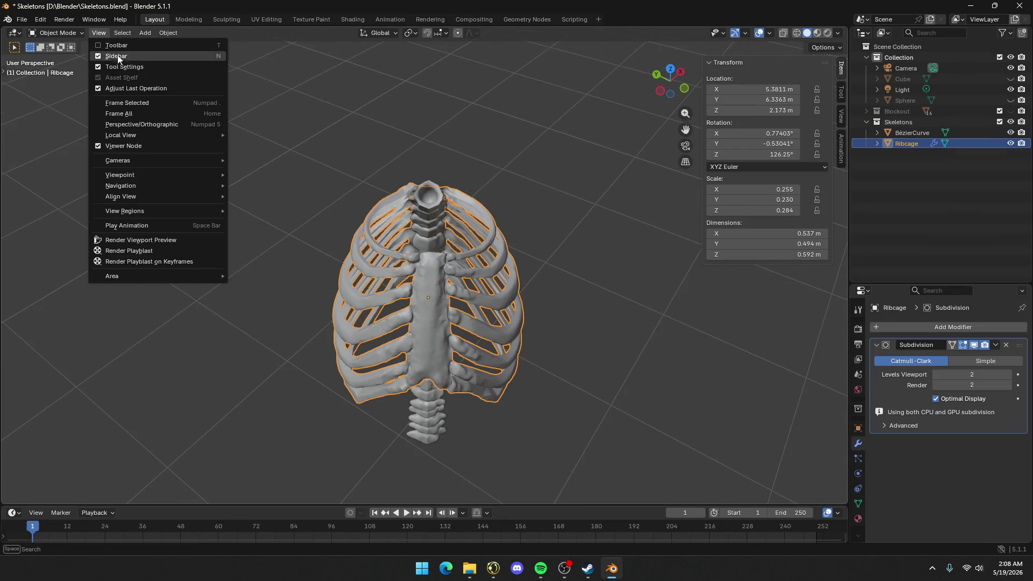
# Frame the ribcage, re-centre the view on the last stroke, then frame all objects
pyautogui.click(134, 102)
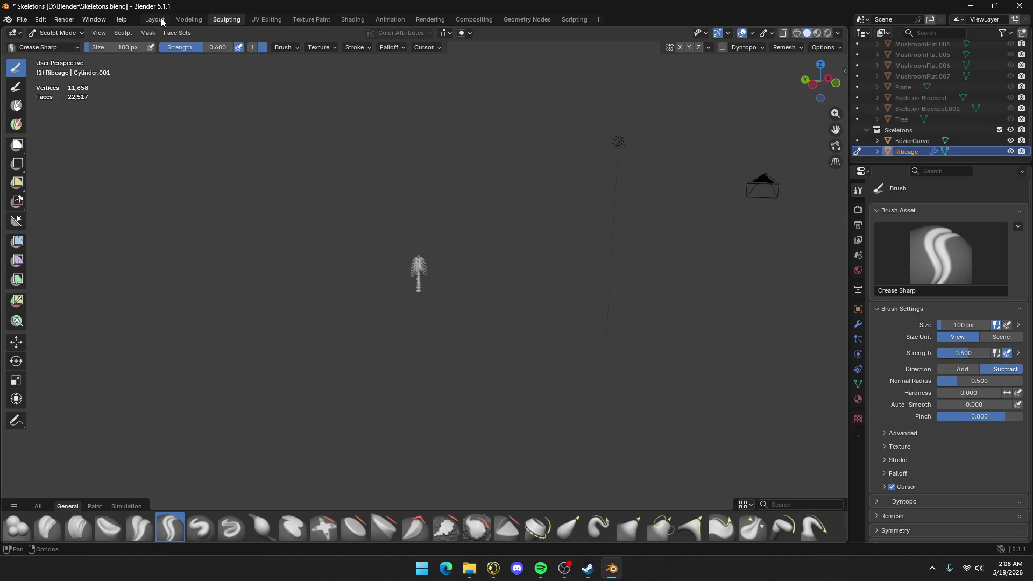
pyautogui.click(99, 33)
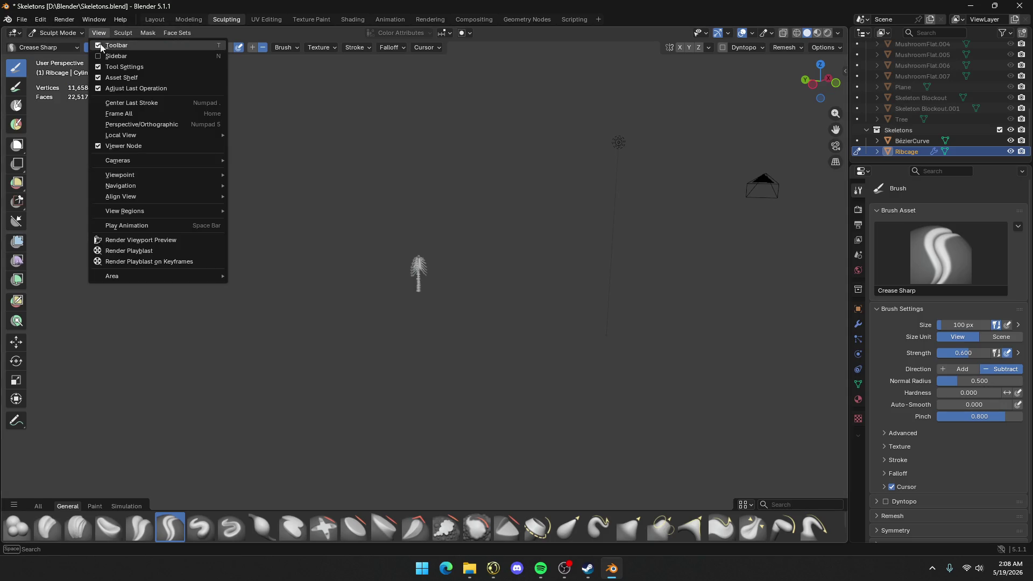
pyautogui.click(141, 102)
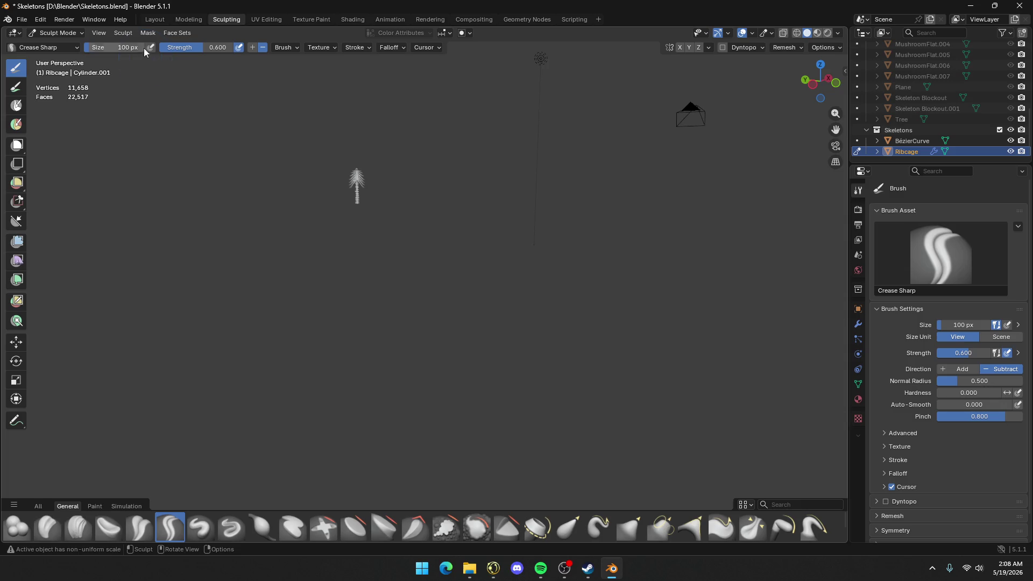
pyautogui.click(99, 34)
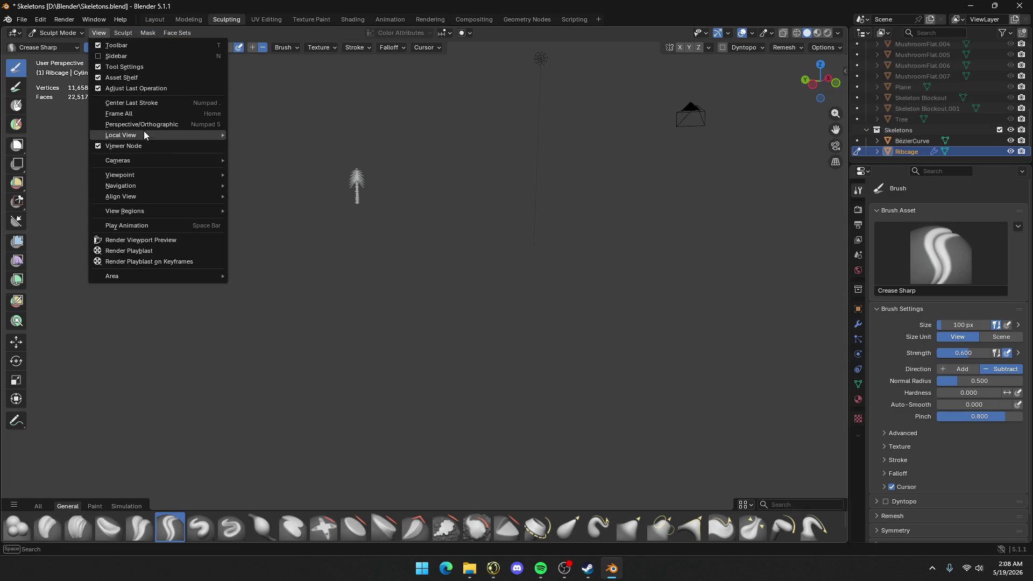
pyautogui.moveTo(145, 135)
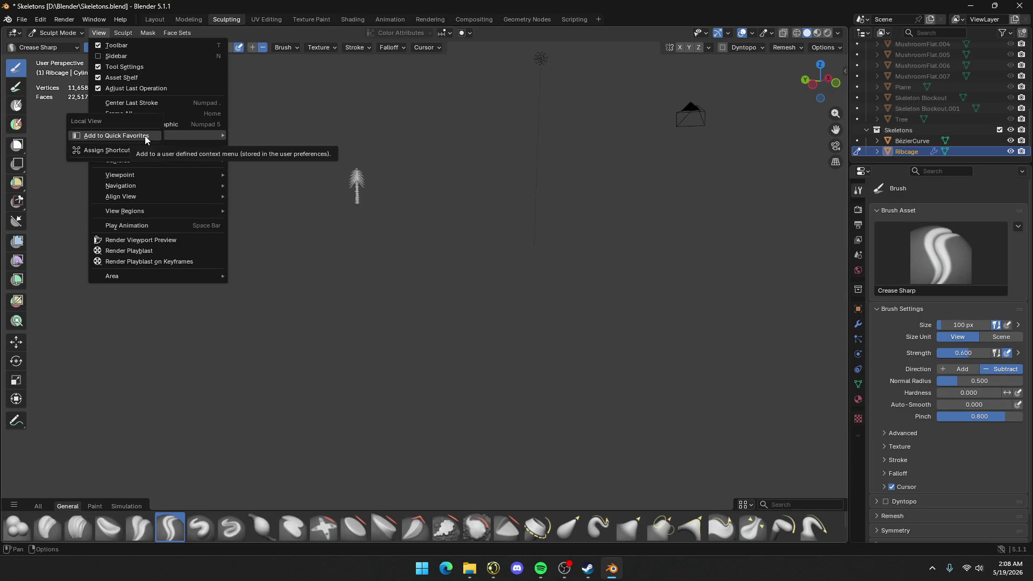
pyautogui.rightClick(144, 135)
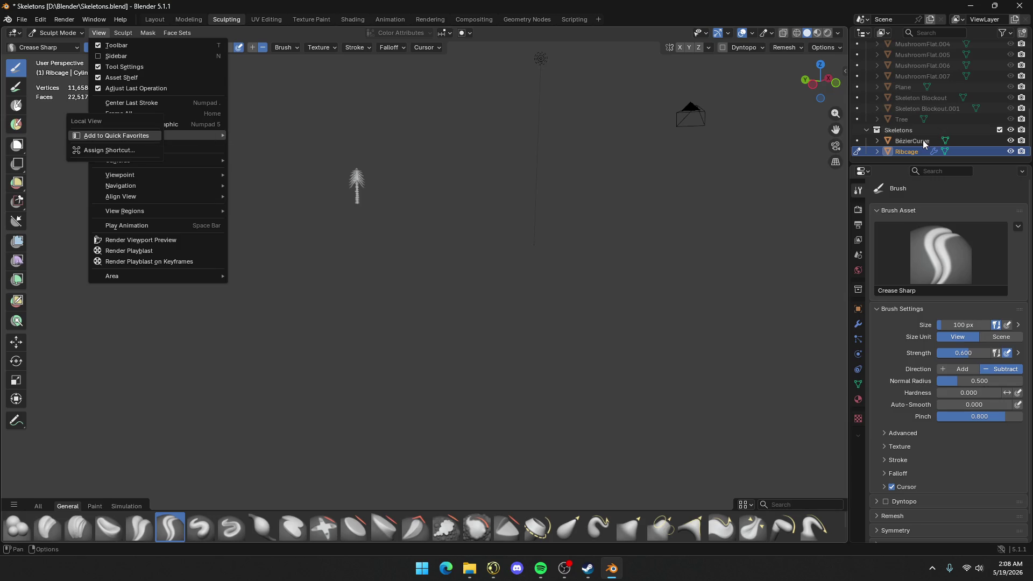
pyautogui.press('Escape')
pyautogui.press('Escape')
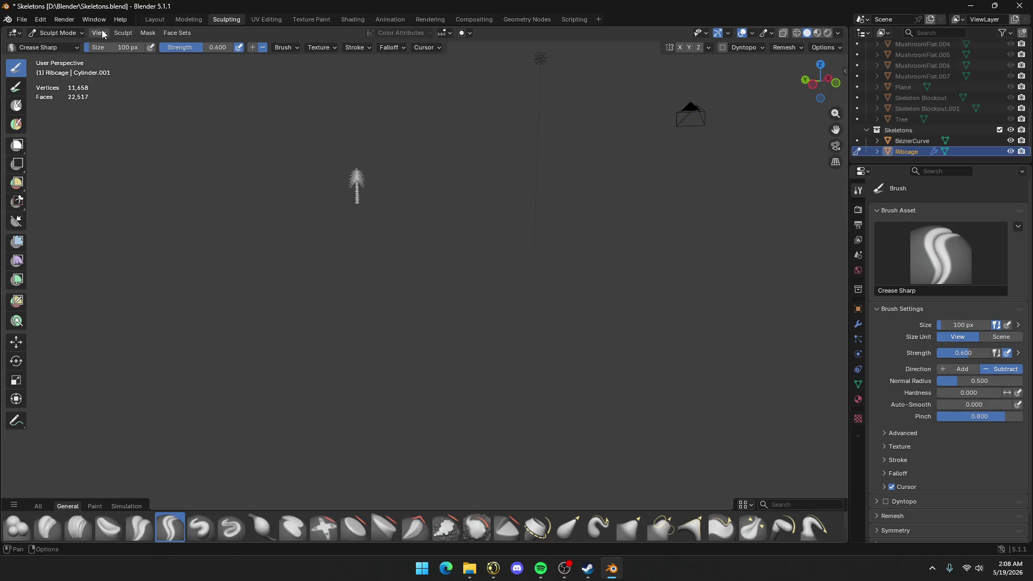
pyautogui.click(103, 34)
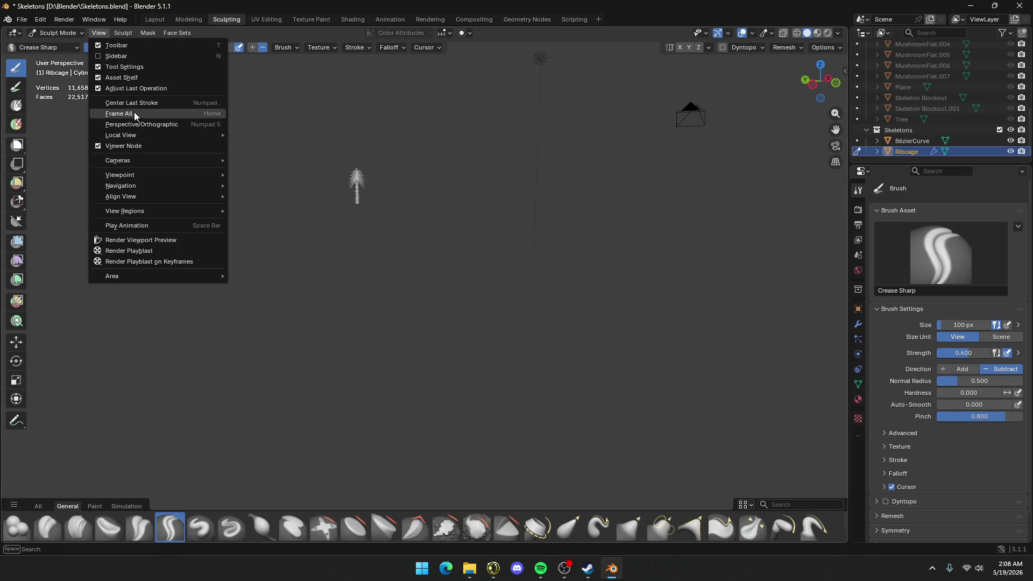
pyautogui.moveTo(151, 135)
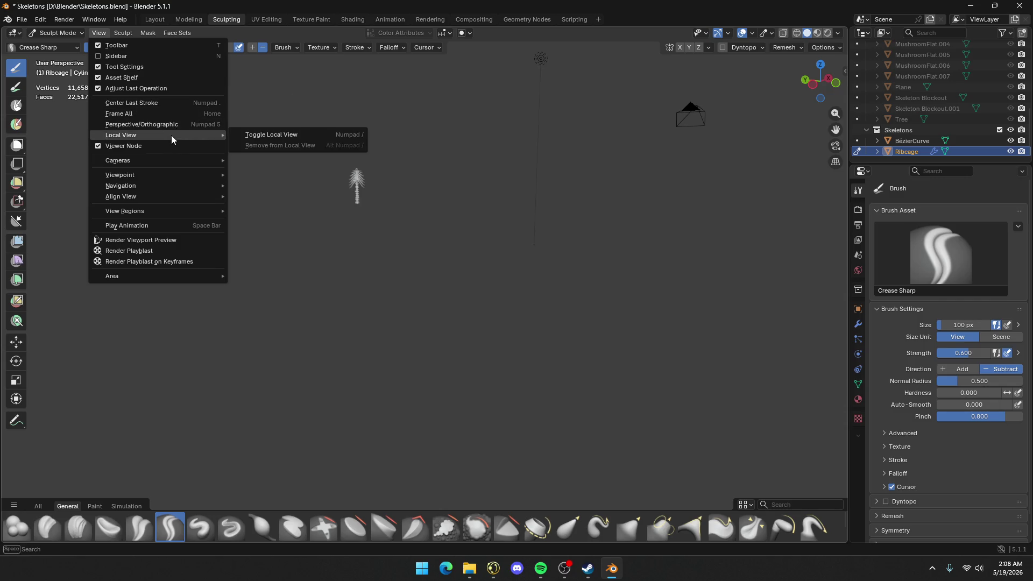
pyautogui.moveTo(189, 179)
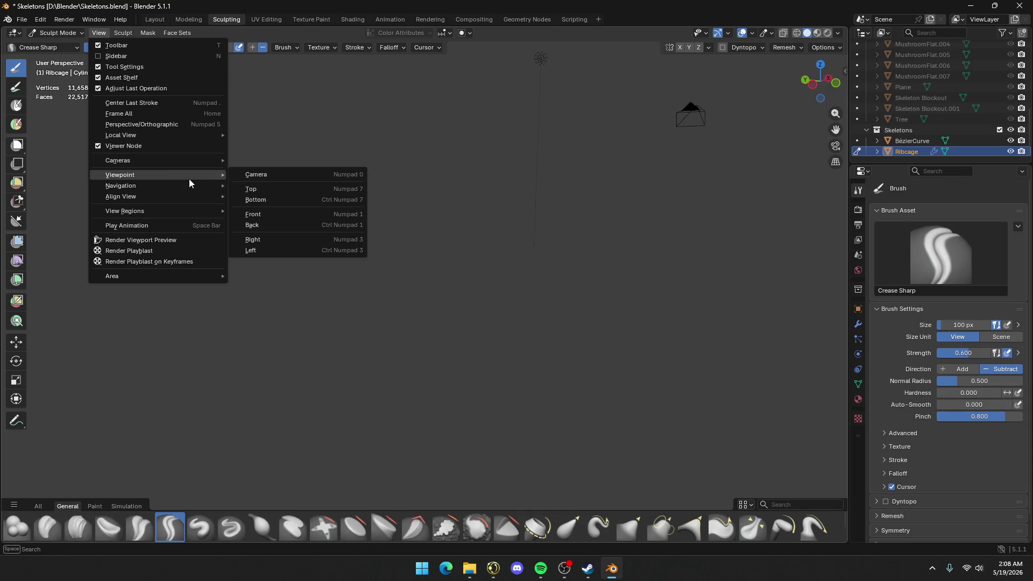
pyautogui.click(163, 112)
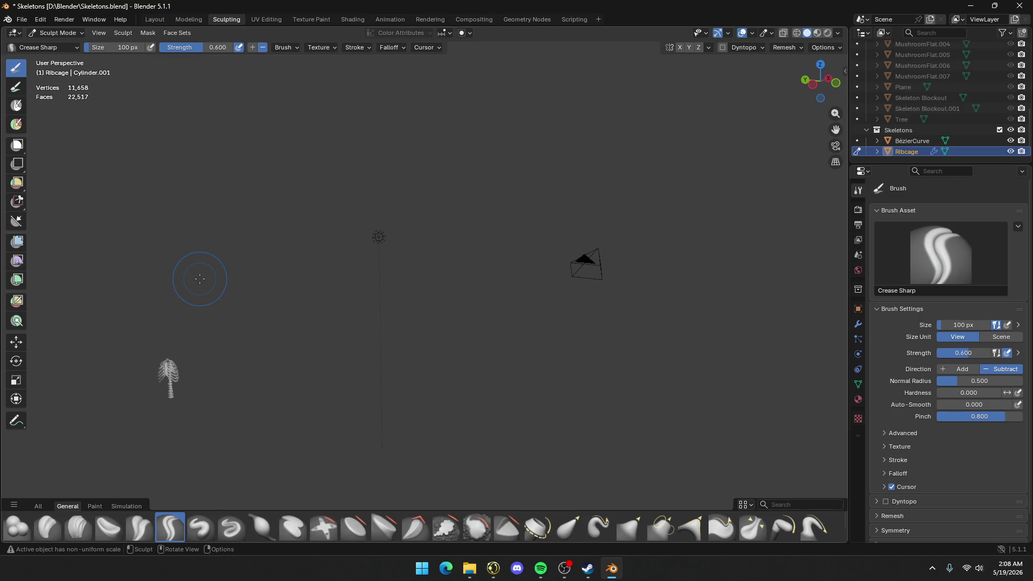
# Pan and zoom back to the ribcage, then enter Edit Mode with the whole mesh selected
pyautogui.moveTo(198, 277)
pyautogui.keyDown('shift'); pyautogui.mouseDown(button='middle')
pyautogui.moveTo(363, 238)
pyautogui.moveTo(487, 168)
pyautogui.moveTo(427, 254)
pyautogui.moveTo(454, 253)
pyautogui.moveTo(472, 210)
pyautogui.moveTo(519, 230)
pyautogui.moveTo(569, 340)
pyautogui.moveTo(595, 273)
pyautogui.moveTo(580, 272)
pyautogui.mouseUp(button='middle'); pyautogui.keyUp('shift')
pyautogui.press('KP_Decimal')
pyautogui.scroll(5, 511, 179)
pyautogui.scroll(-5, 477, 219)
pyautogui.press('Tab')
pyautogui.press('Tab')
pyautogui.press('Tab')
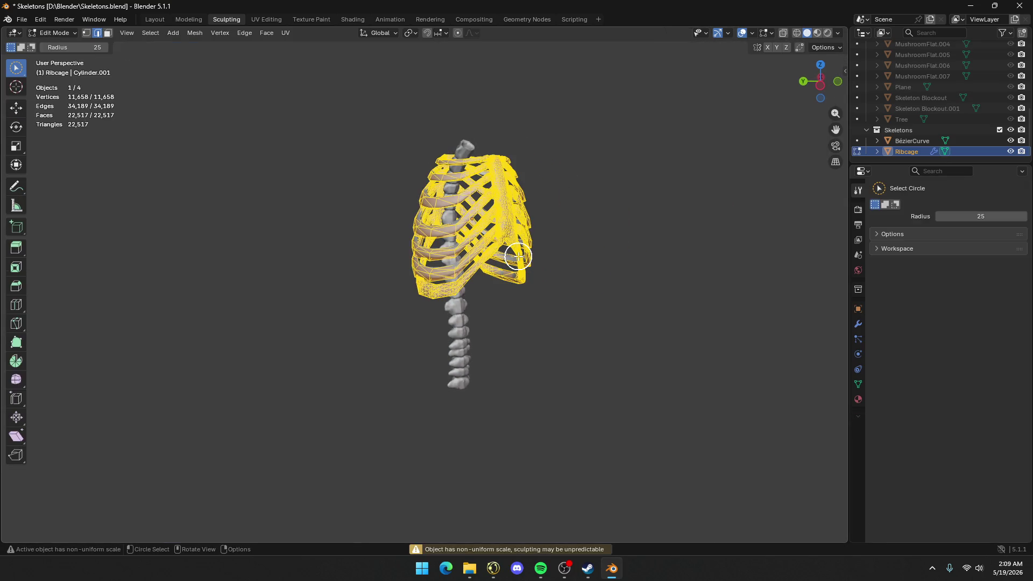
pyautogui.press('Tab')
# Zoom, orbit behind and pan around the ribcage to inspect it and the spine
pyautogui.scroll(8, 503, 240)
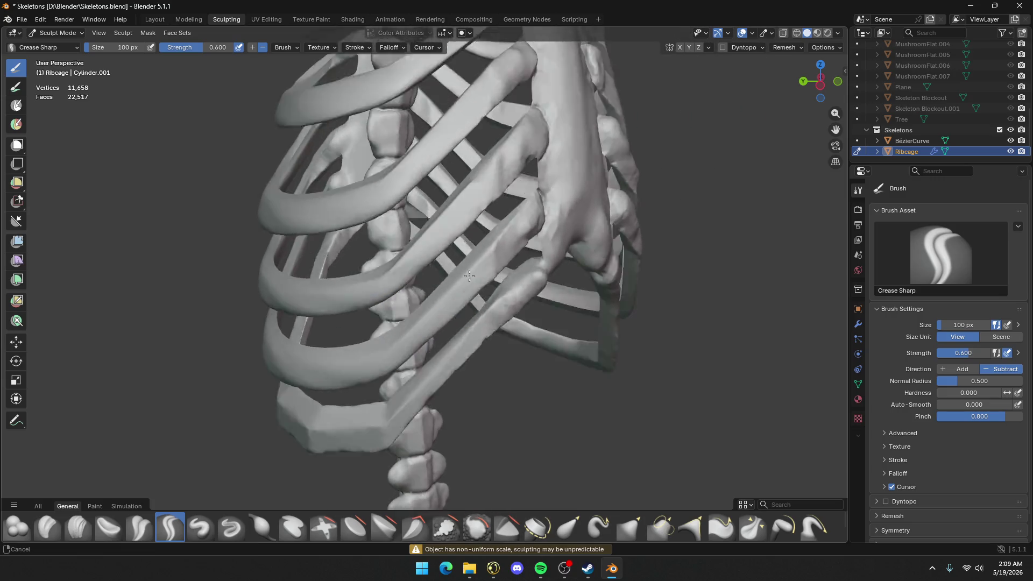
pyautogui.scroll(-5, 613, 298)
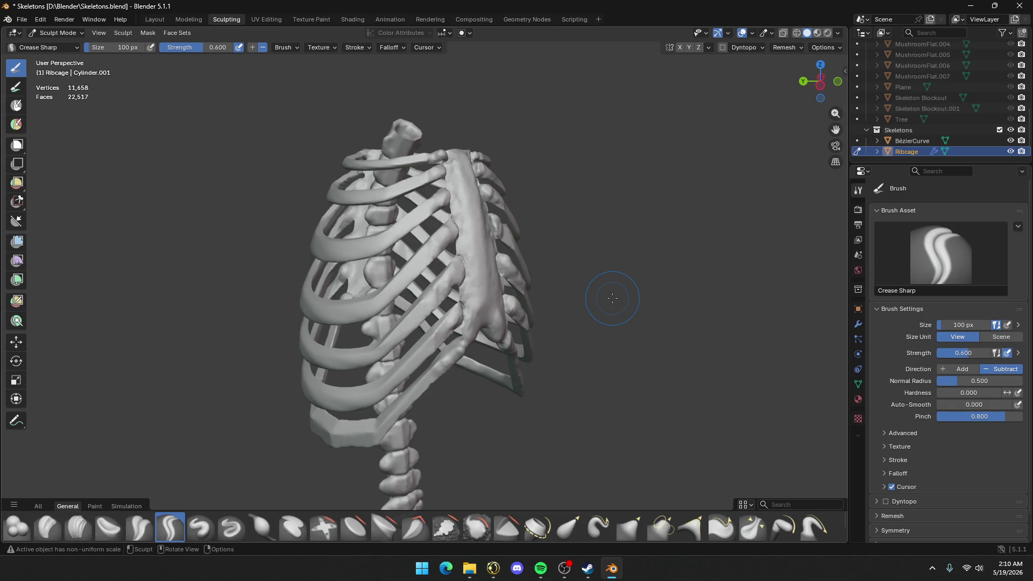
pyautogui.scroll(-3, 517, 301)
pyautogui.scroll(2, 525, 307)
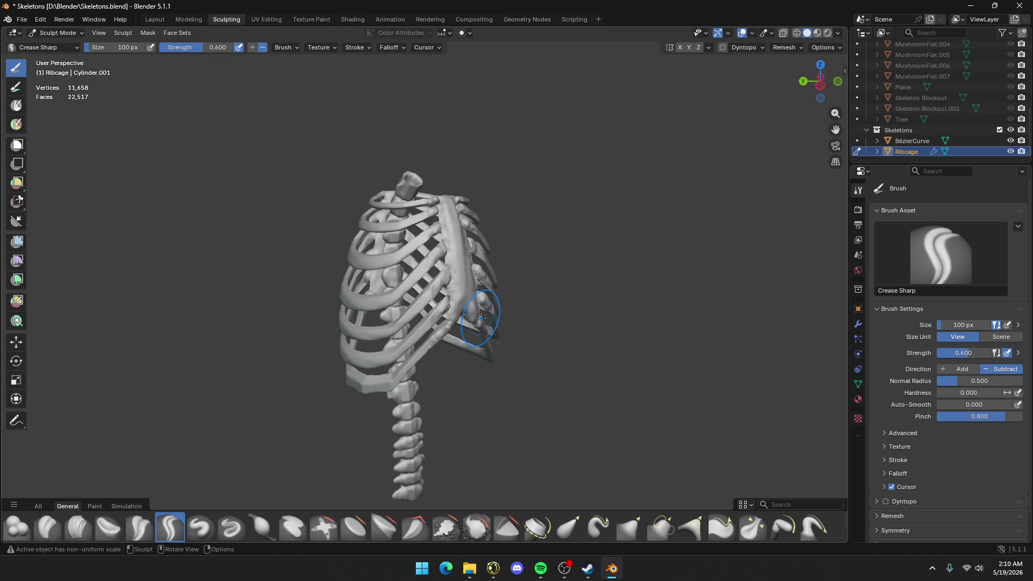
pyautogui.scroll(-2, 452, 328)
pyautogui.scroll(4, 451, 323)
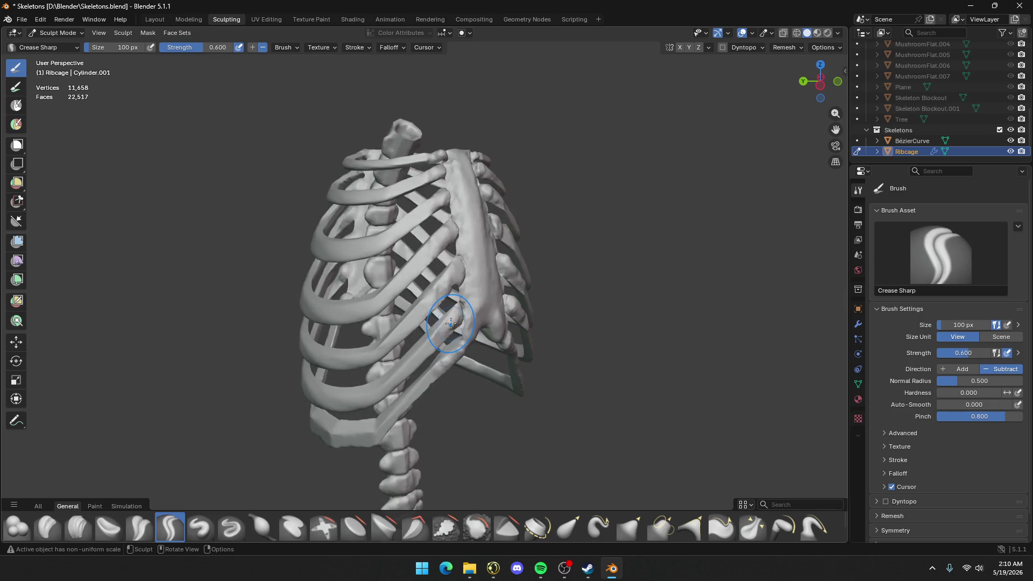
pyautogui.moveTo(451, 323)
pyautogui.mouseDown(button='middle')
pyautogui.moveTo(630, 307)
pyautogui.moveTo(547, 306)
pyautogui.moveTo(649, 322)
pyautogui.mouseUp(button='middle')
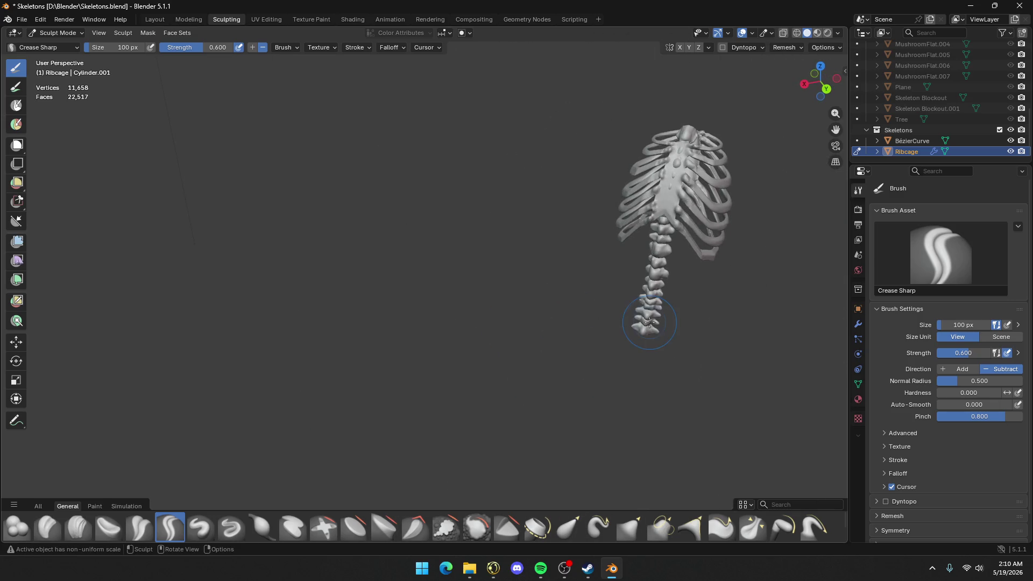
pyautogui.scroll(5, 650, 322)
pyautogui.scroll(-4, 703, 224)
pyautogui.moveTo(703, 224)
pyautogui.keyDown('shift'); pyautogui.mouseDown(button='middle')
pyautogui.moveTo(461, 305)
pyautogui.moveTo(388, 153)
pyautogui.mouseUp(button='middle'); pyautogui.keyUp('shift')
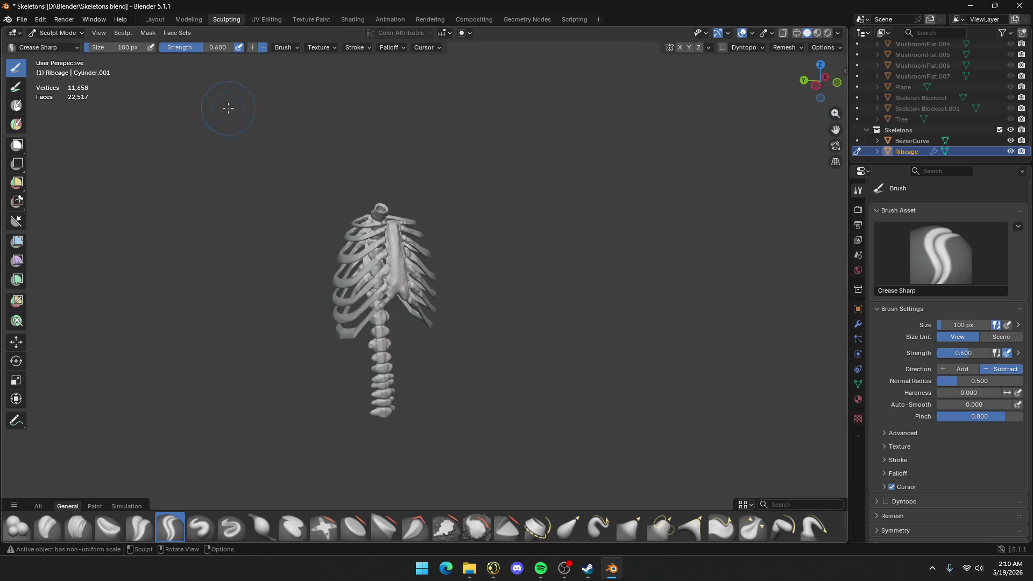
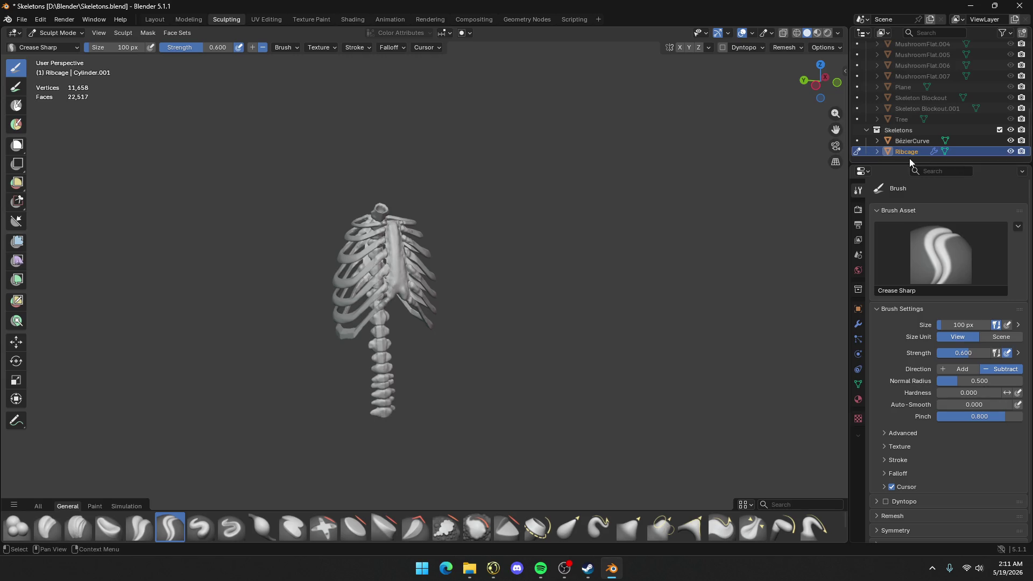
# Orbit to a frontal view of the ribcage, then hide the Skeletons collection's Ribcage from the viewport
pyautogui.moveTo(662, 263); pyautogui.dragTo(631, 262, button='middle')
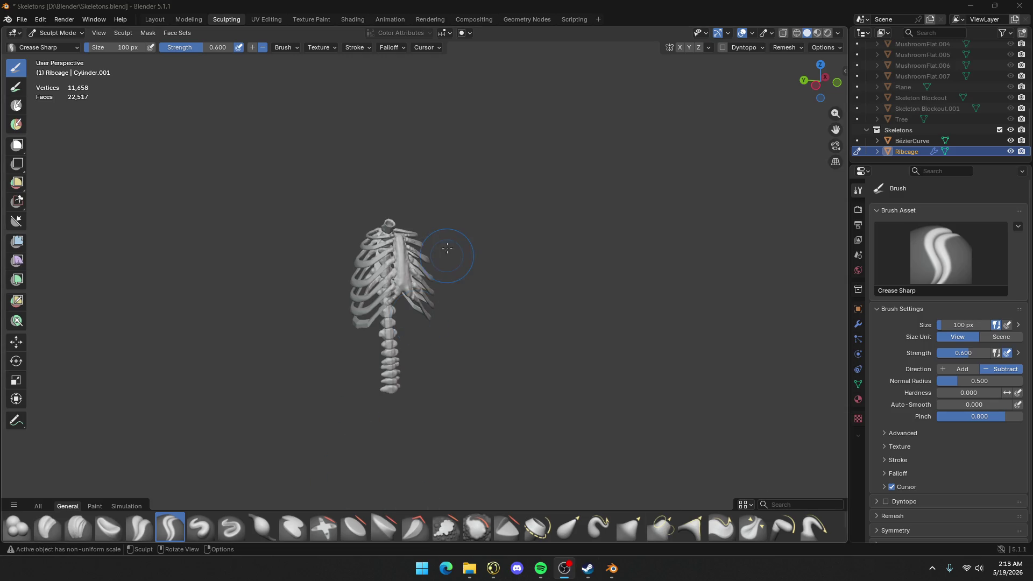
pyautogui.scroll(5, 452, 251)
pyautogui.moveTo(433, 246)
pyautogui.mouseDown(button='middle')
pyautogui.moveTo(420, 258)
pyautogui.moveTo(447, 278)
pyautogui.moveTo(692, 173)
pyautogui.mouseUp(button='middle')
pyautogui.scroll(3, 447, 278)
pyautogui.scroll(-3, 447, 278)
pyautogui.scroll(5, 692, 173)
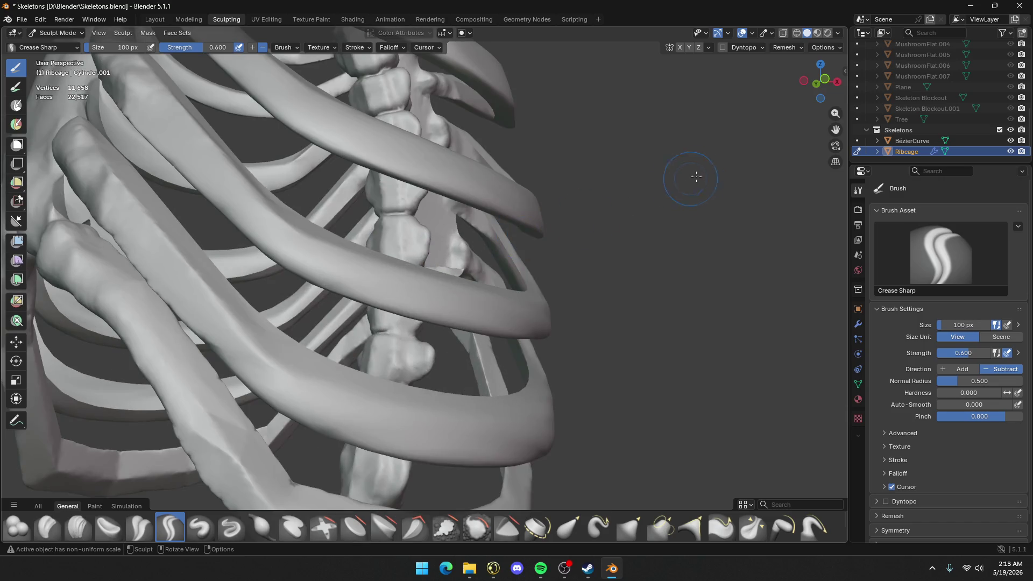
pyautogui.click(1010, 131)
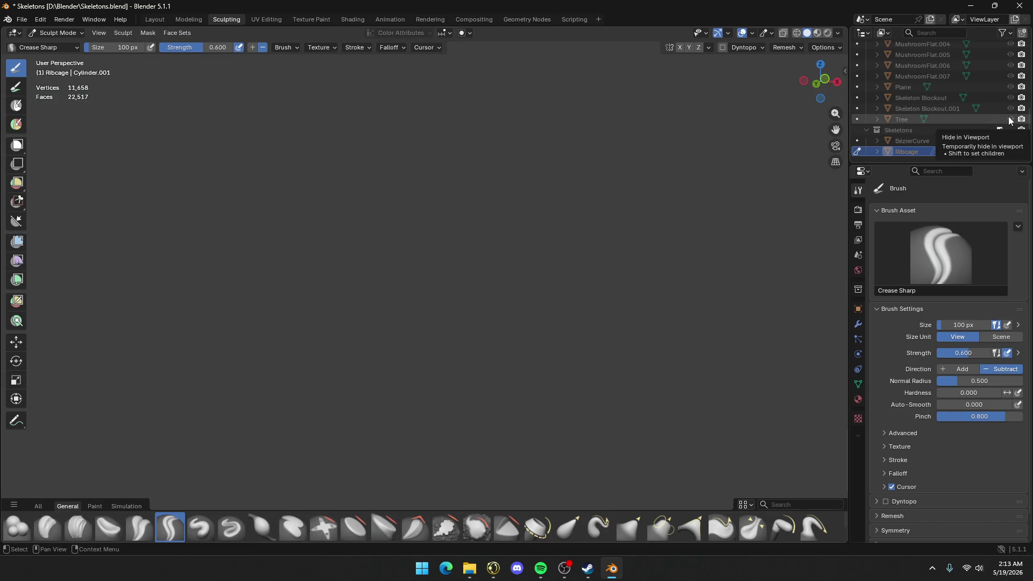
pyautogui.scroll(5, 1011, 127)
pyautogui.scroll(2, 1011, 120)
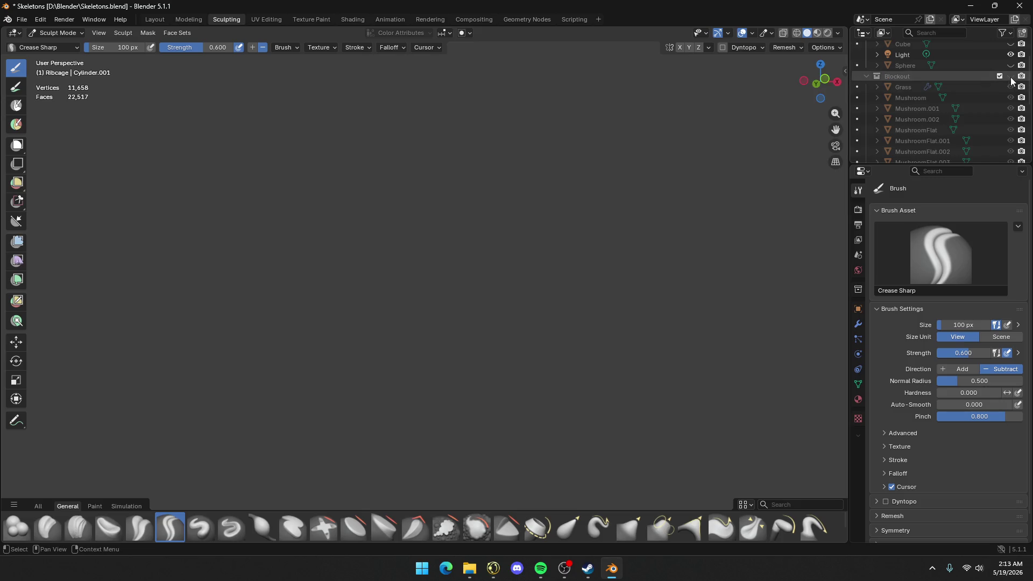
# Show the Blockout collection again and orbit around the tree trunk and skeleton figures
pyautogui.click(1011, 76)
pyautogui.scroll(-3, 598, 276)
pyautogui.moveTo(598, 276)
pyautogui.mouseDown(button='middle')
pyautogui.moveTo(480, 320)
pyautogui.moveTo(535, 307)
pyautogui.mouseUp(button='middle')
pyautogui.scroll(-3, 618, 277)
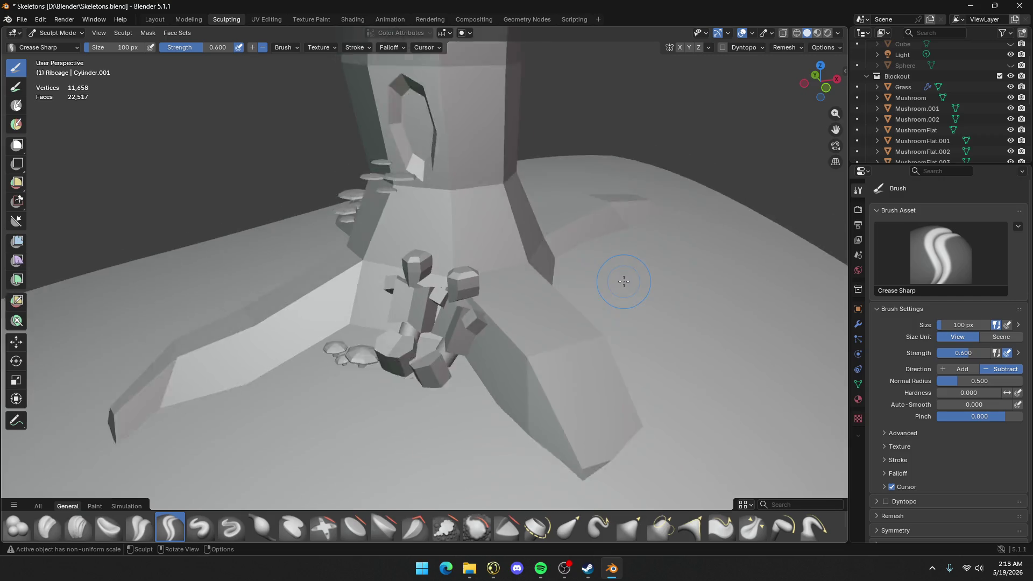
pyautogui.moveTo(618, 277)
pyautogui.mouseDown(button='middle')
pyautogui.moveTo(596, 166)
pyautogui.moveTo(462, 261)
pyautogui.moveTo(487, 288)
pyautogui.moveTo(533, 302)
pyautogui.moveTo(565, 285)
pyautogui.mouseUp(button='middle')
pyautogui.scroll(-2, 450, 264)
pyautogui.moveTo(427, 322)
pyautogui.mouseDown(button='middle')
pyautogui.moveTo(337, 279)
pyautogui.moveTo(311, 288)
pyautogui.mouseUp(button='middle')
pyautogui.scroll(5, 510, 322)
pyautogui.moveTo(539, 319); pyautogui.dragTo(438, 321, button='middle')
# Look over the trunk base, grass field and skeleton figures, then switch to the Layout workspace
pyautogui.scroll(-3, 437, 322)
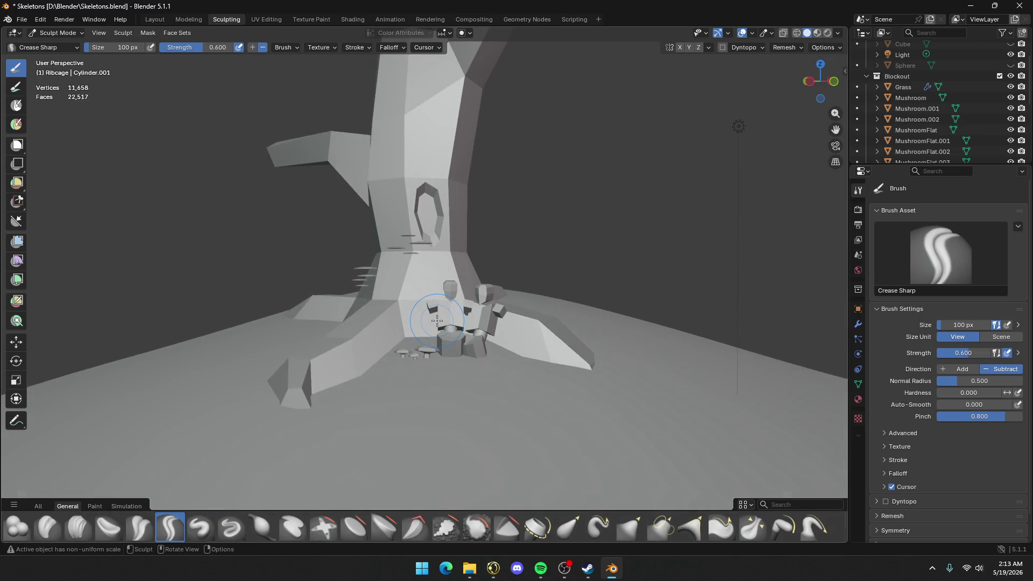
pyautogui.scroll(-4, 437, 321)
pyautogui.scroll(4, 437, 322)
pyautogui.scroll(-2, 437, 321)
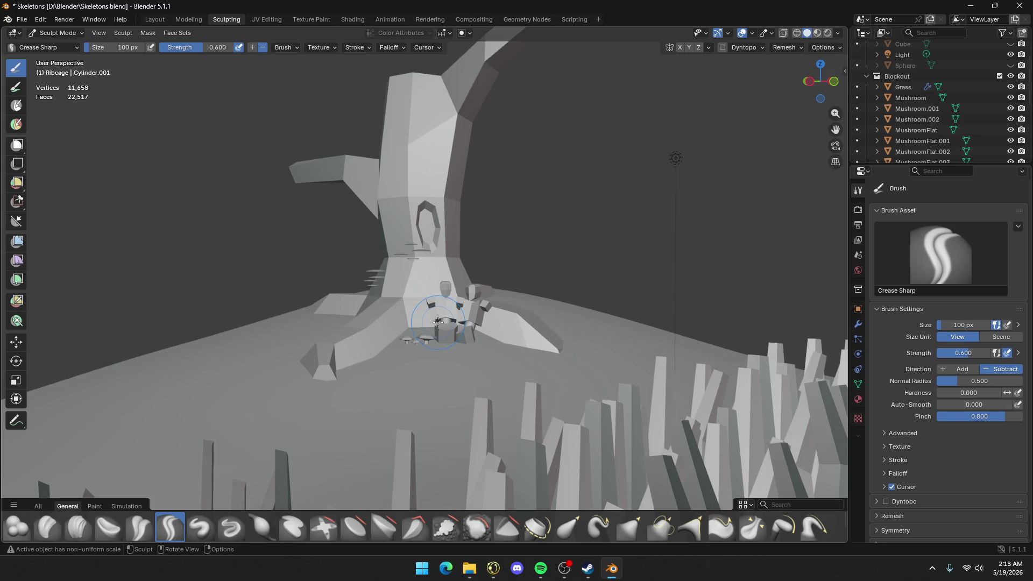
pyautogui.scroll(5, 438, 322)
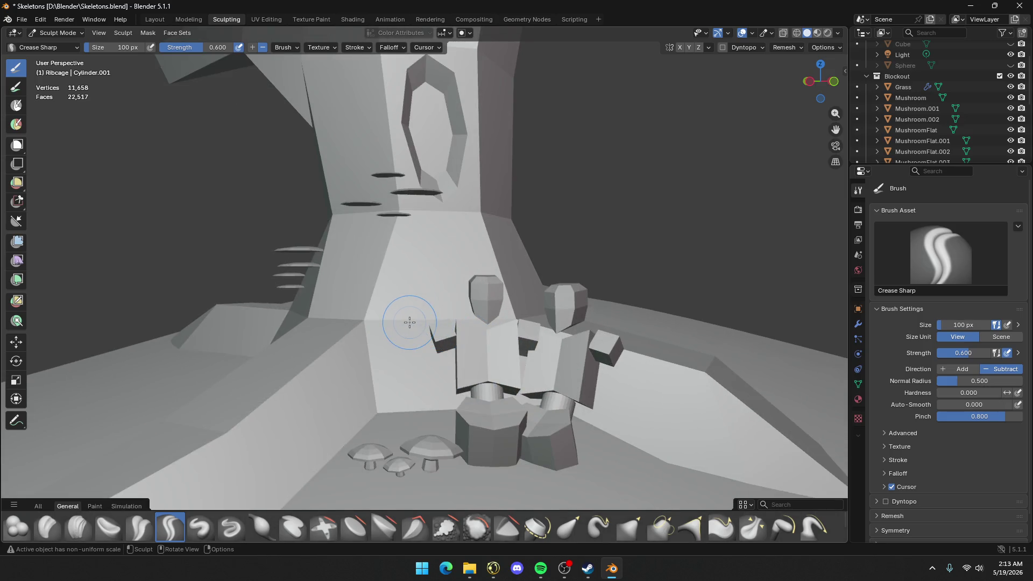
pyautogui.moveTo(412, 323)
pyautogui.mouseDown(button='middle')
pyautogui.moveTo(564, 349)
pyautogui.moveTo(638, 343)
pyautogui.mouseUp(button='middle')
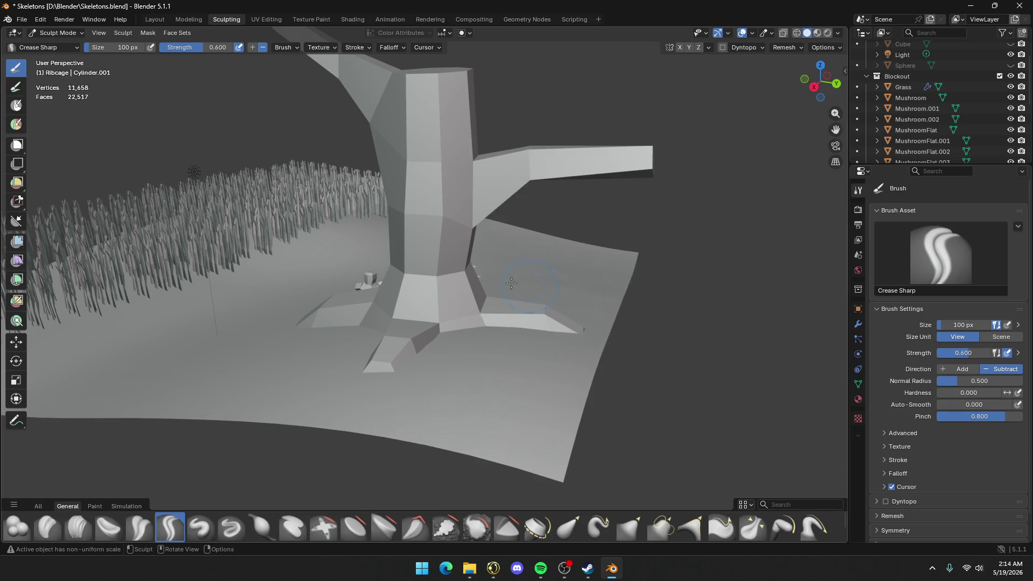
pyautogui.scroll(2, 511, 282)
pyautogui.scroll(-1, 506, 279)
pyautogui.moveTo(506, 279); pyautogui.dragTo(682, 258, button='middle')
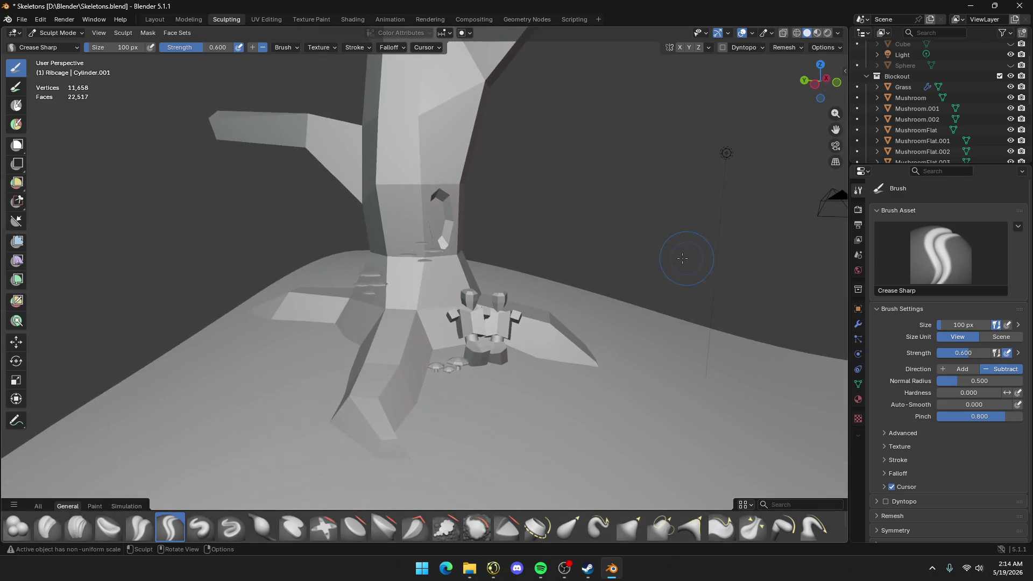
pyautogui.scroll(2, 683, 258)
pyautogui.moveTo(542, 258)
pyautogui.mouseDown(button='middle')
pyautogui.moveTo(538, 269)
pyautogui.moveTo(526, 179)
pyautogui.moveTo(561, 208)
pyautogui.moveTo(469, 323)
pyautogui.moveTo(457, 301)
pyautogui.moveTo(449, 335)
pyautogui.moveTo(468, 300)
pyautogui.moveTo(529, 345)
pyautogui.mouseUp(button='middle')
pyautogui.scroll(2, 543, 226)
pyautogui.scroll(-3, 473, 317)
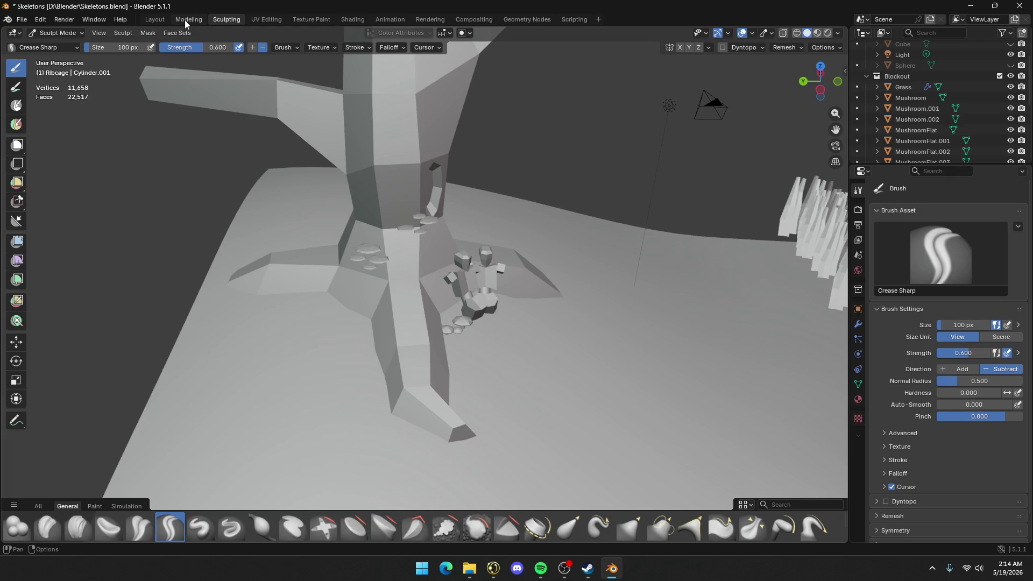
pyautogui.click(154, 19)
pyautogui.scroll(-5, 467, 197)
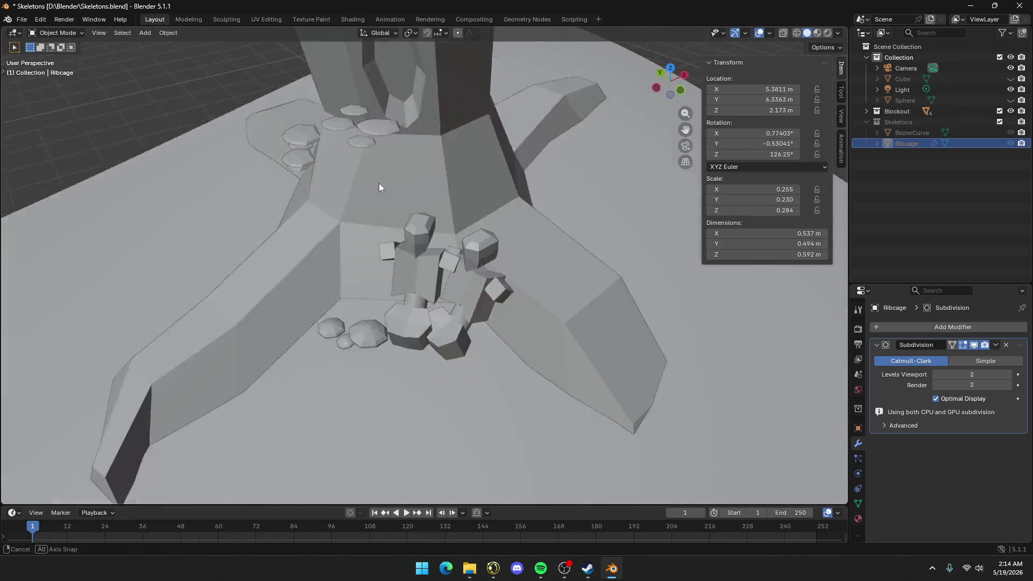
pyautogui.moveTo(378, 183)
pyautogui.mouseDown(button='middle')
pyautogui.moveTo(353, 165)
pyautogui.moveTo(366, 166)
pyautogui.mouseUp(button='middle')
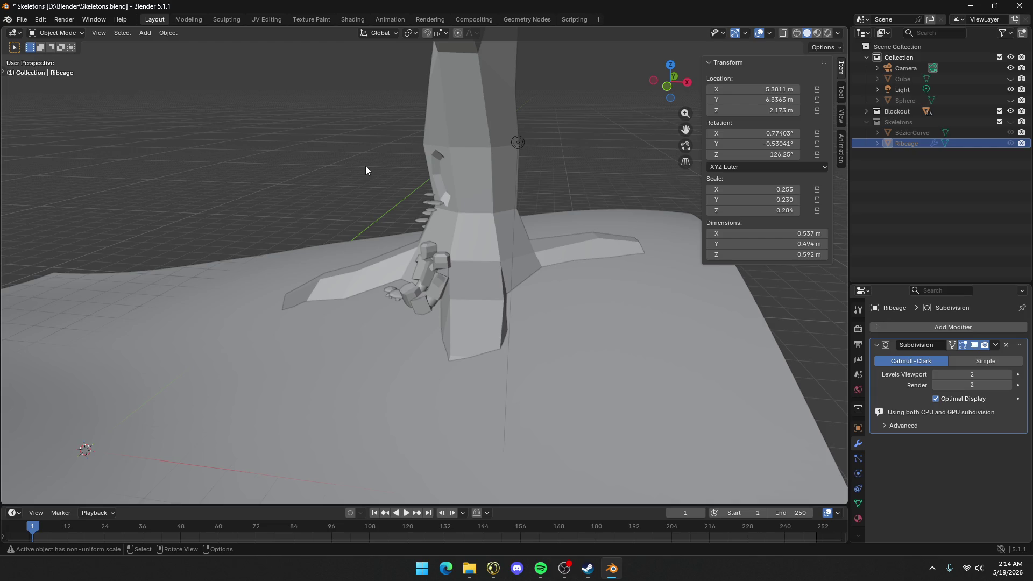
pyautogui.scroll(-3, 366, 164)
pyautogui.moveTo(366, 164)
pyautogui.mouseDown(button='middle')
pyautogui.moveTo(399, 206)
pyautogui.moveTo(385, 227)
pyautogui.mouseUp(button='middle')
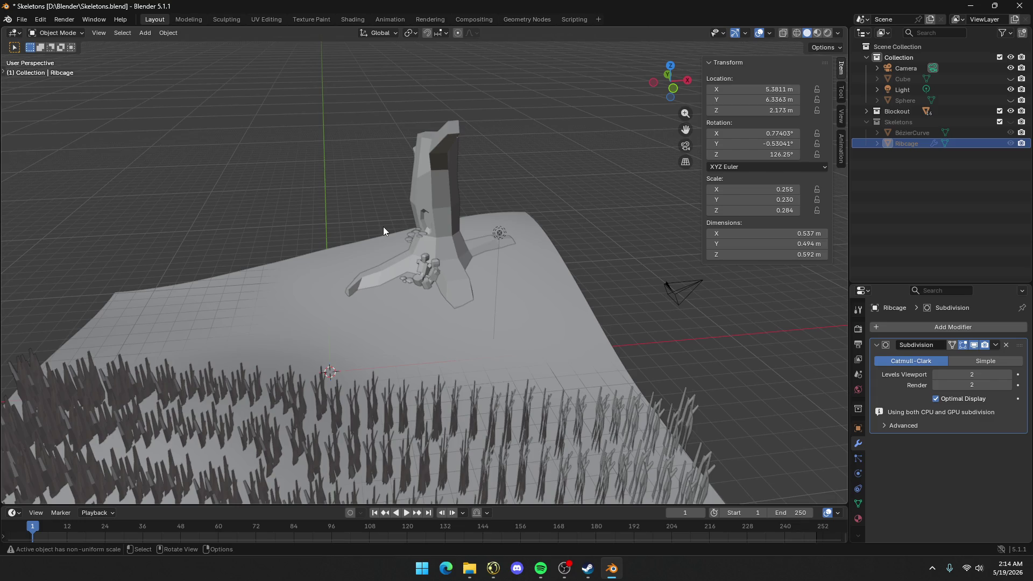
pyautogui.moveTo(401, 257)
pyautogui.mouseDown(button='middle')
pyautogui.moveTo(397, 282)
pyautogui.moveTo(462, 289)
pyautogui.moveTo(460, 297)
pyautogui.moveTo(448, 224)
pyautogui.moveTo(489, 222)
pyautogui.moveTo(312, 264)
pyautogui.moveTo(321, 264)
pyautogui.mouseUp(button='middle')
pyautogui.hotkey('shift', 'a')
# Add a new plane and raise it 0.52879 m along Z
pyautogui.click(489, 211)
pyautogui.scroll(5, 502, 224)
pyautogui.press('g')
pyautogui.press('z')
pyautogui.click(384, 226)
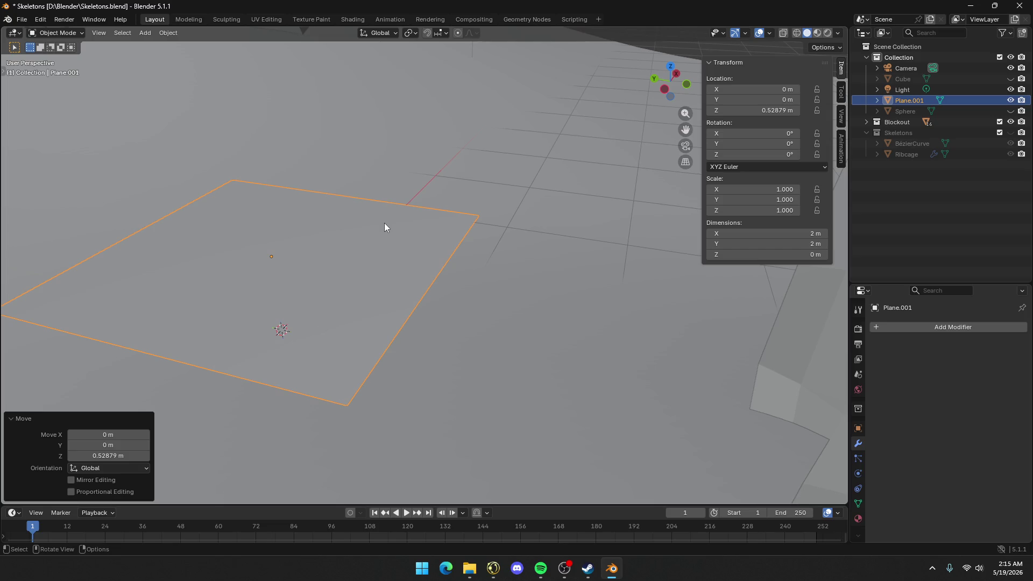
# In Edit Mode, cut two evenly spaced edge loops across the plane
pyautogui.press('Tab')
pyautogui.keyDown('shift'); pyautogui.moveTo(342, 250); pyautogui.dragTo(353, 261, button='middle'); pyautogui.keyUp('shift')
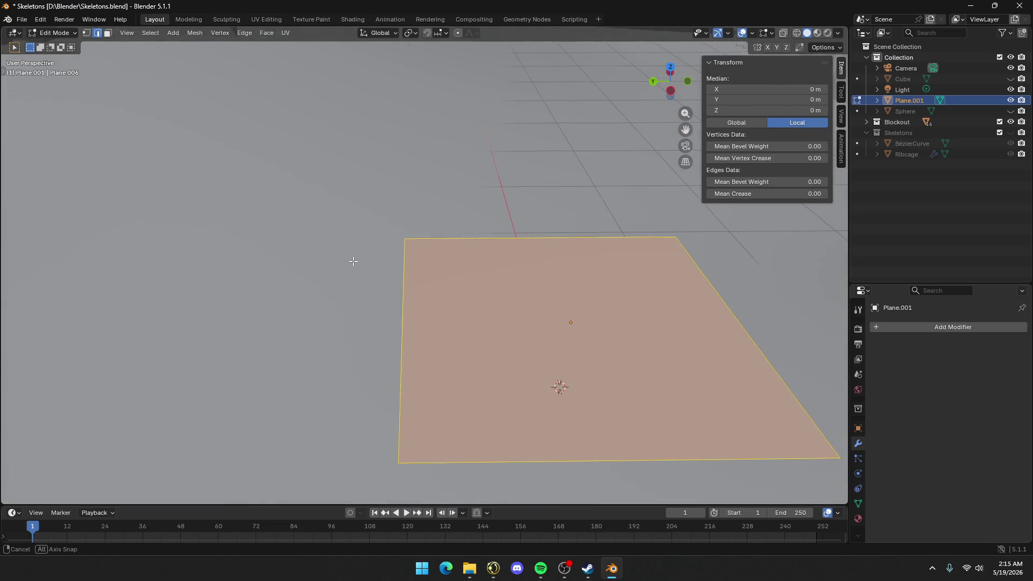
pyautogui.hotkey('ctrl', 'r')
pyautogui.scroll(1, 538, 254)
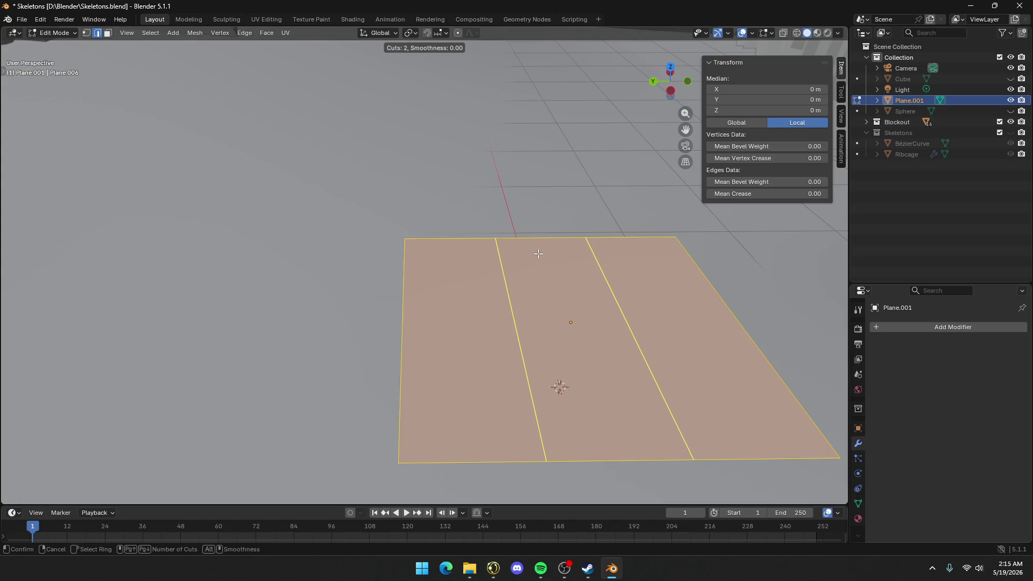
pyautogui.click(537, 253)
pyautogui.rightClick(533, 255)
# Select the plane's left and right edges and scale them inward along X
pyautogui.click(413, 318)
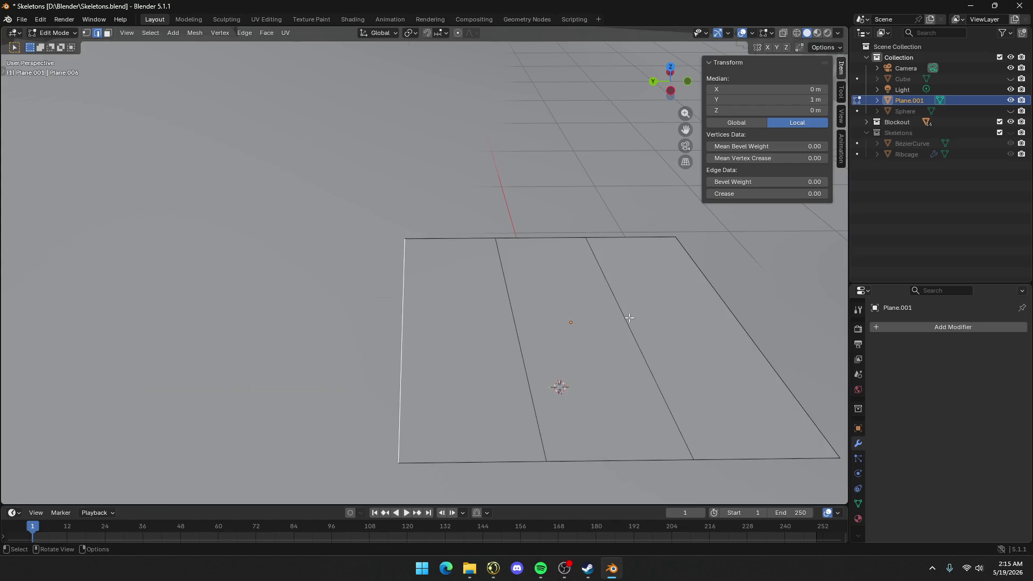
pyautogui.keyDown('shift'); pyautogui.click(719, 318); pyautogui.keyUp('shift')
pyautogui.hotkey('ctrl', 'b')
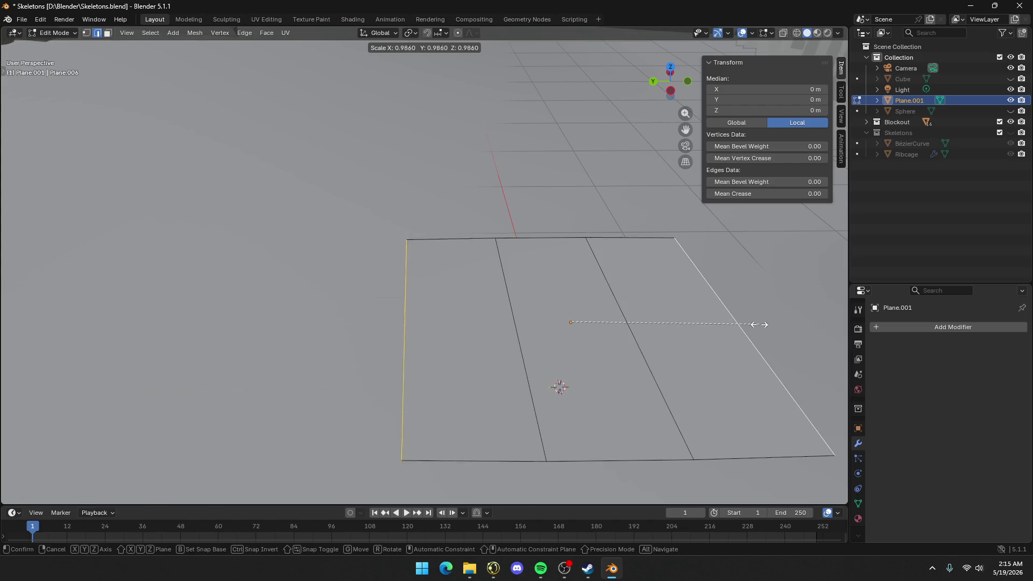
pyautogui.rightClick(706, 323)
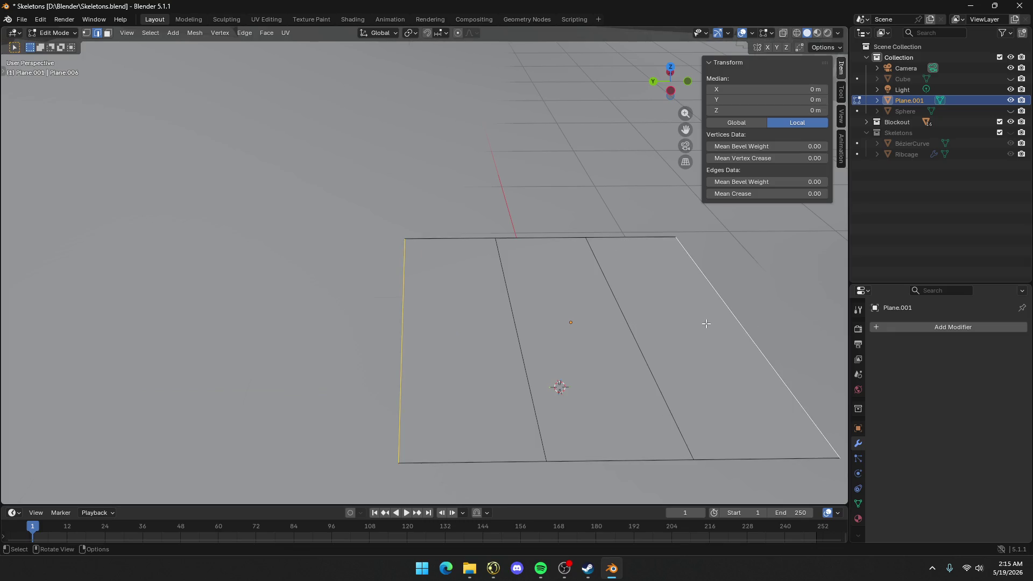
pyautogui.press('s')
pyautogui.press('x')
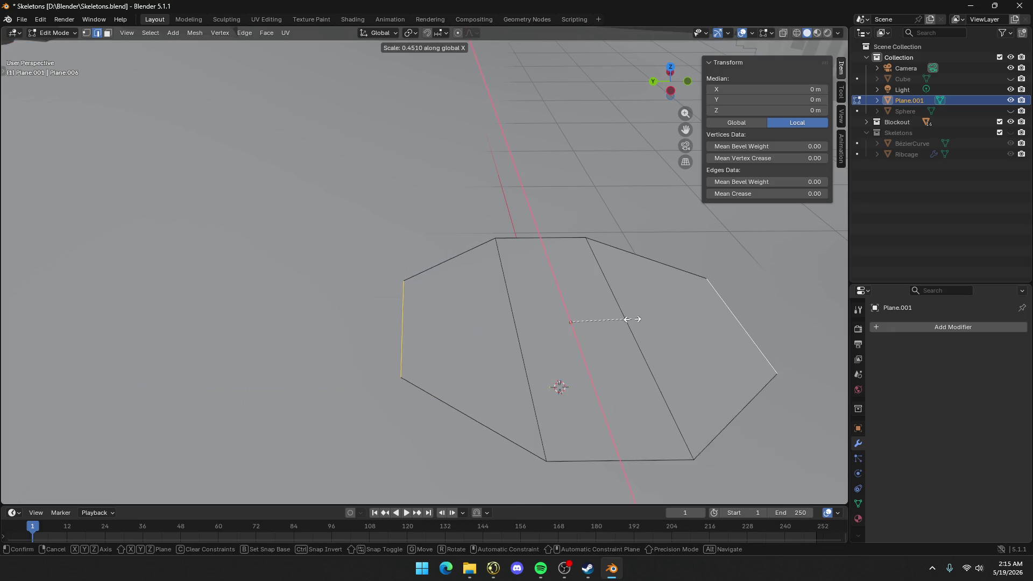
pyautogui.click(637, 319)
pyautogui.moveTo(636, 319); pyautogui.dragTo(597, 325, button='middle')
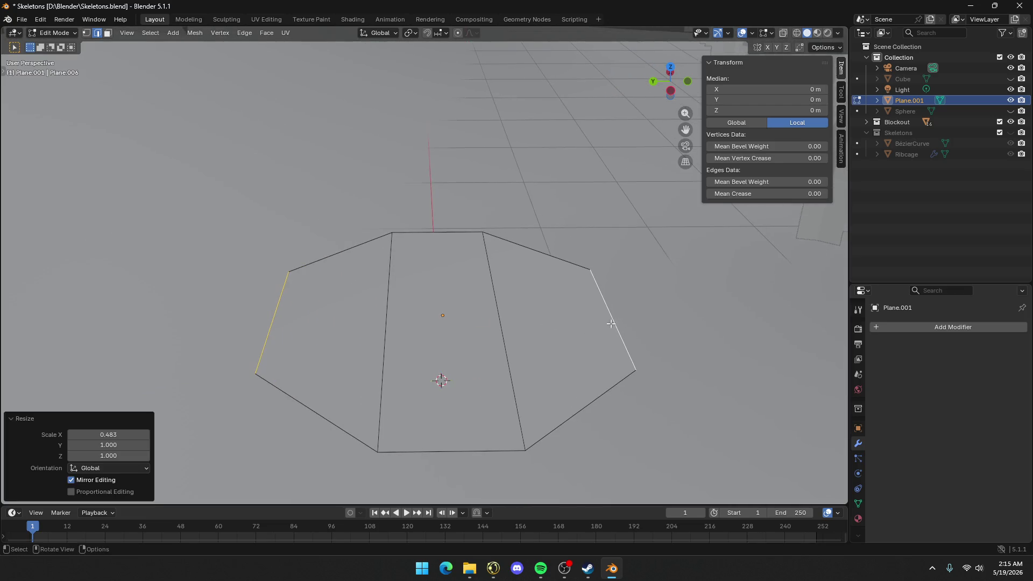
# Add a centred horizontal loop cut and lower it along Z
pyautogui.hotkey('ctrl', 'r')
pyautogui.click(481, 317)
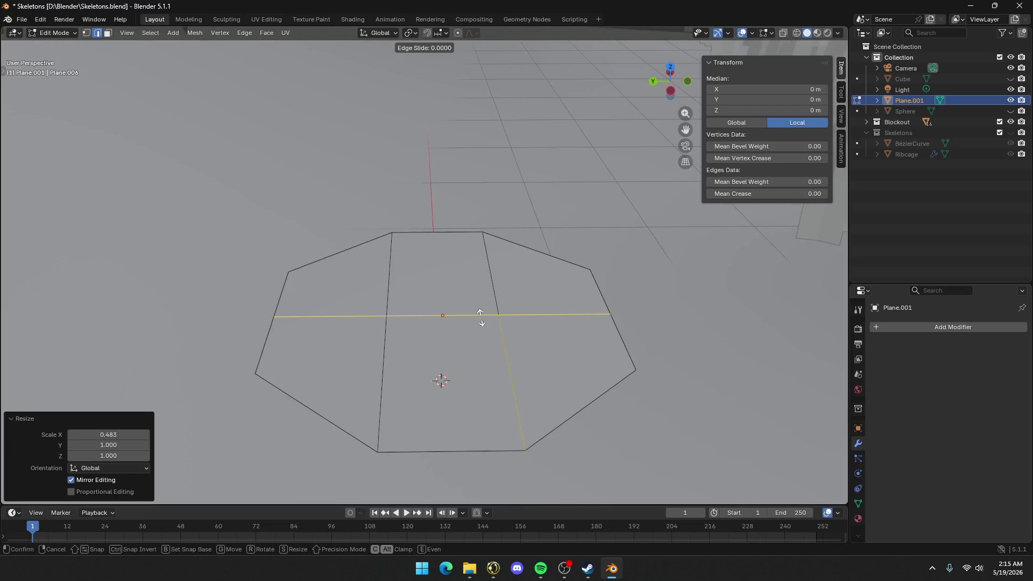
pyautogui.rightClick(481, 318)
pyautogui.press('g')
pyautogui.press('z')
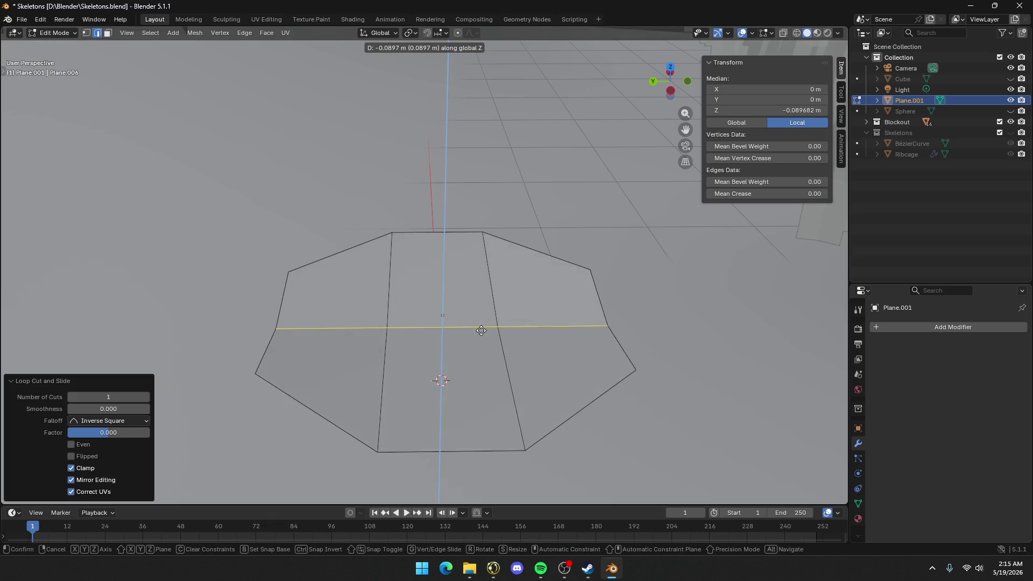
pyautogui.click(429, 336)
pyautogui.moveTo(429, 336)
pyautogui.mouseDown(button='middle')
pyautogui.moveTo(487, 334)
pyautogui.moveTo(380, 315)
pyautogui.mouseUp(button='middle')
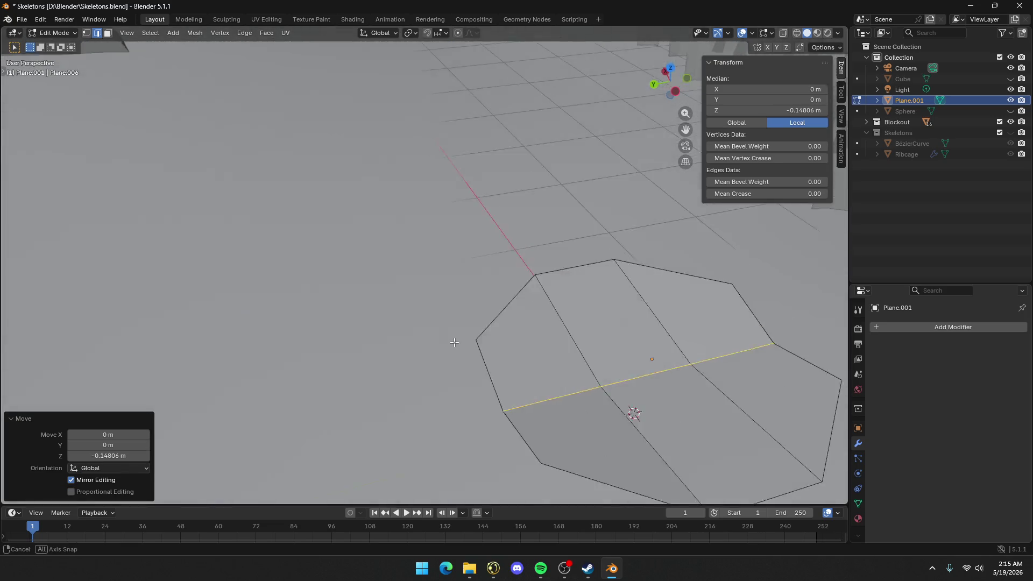
pyautogui.scroll(-5, 381, 316)
pyautogui.scroll(2, 381, 315)
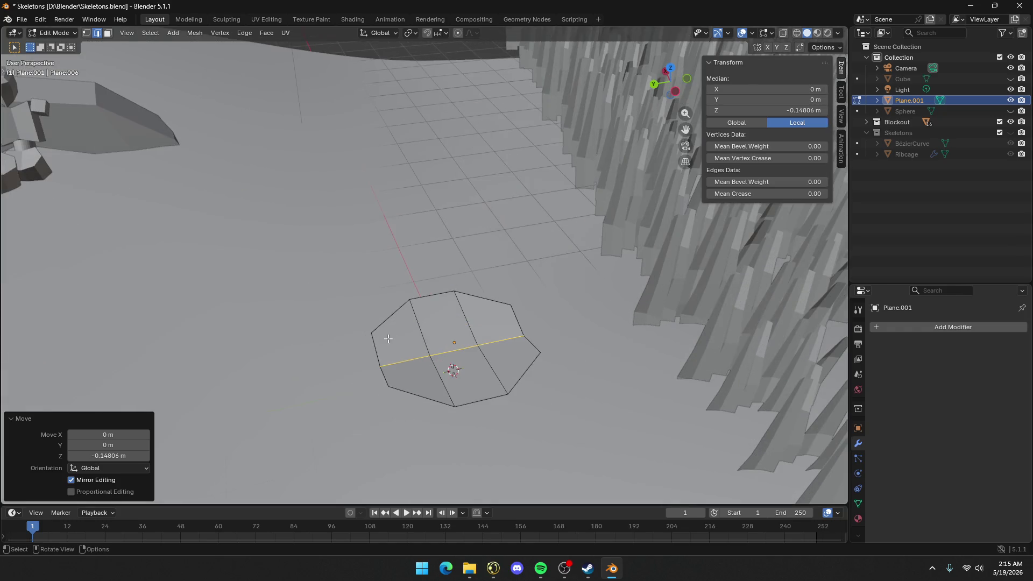
# Pull the left-end vertex out along Y into a pointed tip and return to Object Mode
pyautogui.press('1')
pyautogui.click(380, 366)
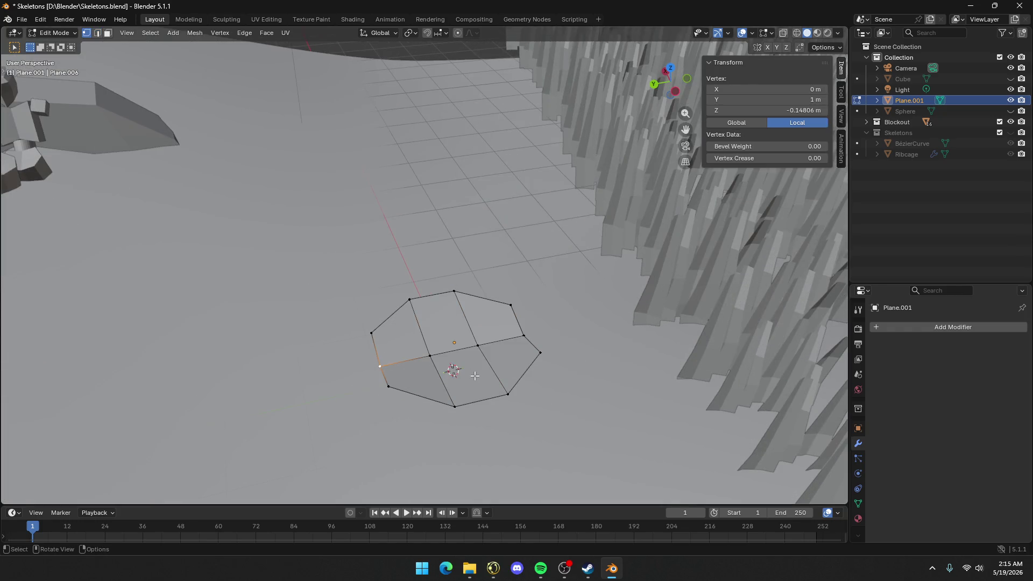
pyautogui.press('g')
pyautogui.press('y')
pyautogui.click(433, 380)
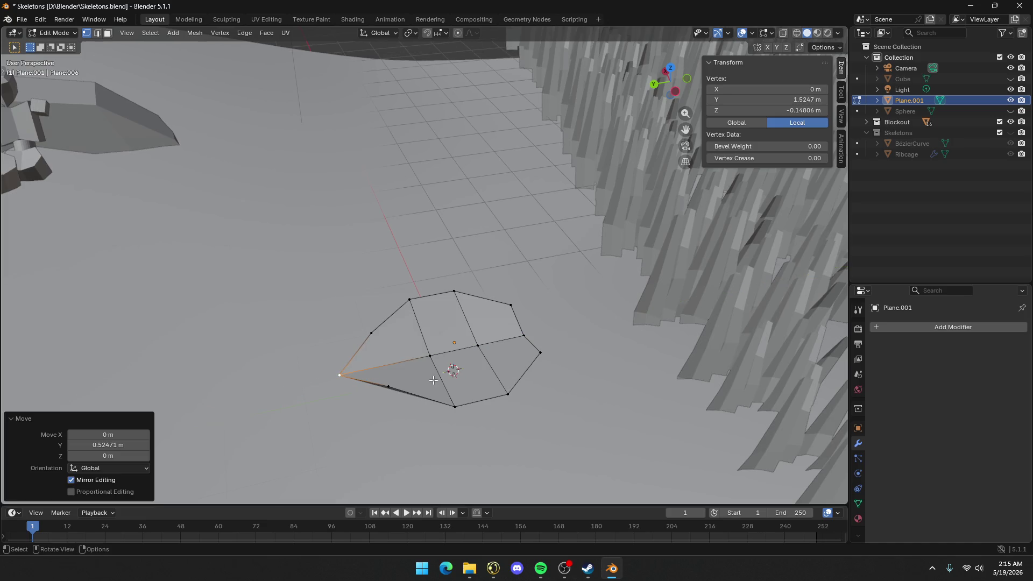
pyautogui.moveTo(434, 380); pyautogui.dragTo(442, 356, button='middle')
pyautogui.moveTo(360, 338); pyautogui.dragTo(378, 341, button='middle')
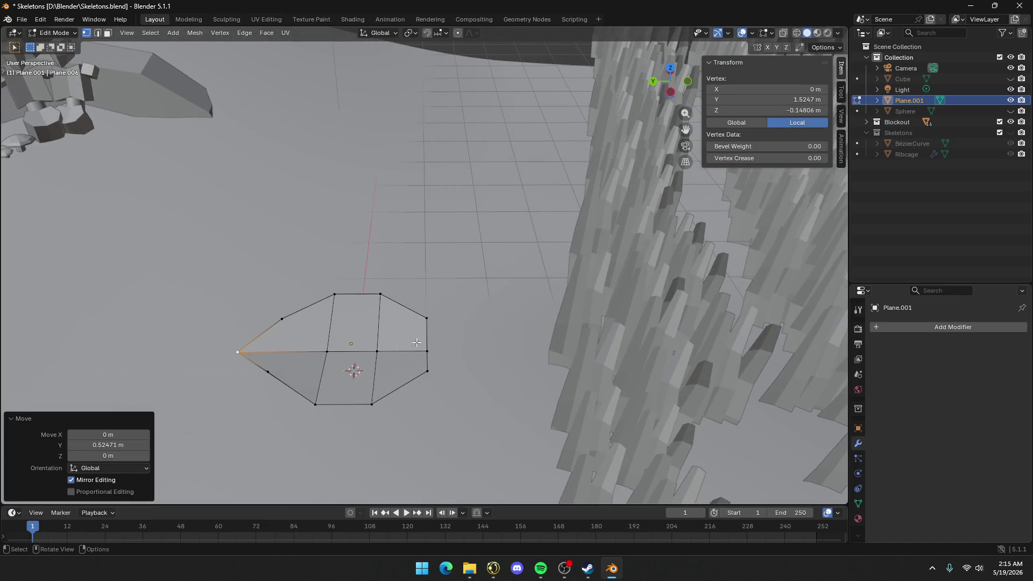
pyautogui.press('Tab')
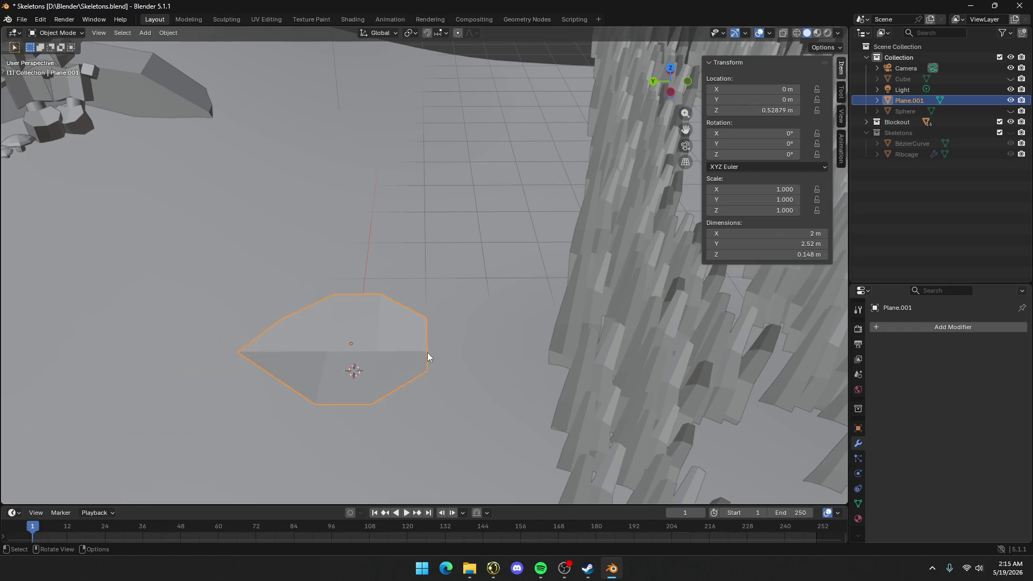
pyautogui.moveTo(382, 341)
pyautogui.mouseDown(button='middle')
pyautogui.moveTo(412, 342)
pyautogui.moveTo(441, 311)
pyautogui.mouseUp(button='middle')
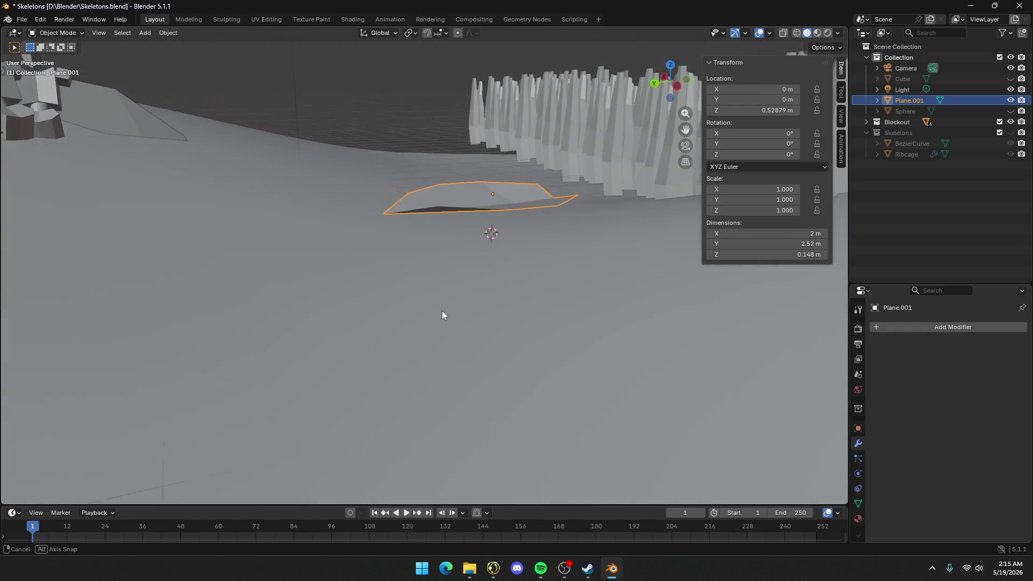
pyautogui.click(920, 328)
# Add an Array modifier with Circle shape and Count 5, and widen its radius
pyautogui.moveTo(916, 328)
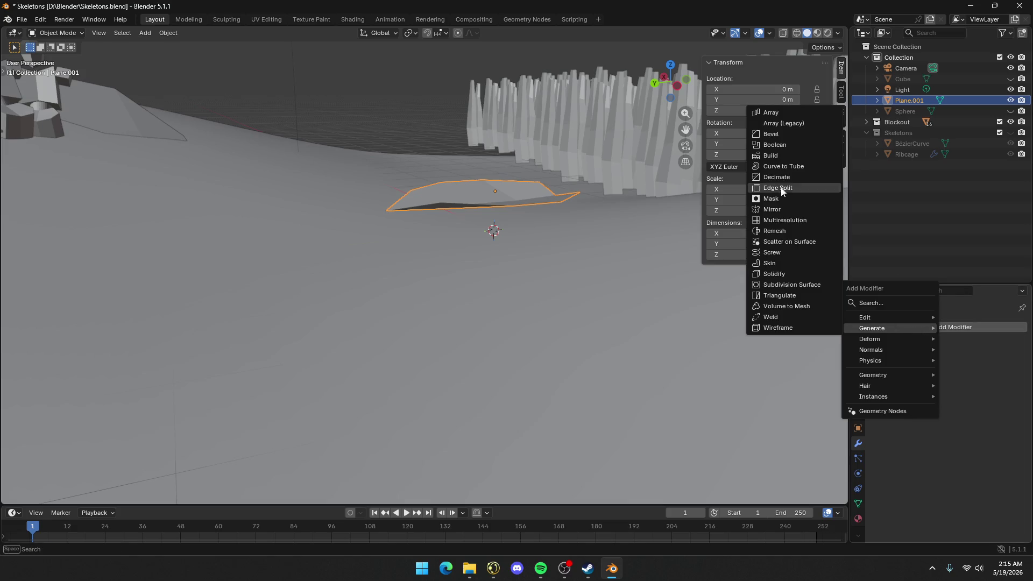
pyautogui.click(789, 120)
pyautogui.doubleClick(968, 372)
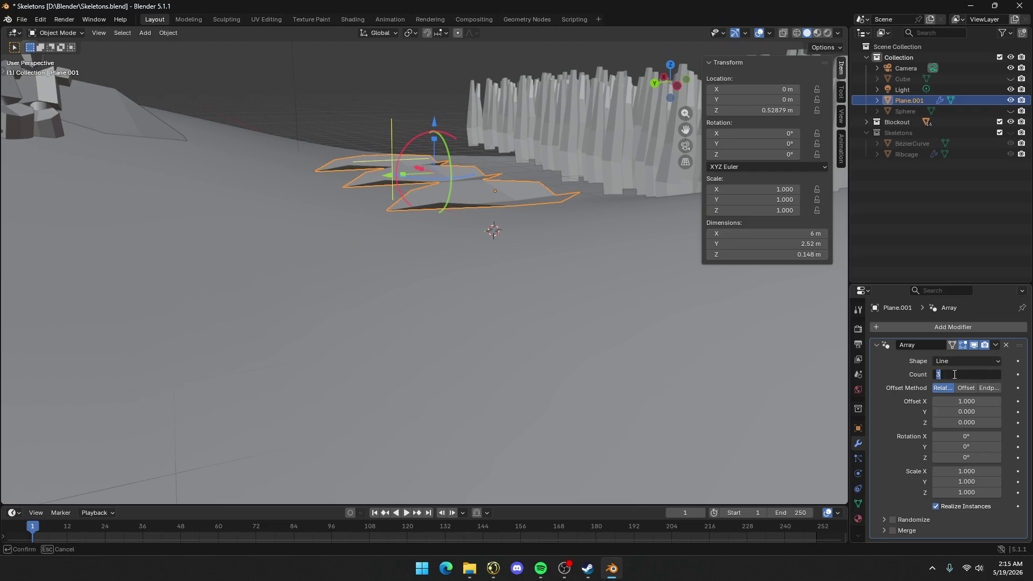
pyautogui.press('Return')
pyautogui.click(966, 361)
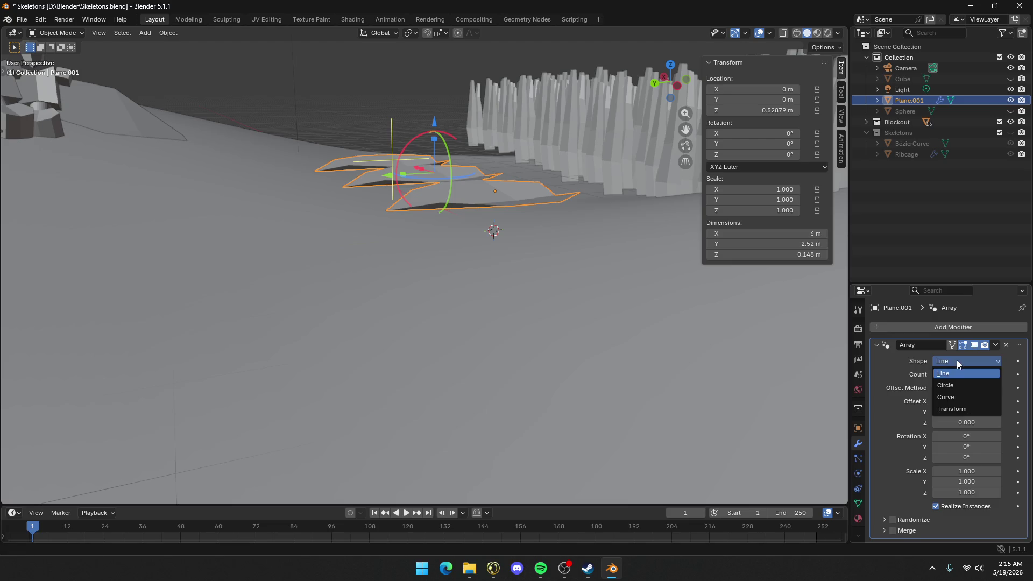
pyautogui.click(950, 385)
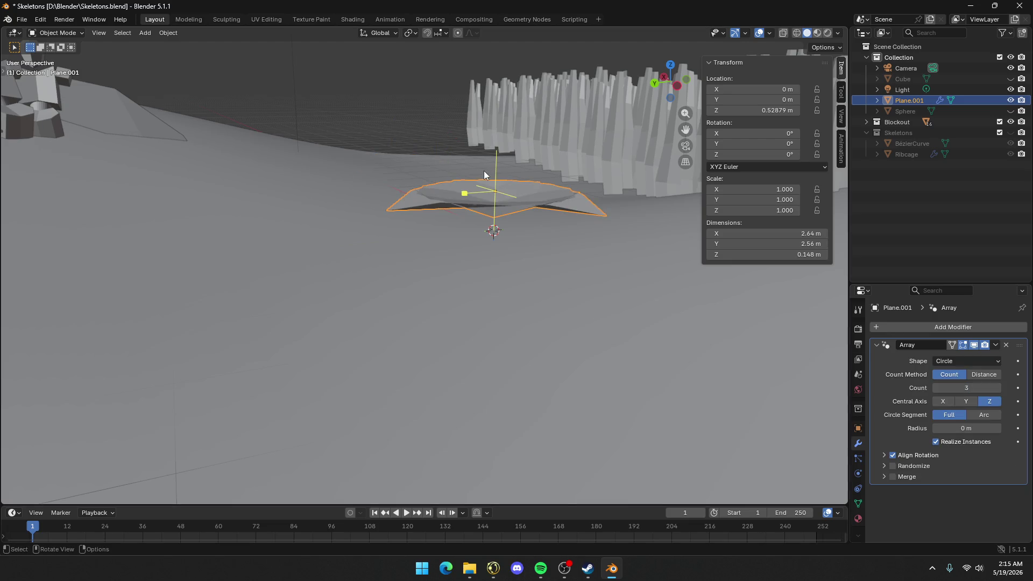
pyautogui.moveTo(483, 170)
pyautogui.mouseDown(button='middle')
pyautogui.moveTo(475, 192)
pyautogui.moveTo(651, 303)
pyautogui.mouseUp(button='middle')
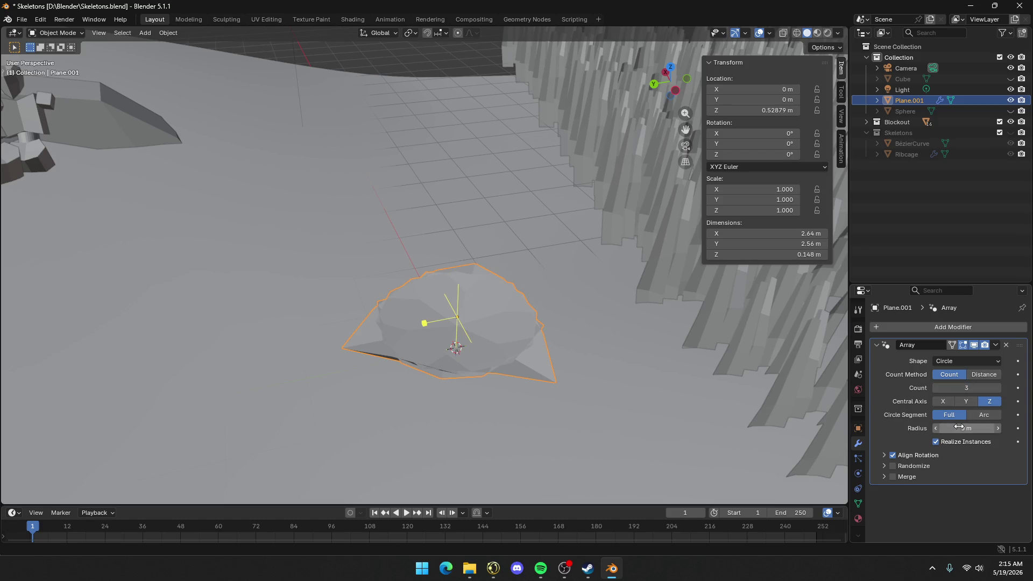
pyautogui.moveTo(966, 429)
pyautogui.mouseDown()
pyautogui.moveTo(1007, 429)
pyautogui.moveTo(997, 428)
pyautogui.mouseUp()
pyautogui.click(999, 387)
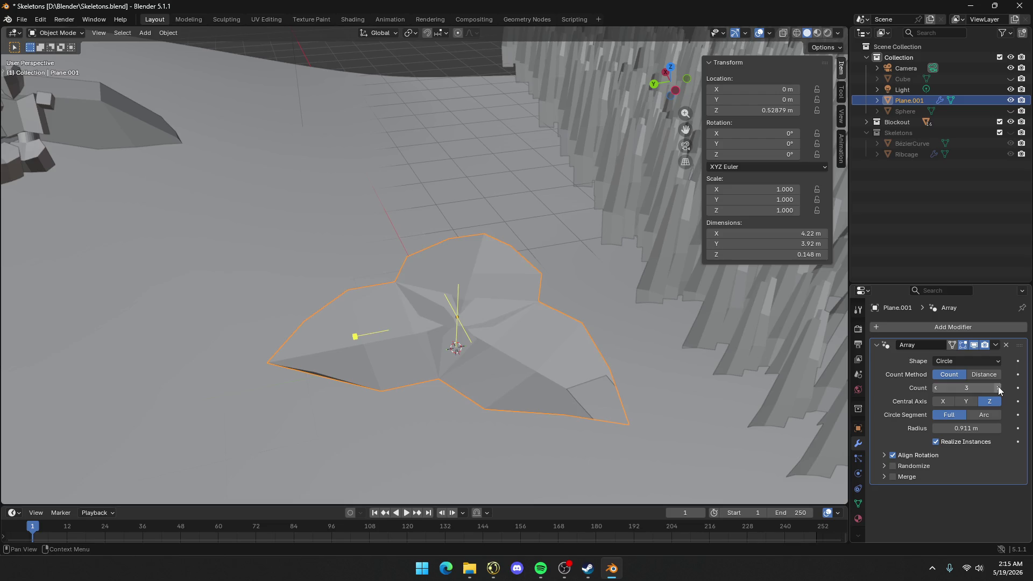
pyautogui.click(999, 388)
pyautogui.moveTo(983, 428)
pyautogui.mouseDown()
pyautogui.moveTo(994, 428)
pyautogui.moveTo(984, 429)
pyautogui.mouseUp()
# Set the array radius to 1.21 m and enable Randomize with Offset Z -0.140 and Rotation Y -5.88°
pyautogui.moveTo(584, 348)
pyautogui.mouseDown(button='middle')
pyautogui.moveTo(634, 328)
pyautogui.moveTo(635, 340)
pyautogui.mouseUp(button='middle')
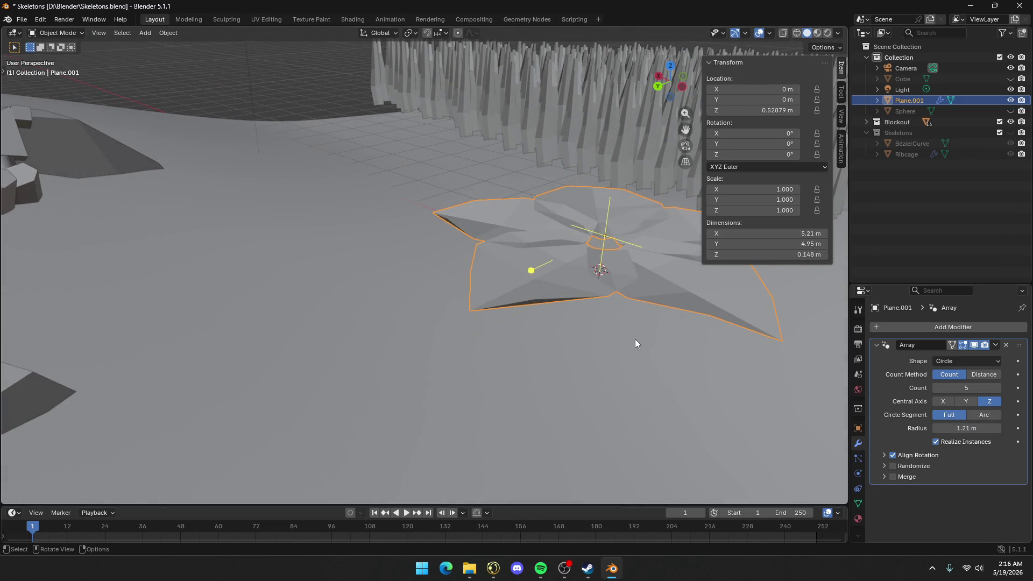
pyautogui.click(884, 467)
pyautogui.scroll(-2, 906, 464)
pyautogui.click(903, 426)
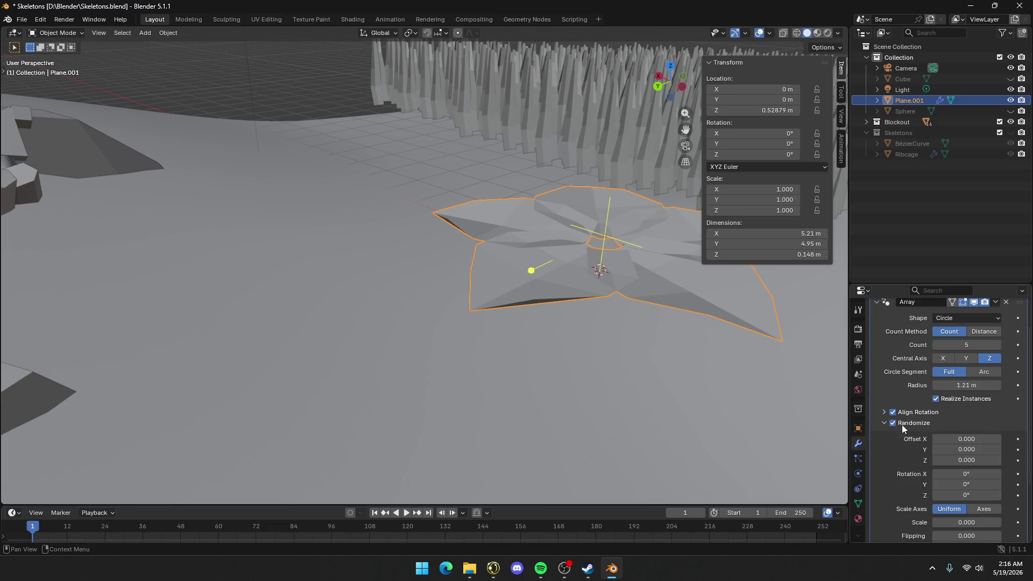
pyautogui.scroll(-2, 967, 492)
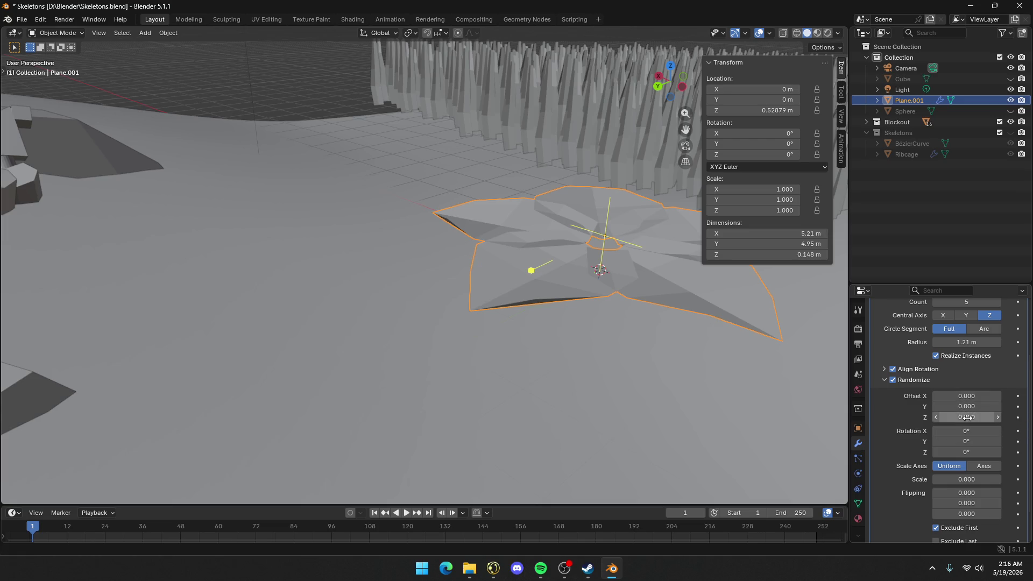
pyautogui.moveTo(967, 418)
pyautogui.mouseDown()
pyautogui.moveTo(946, 418)
pyautogui.moveTo(968, 418)
pyautogui.moveTo(972, 439)
pyautogui.moveTo(955, 438)
pyautogui.mouseUp()
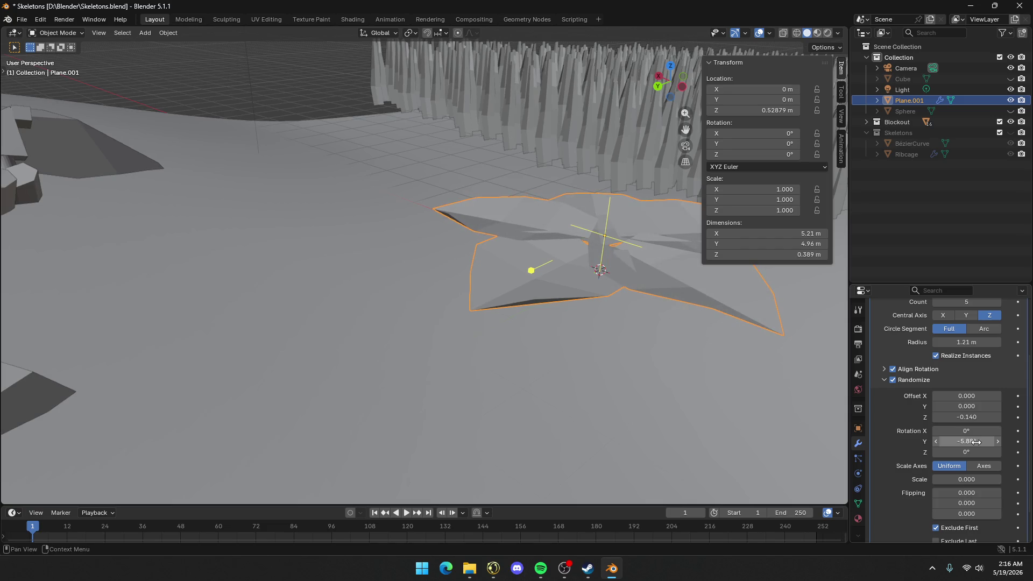
pyautogui.scroll(-3, 606, 298)
pyautogui.moveTo(605, 299)
pyautogui.mouseDown(button='middle')
pyautogui.moveTo(579, 273)
pyautogui.moveTo(492, 277)
pyautogui.moveTo(366, 254)
pyautogui.moveTo(456, 211)
pyautogui.moveTo(503, 227)
pyautogui.moveTo(522, 212)
pyautogui.moveTo(576, 224)
pyautogui.mouseUp(button='middle')
# Select all of the star's mesh in Edit Mode and rotate it to tilt the petals
pyautogui.press('Tab')
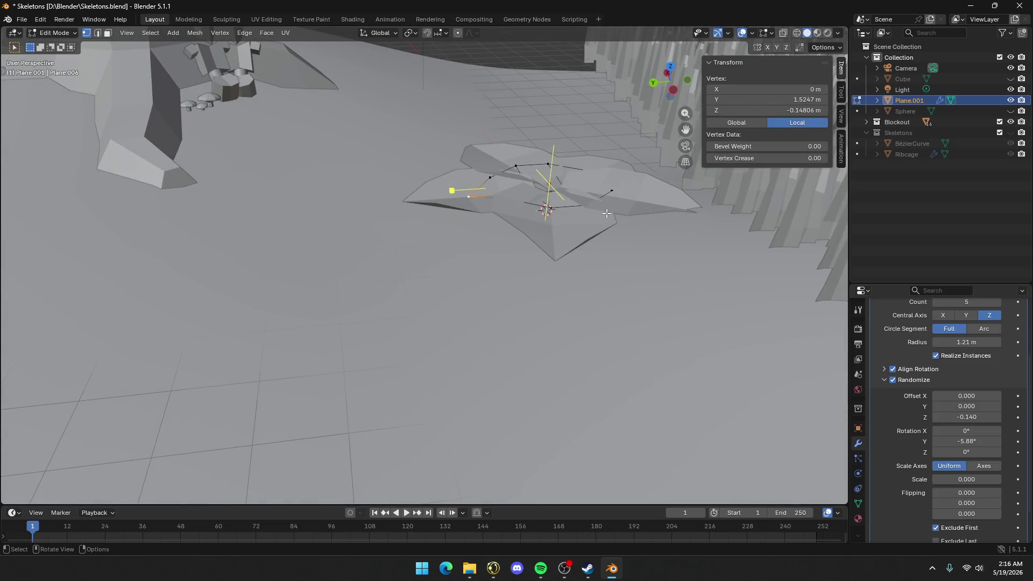
pyautogui.press('a')
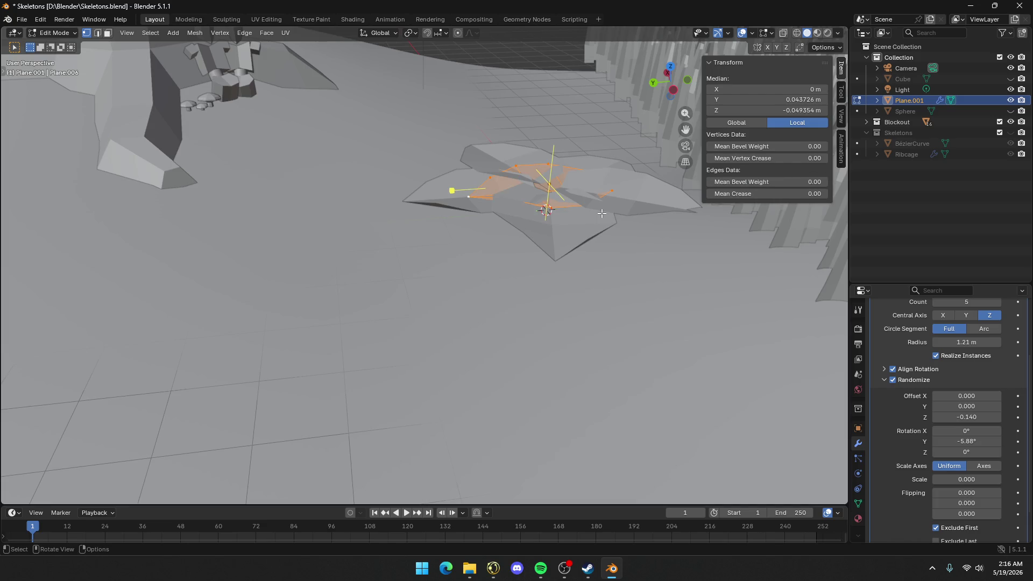
pyautogui.press('r')
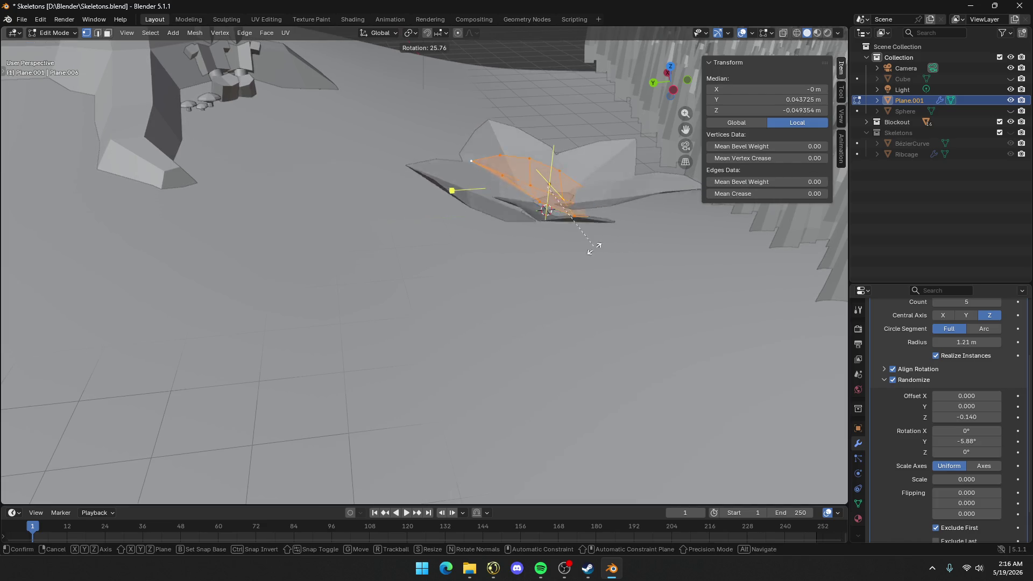
pyautogui.click(595, 234)
pyautogui.press('Tab')
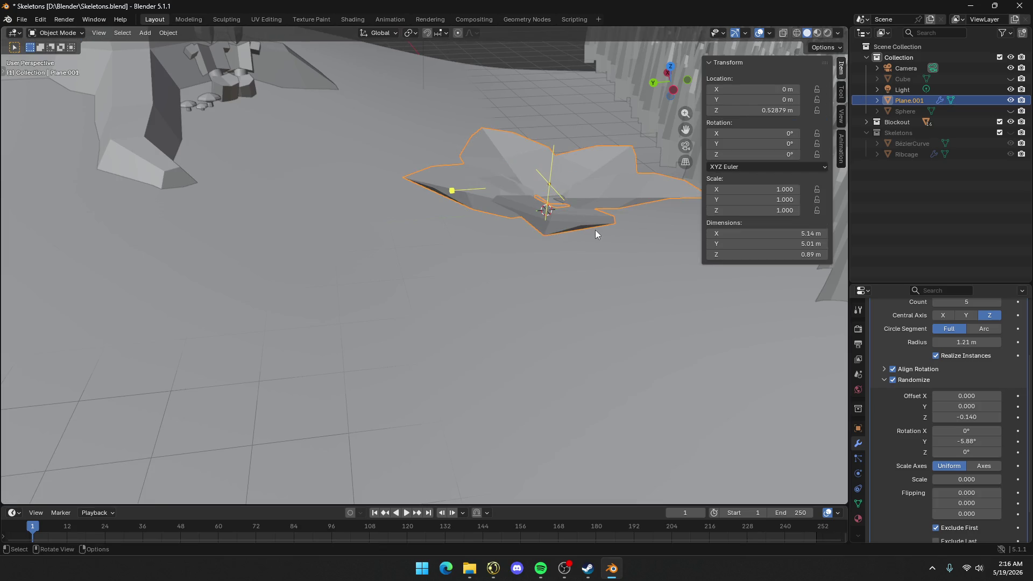
pyautogui.moveTo(595, 234)
pyautogui.mouseDown(button='middle')
pyautogui.moveTo(520, 238)
pyautogui.moveTo(560, 261)
pyautogui.moveTo(506, 254)
pyautogui.moveTo(573, 260)
pyautogui.moveTo(644, 244)
pyautogui.moveTo(492, 232)
pyautogui.moveTo(454, 346)
pyautogui.moveTo(456, 299)
pyautogui.mouseUp(button='middle')
pyautogui.moveTo(415, 202); pyautogui.dragTo(438, 295, button='middle')
# Raise the flower to 2.616 m height and scale it down to 0.376
pyautogui.press('Tab')
pyautogui.press('Tab')
pyautogui.scroll(-5, 444, 312)
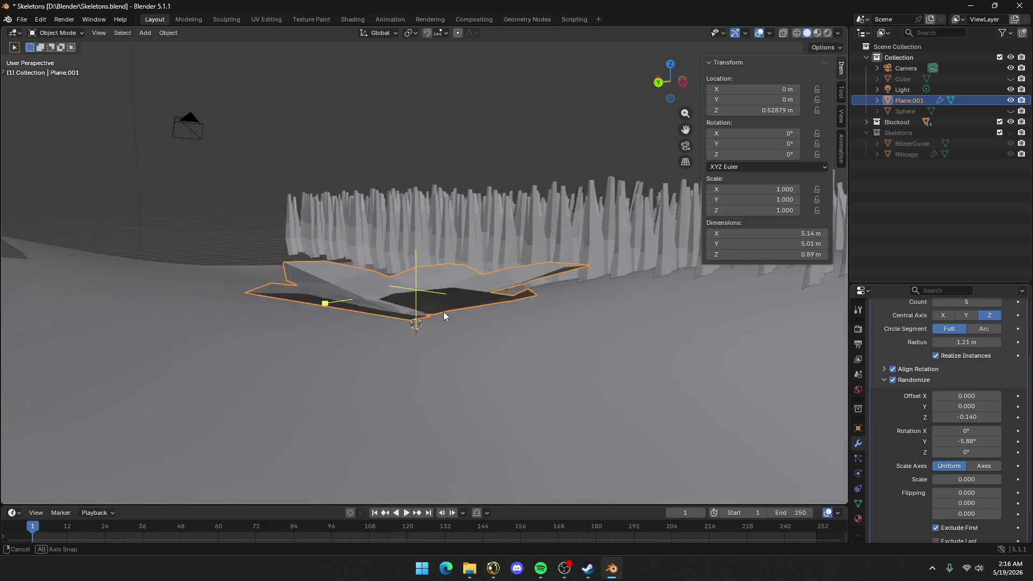
pyautogui.press('g')
pyautogui.press('z')
pyautogui.click(500, 272)
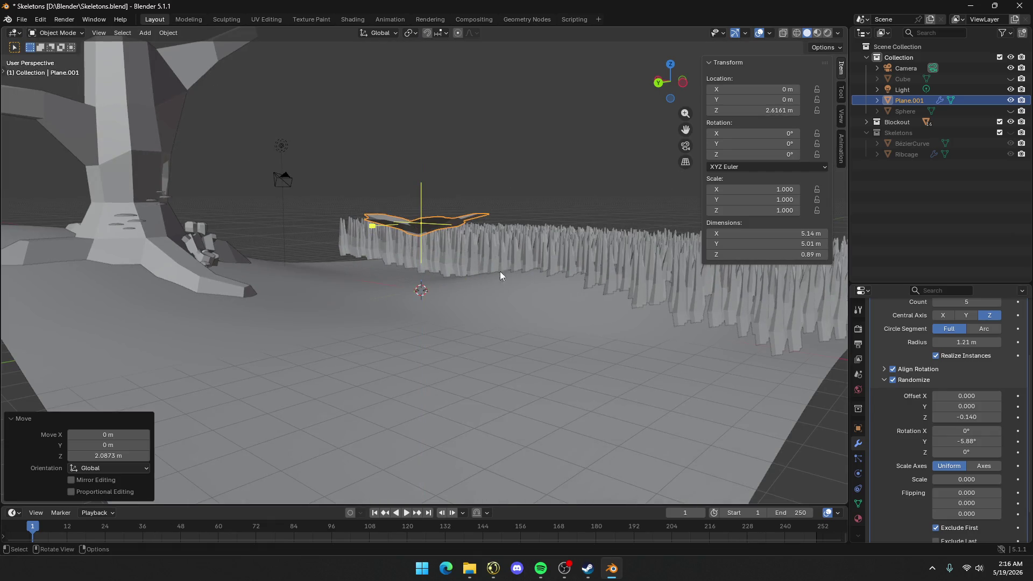
pyautogui.press('s')
pyautogui.click(465, 253)
pyautogui.press('KP_Decimal')
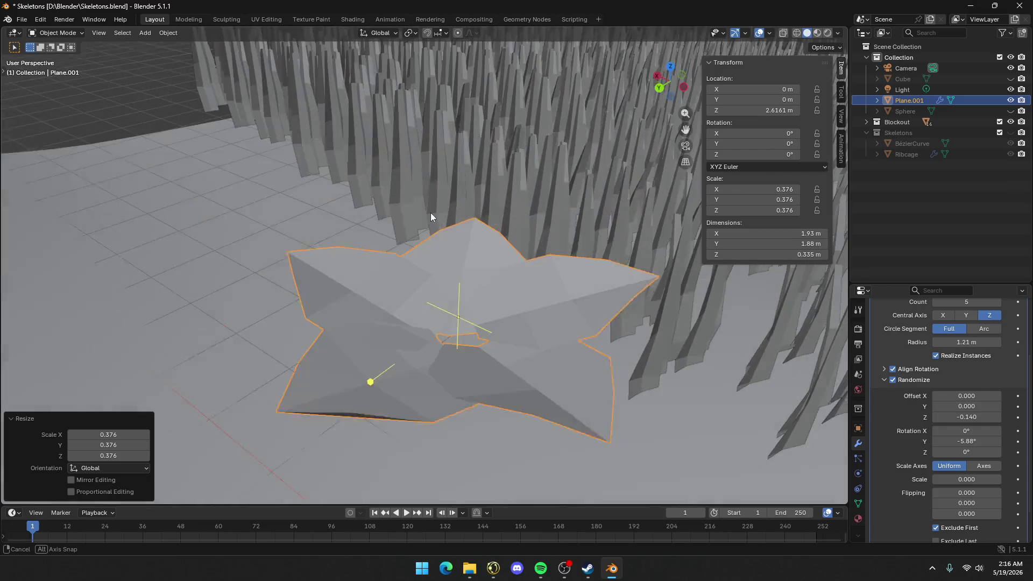
pyautogui.moveTo(431, 212); pyautogui.dragTo(466, 334, button='middle')
pyautogui.press('Tab')
pyautogui.press('Tab')
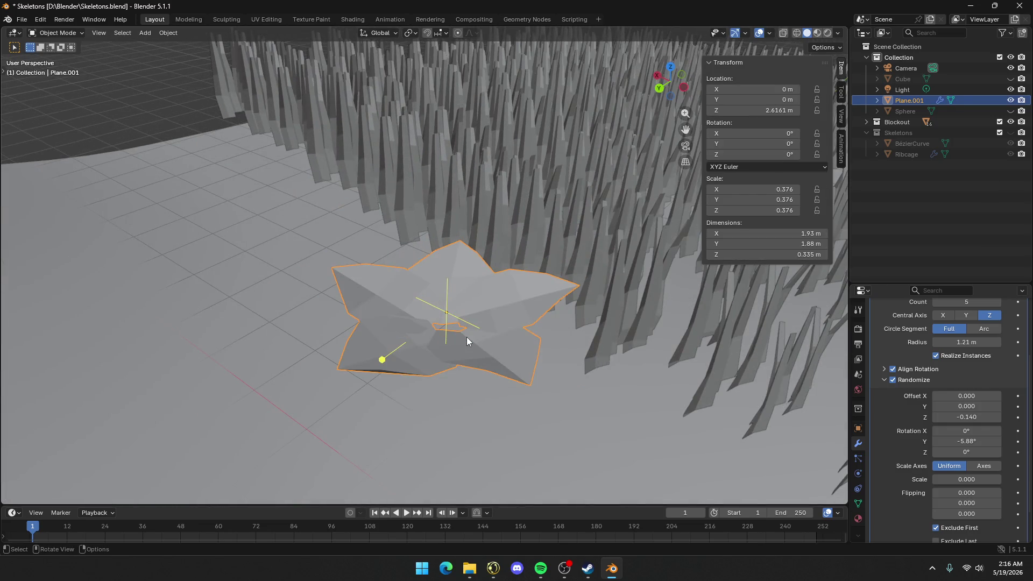
# Select the ground plane, then reselect the star flower
pyautogui.click(311, 194)
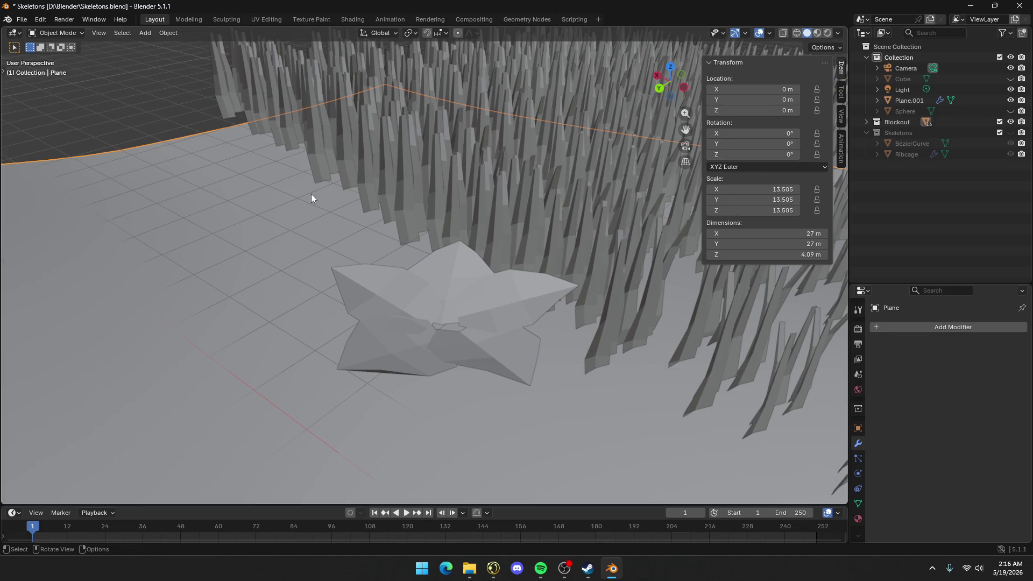
pyautogui.moveTo(425, 283)
pyautogui.mouseDown(button='middle')
pyautogui.moveTo(399, 301)
pyautogui.moveTo(426, 285)
pyautogui.mouseUp(button='middle')
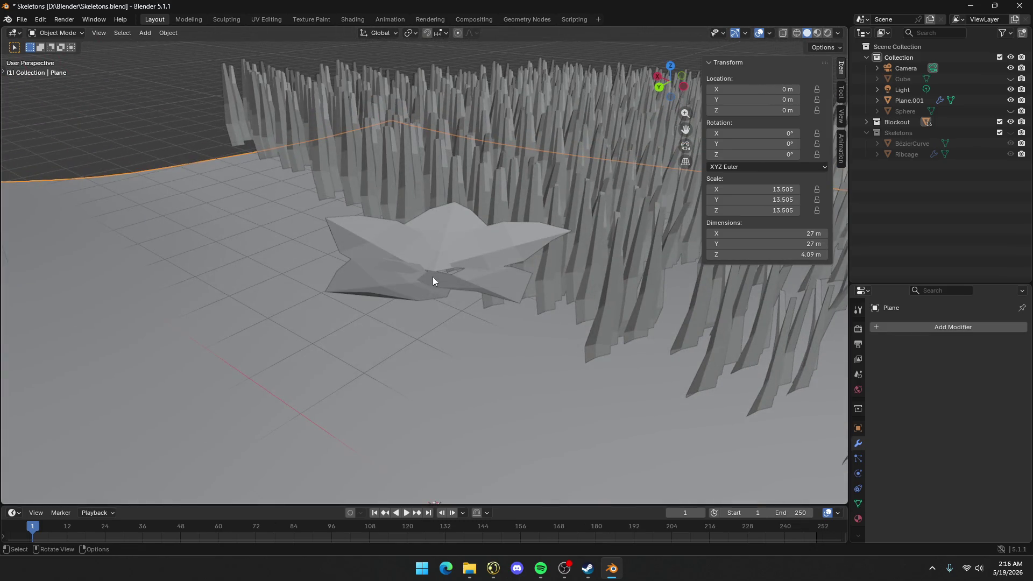
pyautogui.click(432, 277)
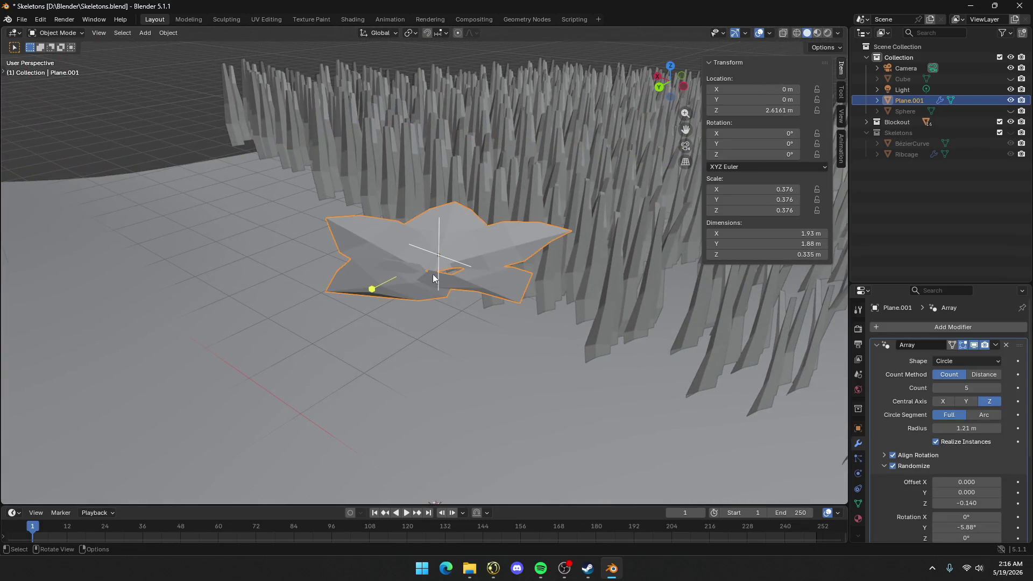
# Duplicate the star flower, drop the copy slightly along Z, and scale it to 0.502
pyautogui.hotkey('shift', 'd')
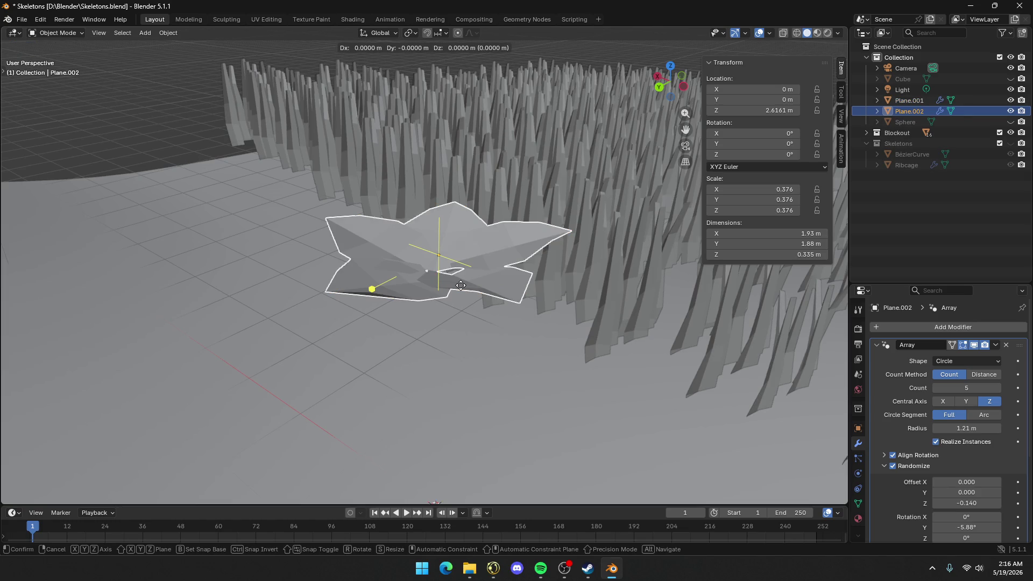
pyautogui.press('z')
pyautogui.click(463, 292)
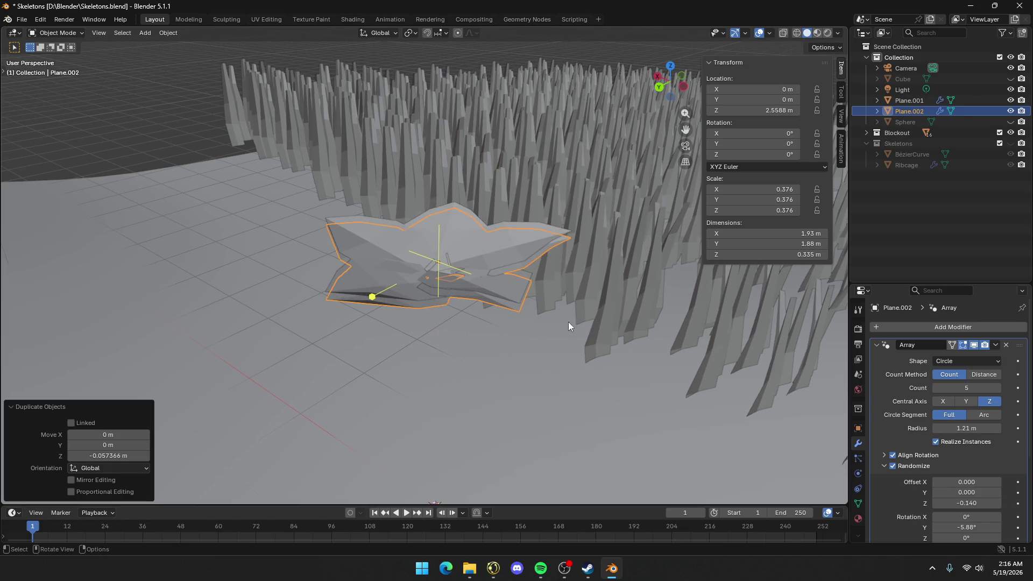
pyautogui.press('s')
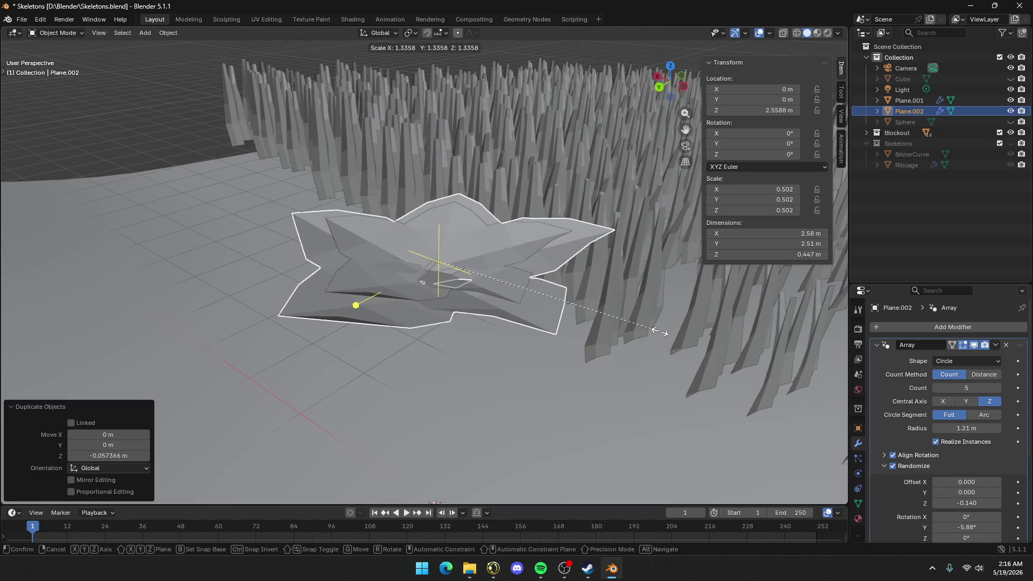
pyautogui.click(615, 323)
pyautogui.click(596, 317)
pyautogui.scroll(4, 595, 317)
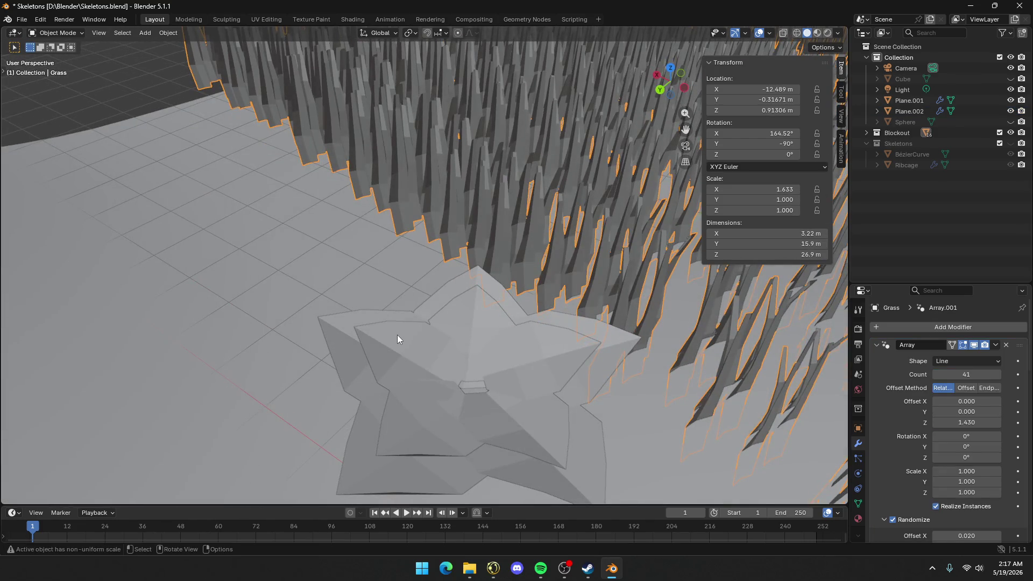
# Select the larger copy, then switch the selection back to the original smaller star
pyautogui.click(399, 338)
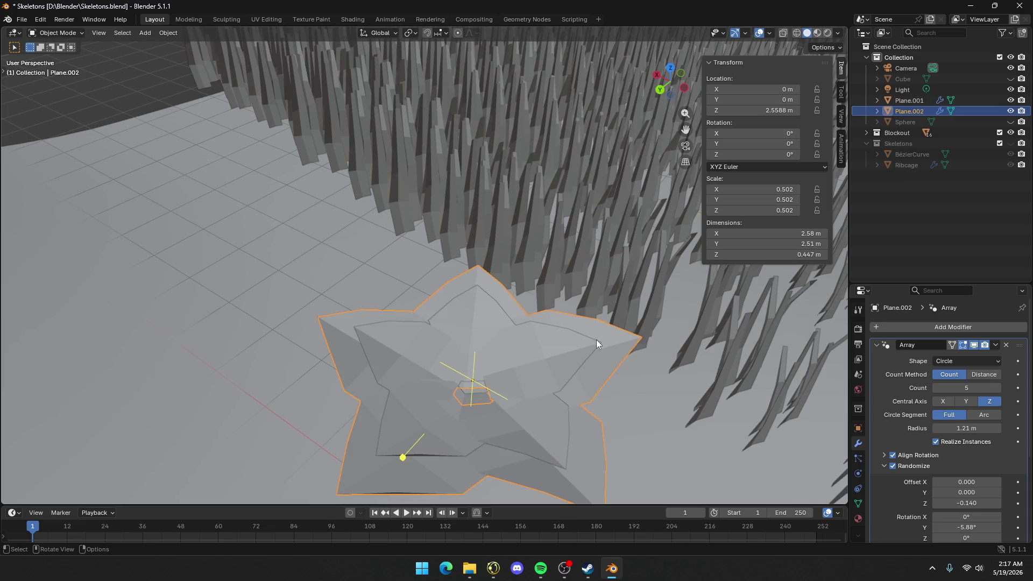
pyautogui.scroll(-2, 645, 373)
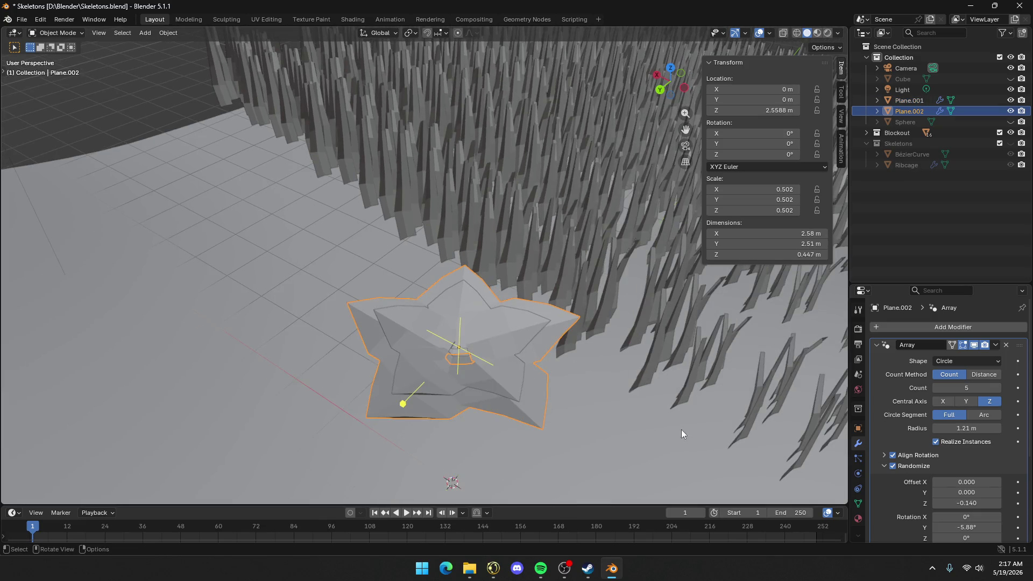
pyautogui.click(638, 425)
pyautogui.click(464, 343)
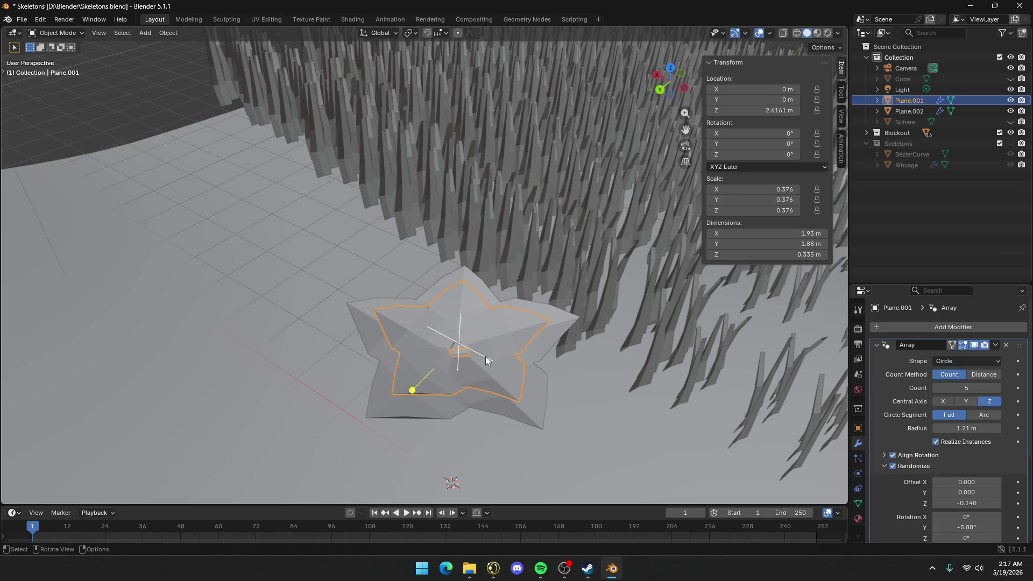
pyautogui.scroll(1, 485, 356)
pyautogui.moveTo(486, 357)
pyautogui.mouseDown(button='middle')
pyautogui.moveTo(499, 333)
pyautogui.moveTo(493, 248)
pyautogui.moveTo(509, 200)
pyautogui.mouseUp(button='middle')
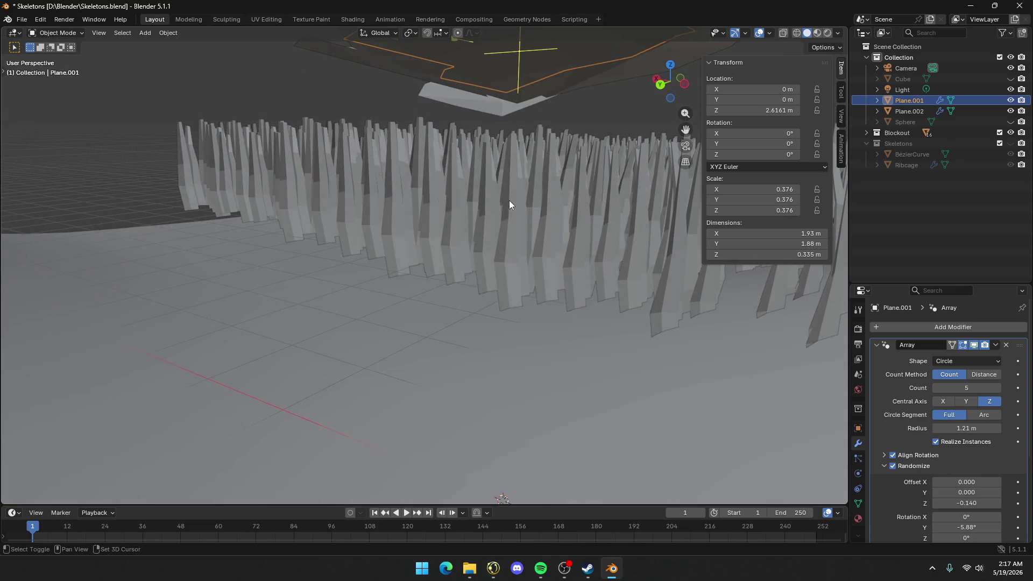
# Add a cube and scale it into a thin stem shape
pyautogui.hotkey('shift', 'a')
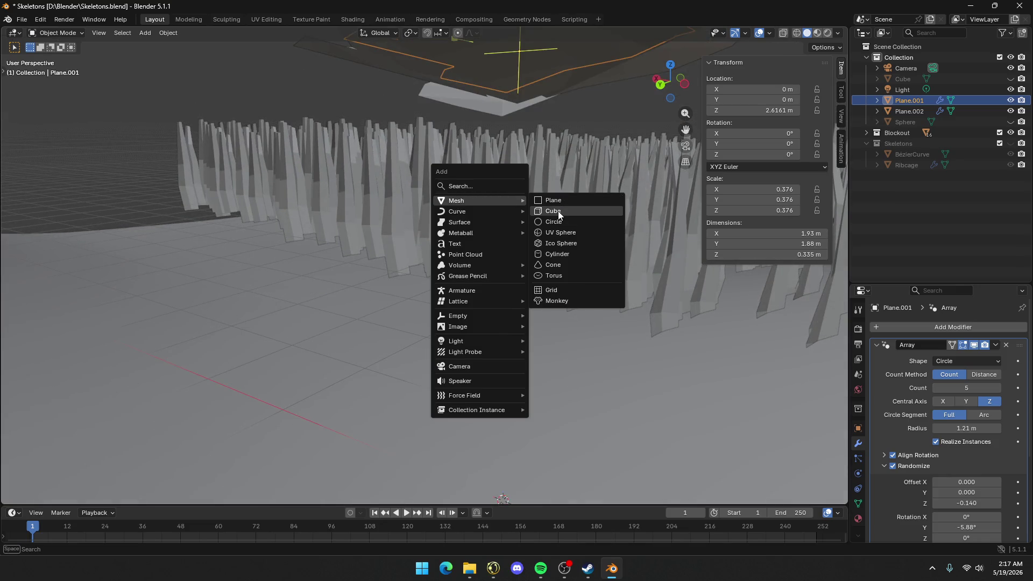
pyautogui.click(558, 213)
pyautogui.press('s')
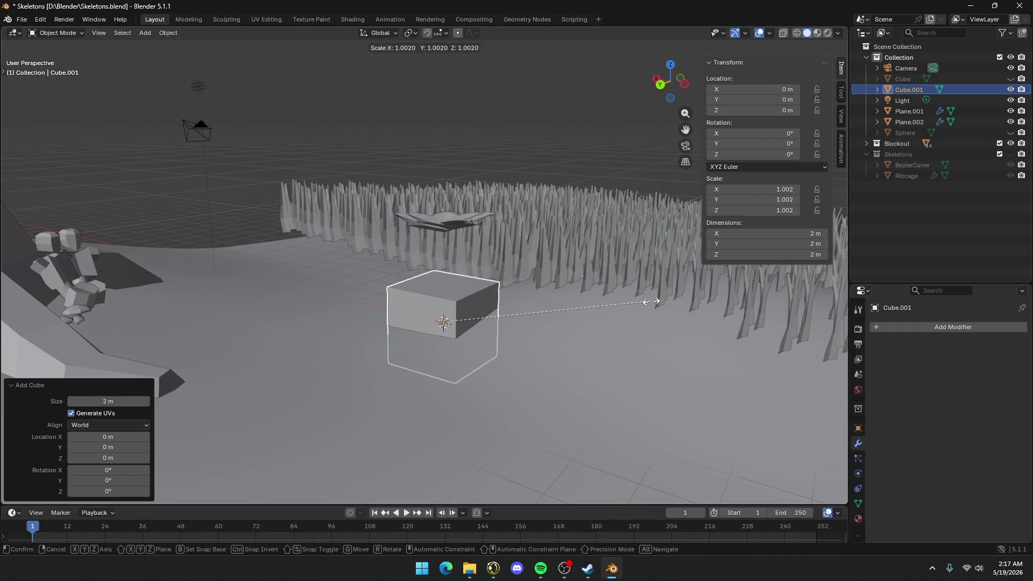
pyautogui.press('z')
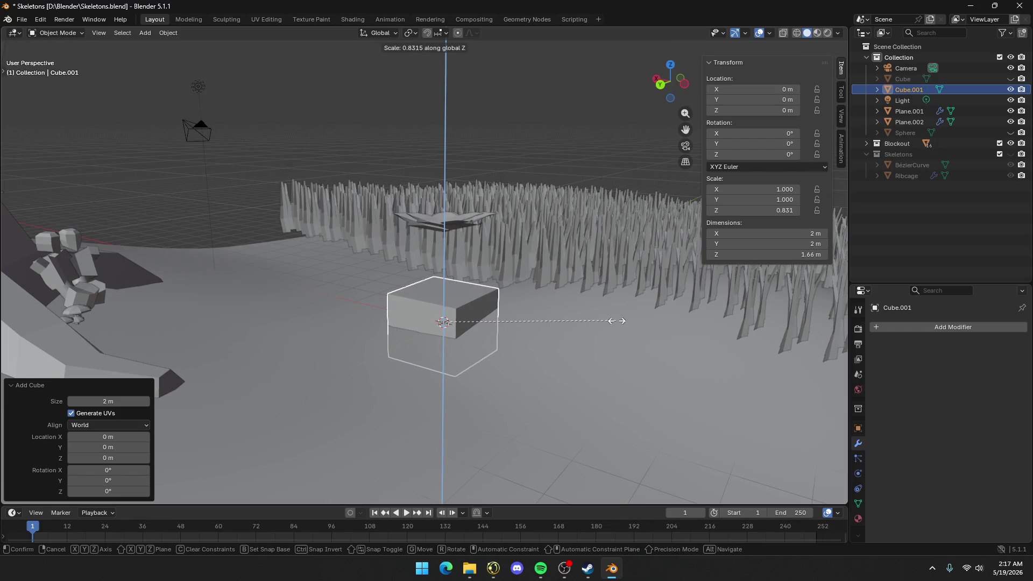
pyautogui.hotkey('shift', 'z')
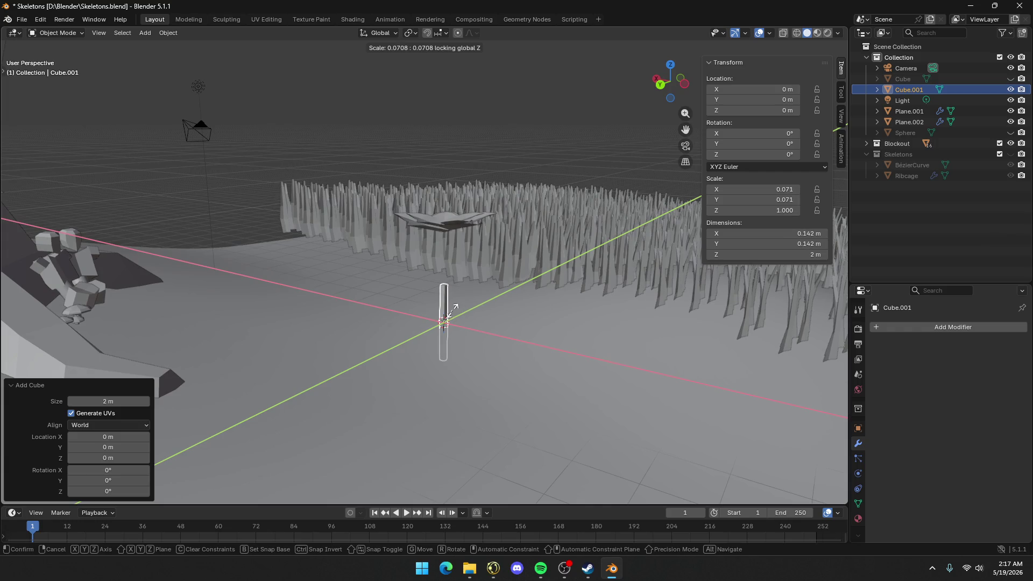
pyautogui.click(454, 311)
# Raise the stem vertically so it stands under the star flower
pyautogui.press('g')
pyautogui.press('z')
pyautogui.click(521, 271)
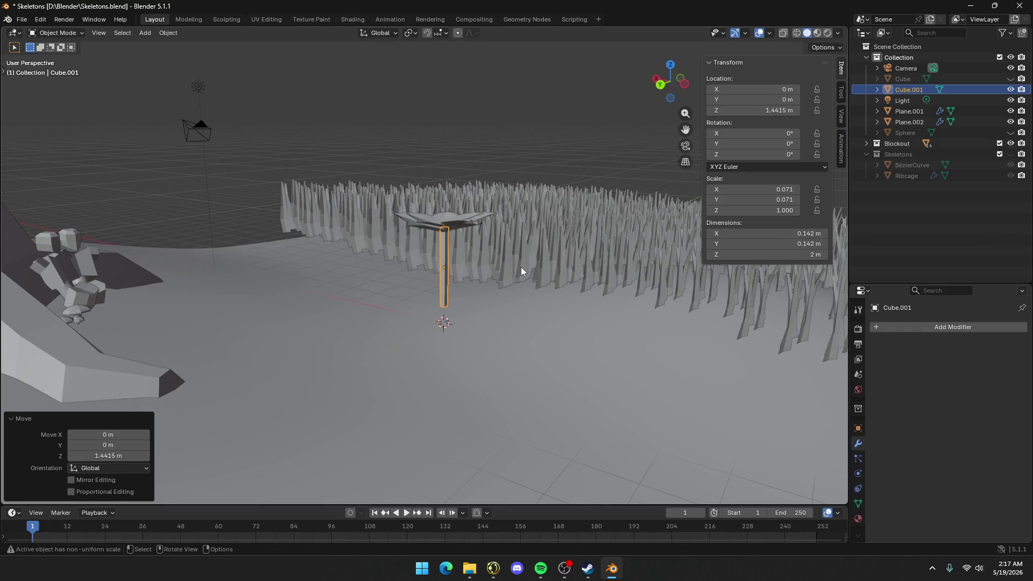
pyautogui.scroll(2, 486, 264)
# Insert a middle edge loop on the stem and offset it to bend the stem
pyautogui.press('Tab')
pyautogui.moveTo(485, 264); pyautogui.dragTo(422, 254, button='middle')
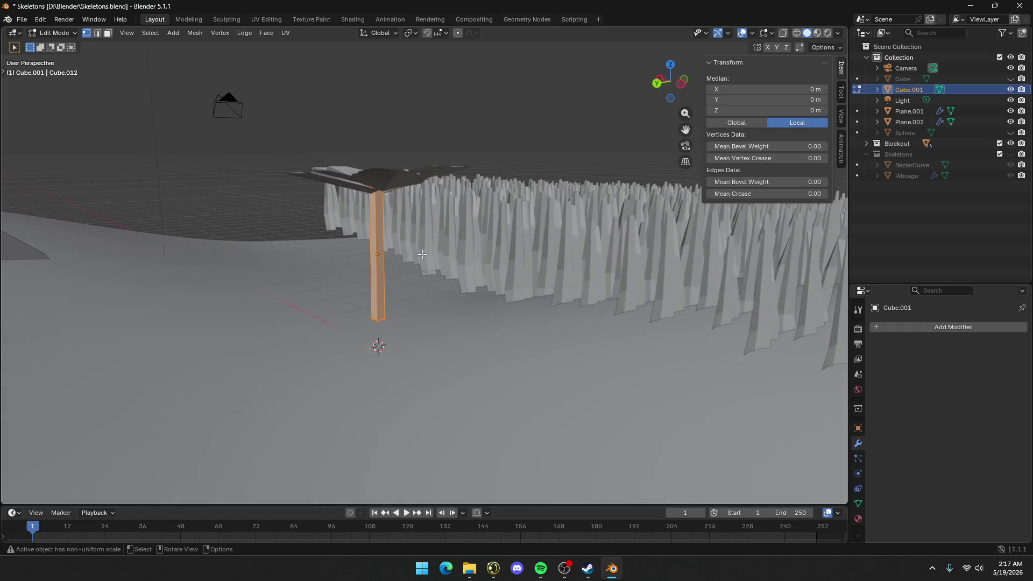
pyautogui.hotkey('ctrl', 'r')
pyautogui.click(371, 254)
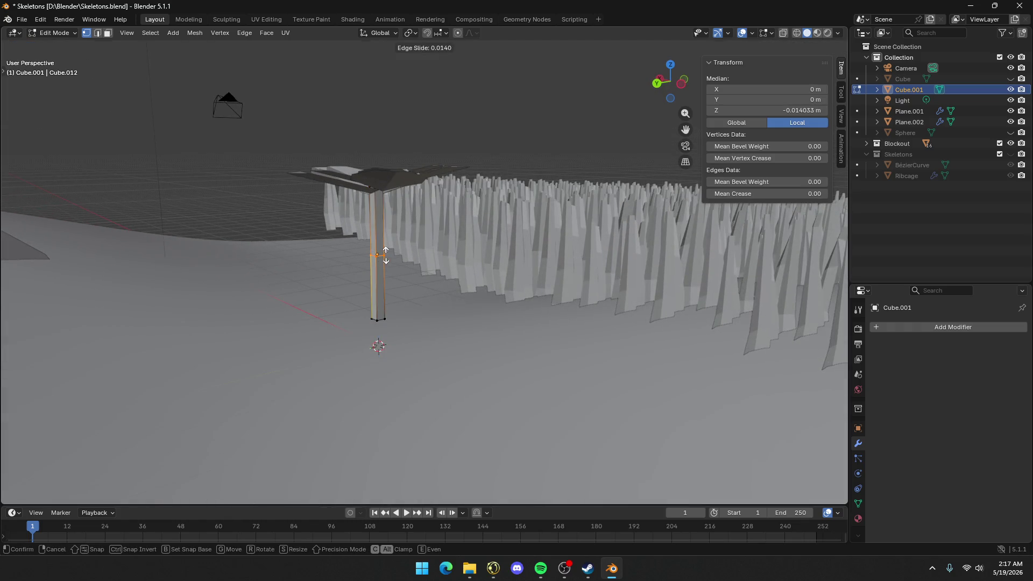
pyautogui.click(386, 255)
pyautogui.press('g')
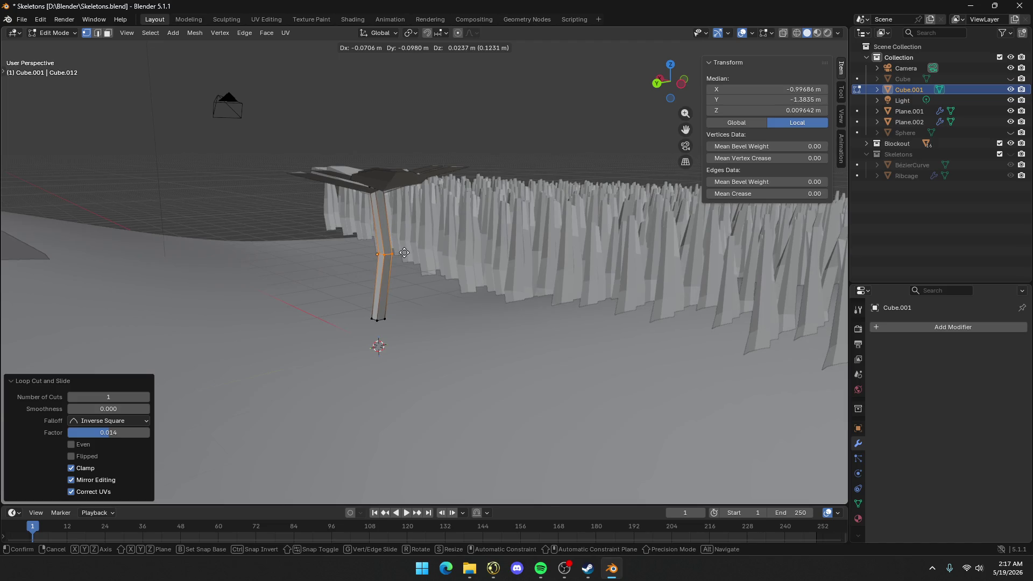
pyautogui.click(398, 258)
pyautogui.moveTo(398, 258)
pyautogui.mouseDown(button='middle')
pyautogui.moveTo(447, 251)
pyautogui.moveTo(458, 232)
pyautogui.moveTo(504, 235)
pyautogui.moveTo(536, 287)
pyautogui.moveTo(528, 304)
pyautogui.moveTo(547, 323)
pyautogui.mouseUp(button='middle')
pyautogui.press('Tab')
pyautogui.click(503, 309)
# Select the star layers with the stem, try joining them with Ctrl+J, then undo
pyautogui.press('Tab')
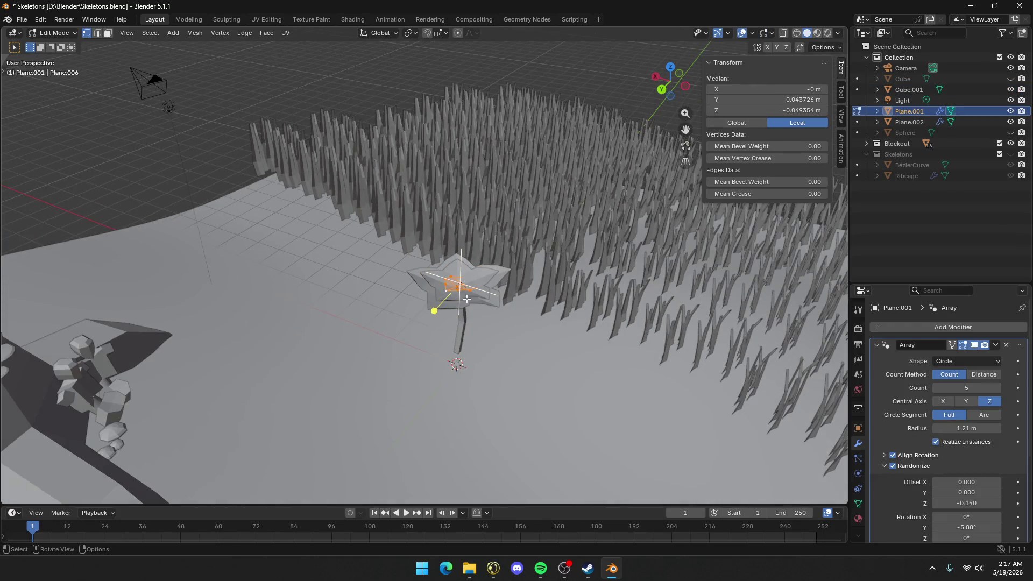
pyautogui.click(465, 296)
pyautogui.press('Tab')
pyautogui.keyDown('shift'); pyautogui.click(467, 302); pyautogui.keyUp('shift')
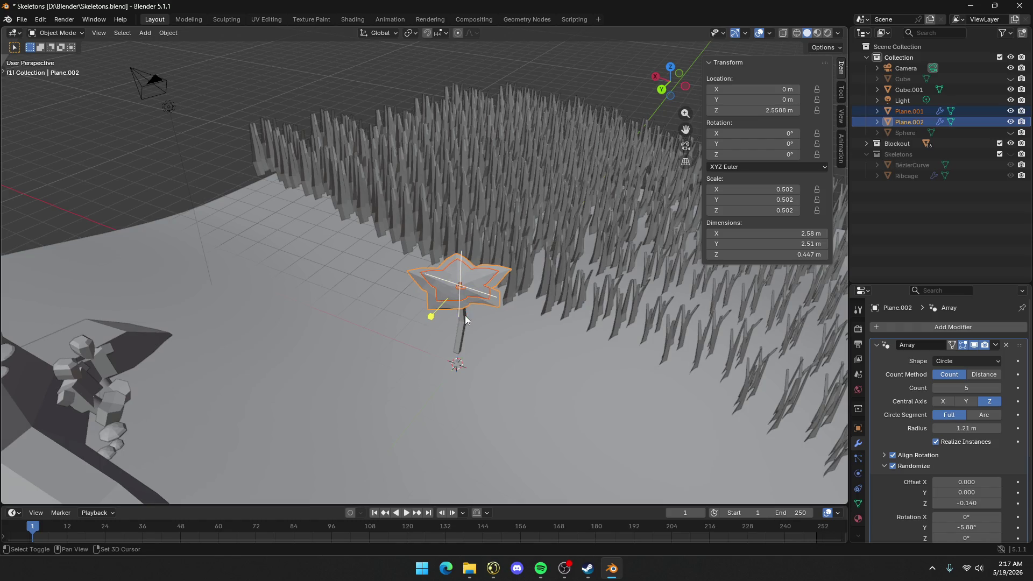
pyautogui.keyDown('shift'); pyautogui.click(467, 322); pyautogui.keyUp('shift')
pyautogui.scroll(1, 472, 321)
pyautogui.moveTo(472, 322)
pyautogui.mouseDown(button='middle')
pyautogui.moveTo(486, 327)
pyautogui.moveTo(319, 305)
pyautogui.moveTo(353, 257)
pyautogui.moveTo(461, 287)
pyautogui.mouseUp(button='middle')
pyautogui.scroll(-5, 406, 301)
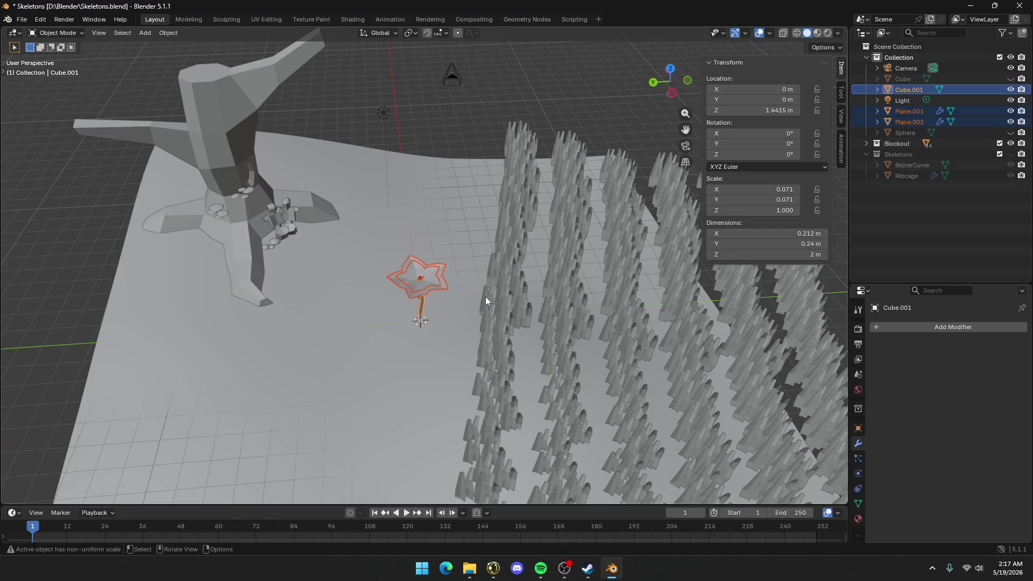
pyautogui.hotkey('ctrl', 'j')
pyautogui.hotkey('ctrl', 'z')
pyautogui.scroll(5, 473, 274)
pyautogui.hotkey('ctrl', 'z')
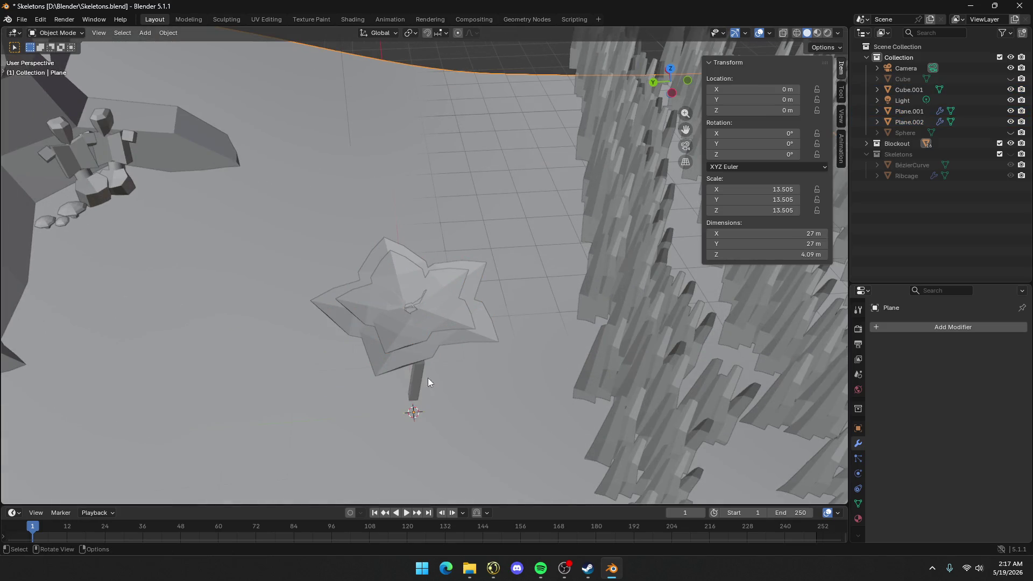
# Parent the outer star layer to the stem using Ctrl+P, Object
pyautogui.click(408, 368)
pyautogui.click(408, 344)
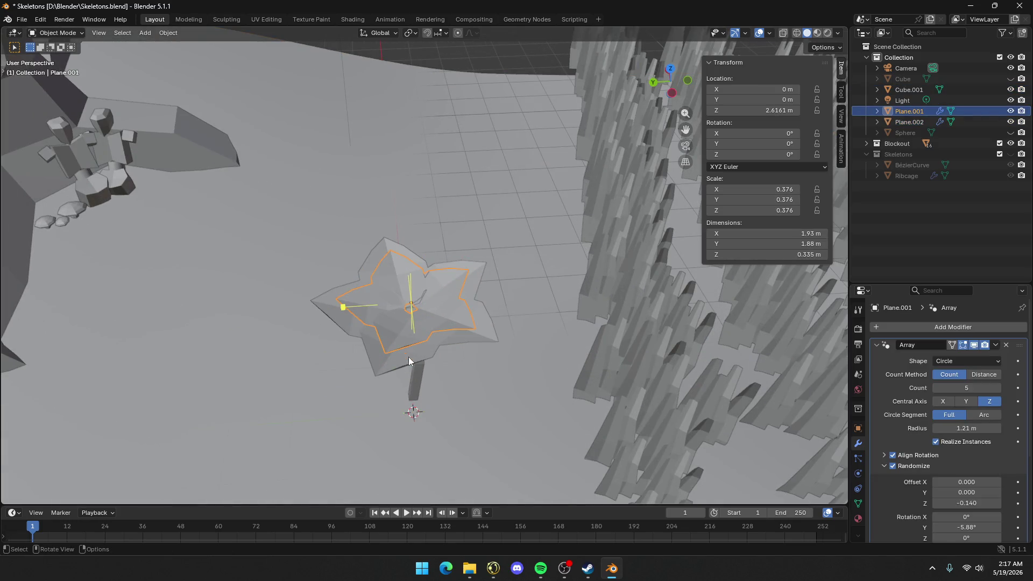
pyautogui.click(416, 373)
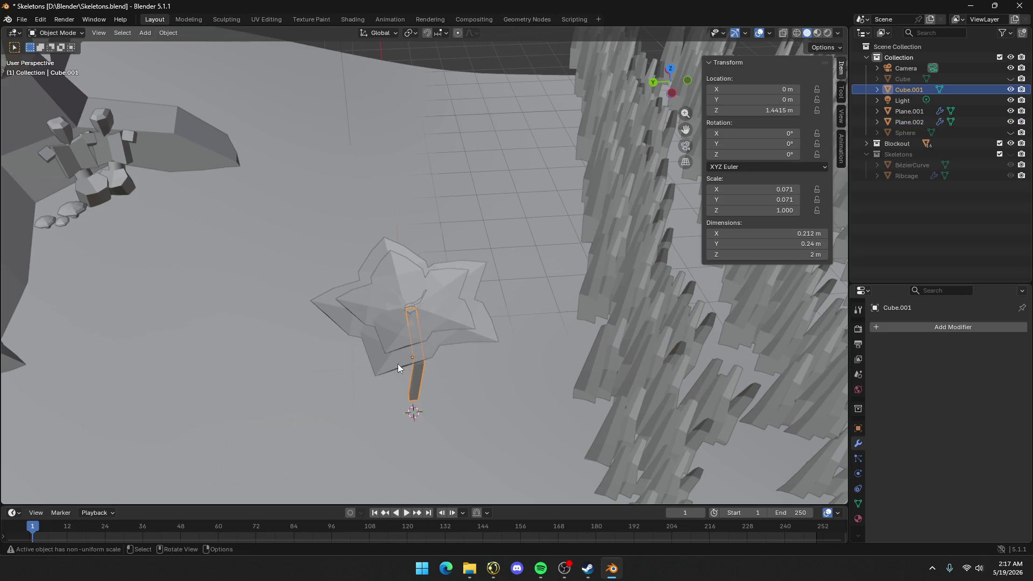
pyautogui.keyDown('shift'); pyautogui.click(399, 363); pyautogui.keyUp('shift')
pyautogui.keyDown('shift'); pyautogui.click(419, 377); pyautogui.keyUp('shift')
pyautogui.hotkey('ctrl', 'p')
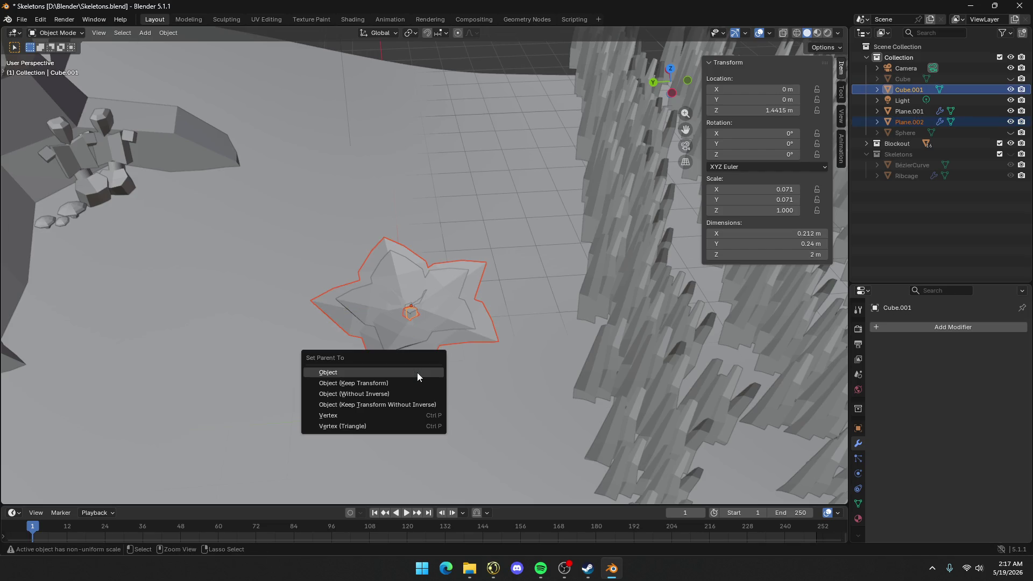
pyautogui.click(418, 380)
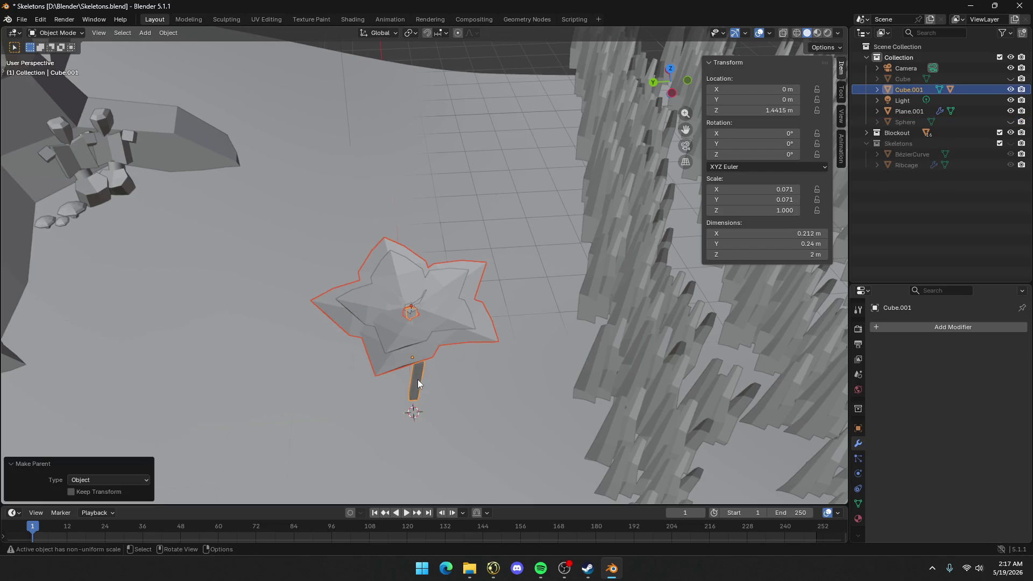
# Parent the inner star layer to the stem as well, then reselect the stem
pyautogui.click(409, 339)
pyautogui.keyDown('shift'); pyautogui.click(400, 354); pyautogui.keyUp('shift')
pyautogui.hotkey('ctrl', 'p')
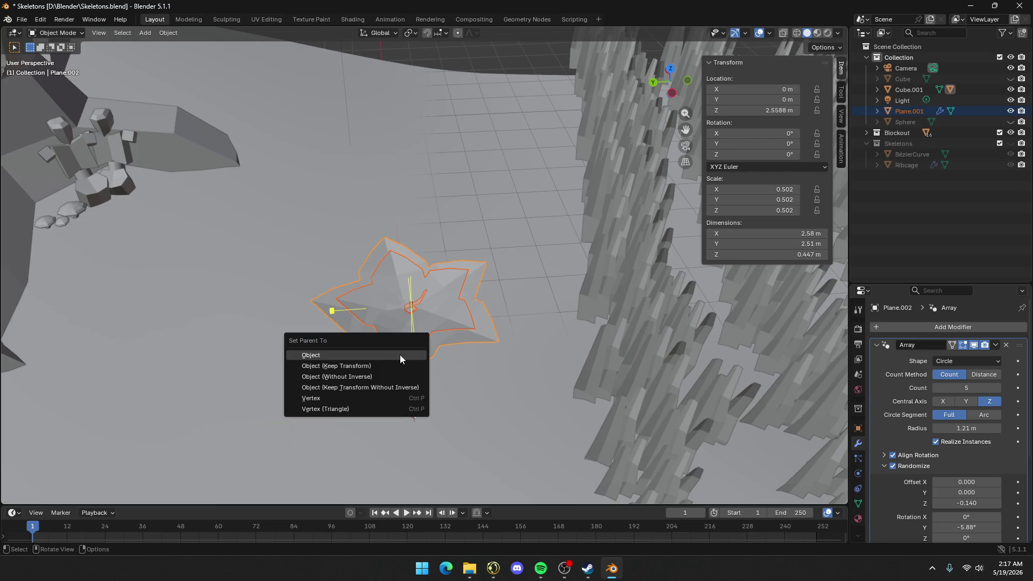
pyautogui.click(399, 354)
pyautogui.click(404, 382)
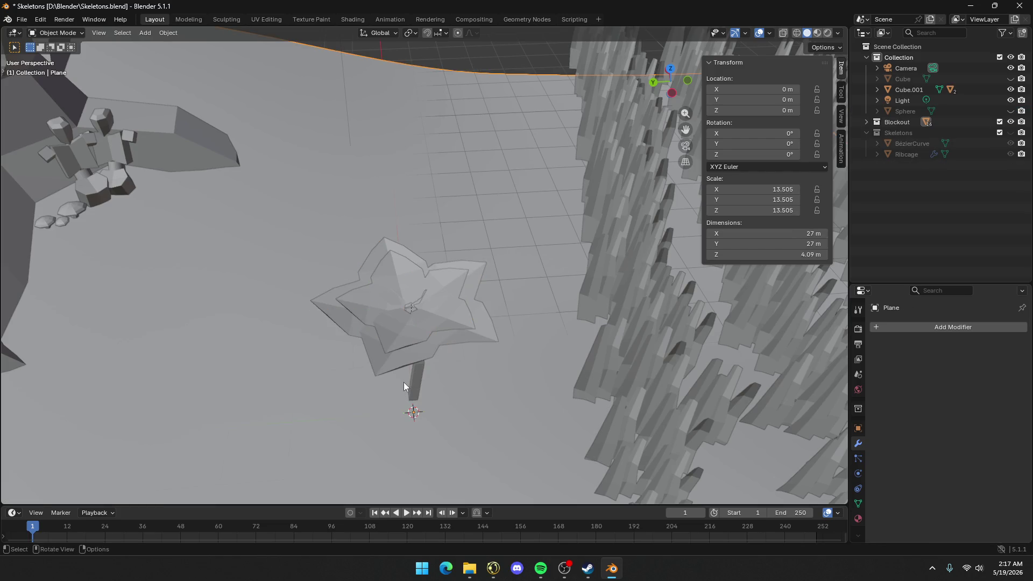
pyautogui.click(419, 383)
# Move the flower aside and shrink it to 0.082 scale
pyautogui.press('g')
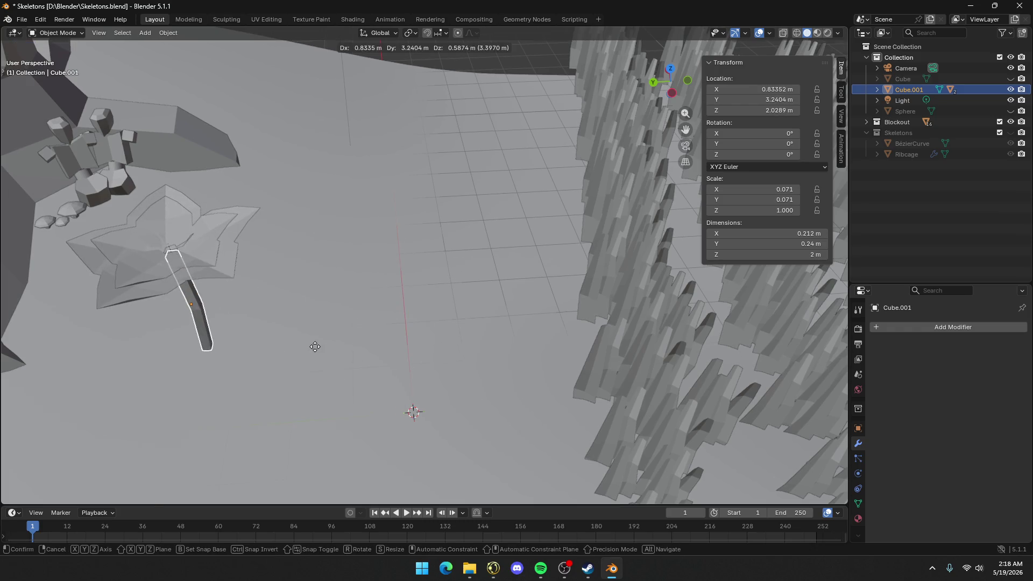
pyautogui.click(314, 346)
pyautogui.press('s')
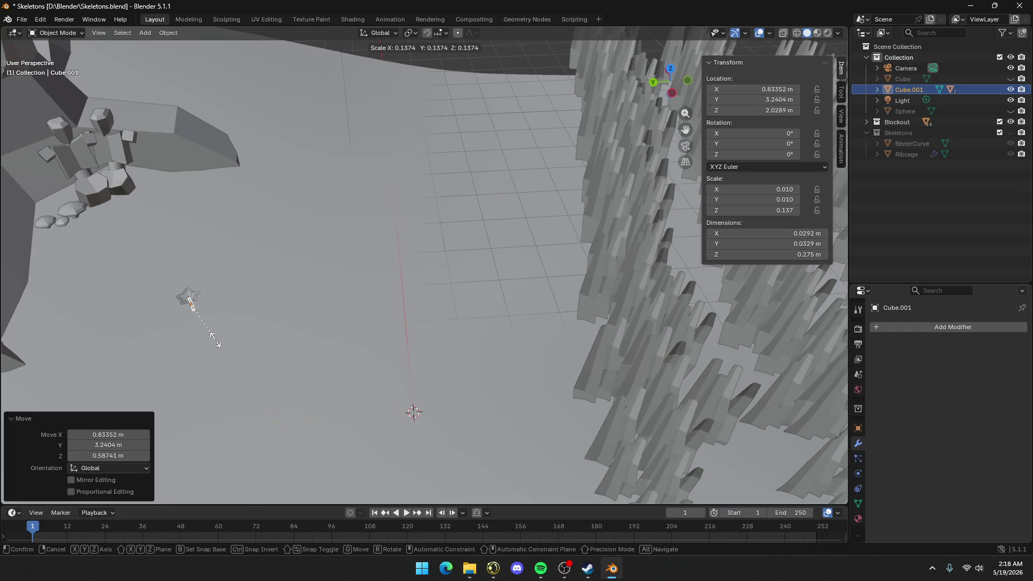
pyautogui.click(170, 321)
pyautogui.moveTo(171, 321)
pyautogui.mouseDown(button='middle')
pyautogui.moveTo(841, 340)
pyautogui.moveTo(835, 272)
pyautogui.moveTo(707, 325)
pyautogui.mouseUp(button='middle')
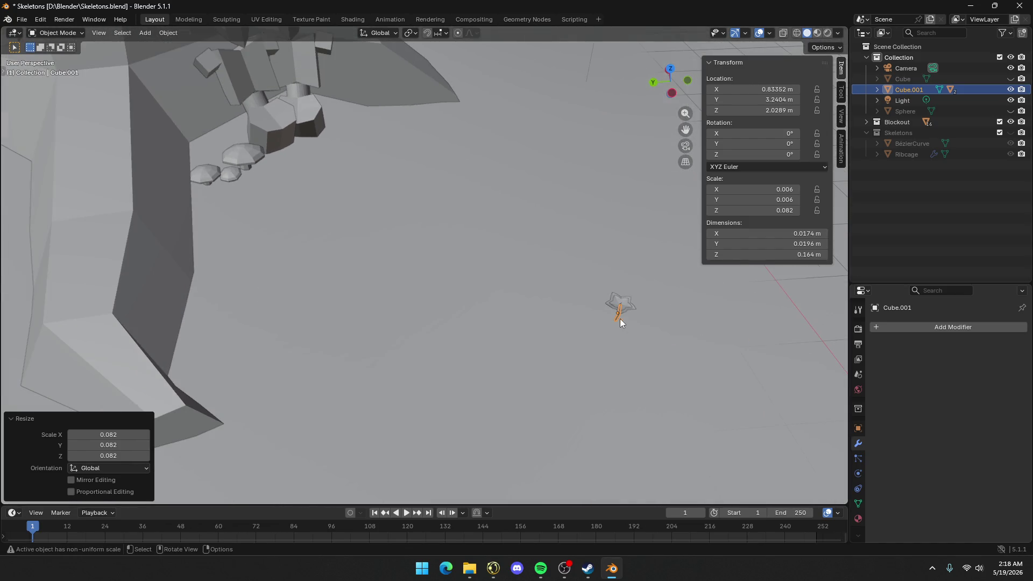
# Slide the flower across the ground near the rocks and lower it vertically
pyautogui.press('g')
pyautogui.hotkey('shift', 'z')
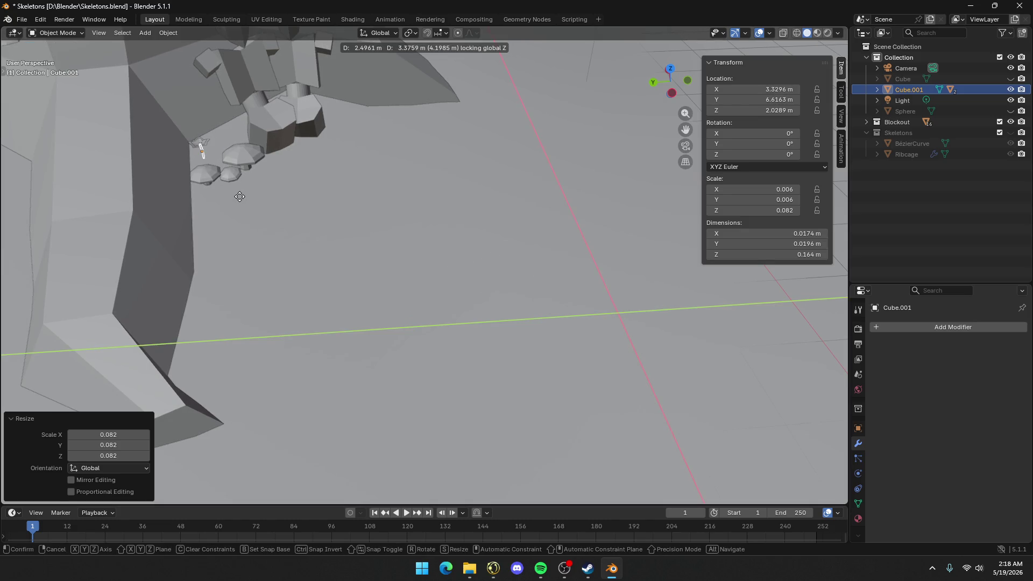
pyautogui.scroll(-5, 493, 132)
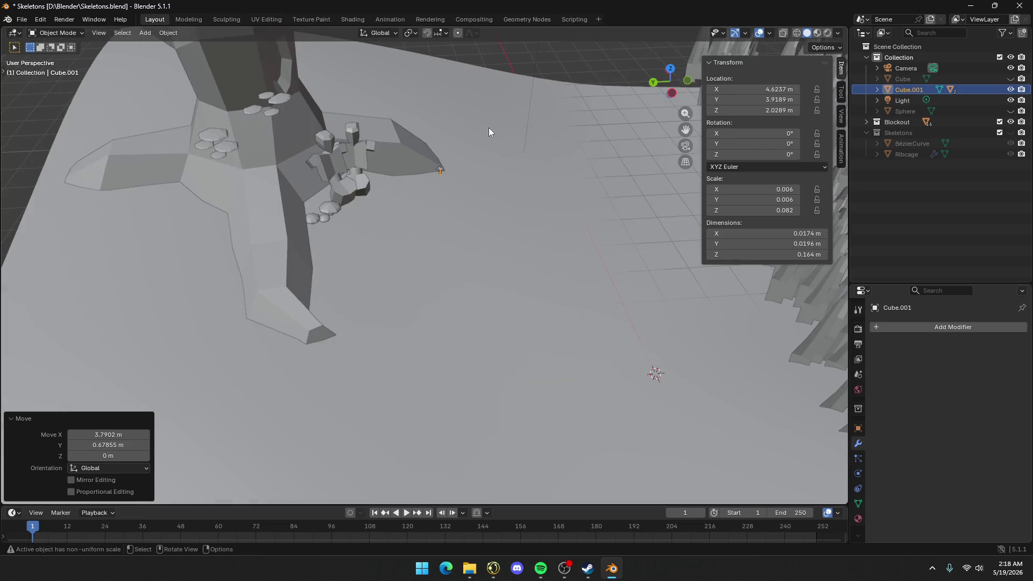
pyautogui.scroll(8, 453, 214)
pyautogui.moveTo(444, 231)
pyautogui.keyDown('shift'); pyautogui.mouseDown(button='middle')
pyautogui.moveTo(466, 298)
pyautogui.moveTo(457, 213)
pyautogui.moveTo(538, 253)
pyautogui.mouseUp(button='middle'); pyautogui.keyUp('shift')
pyautogui.press('g')
pyautogui.press('z')
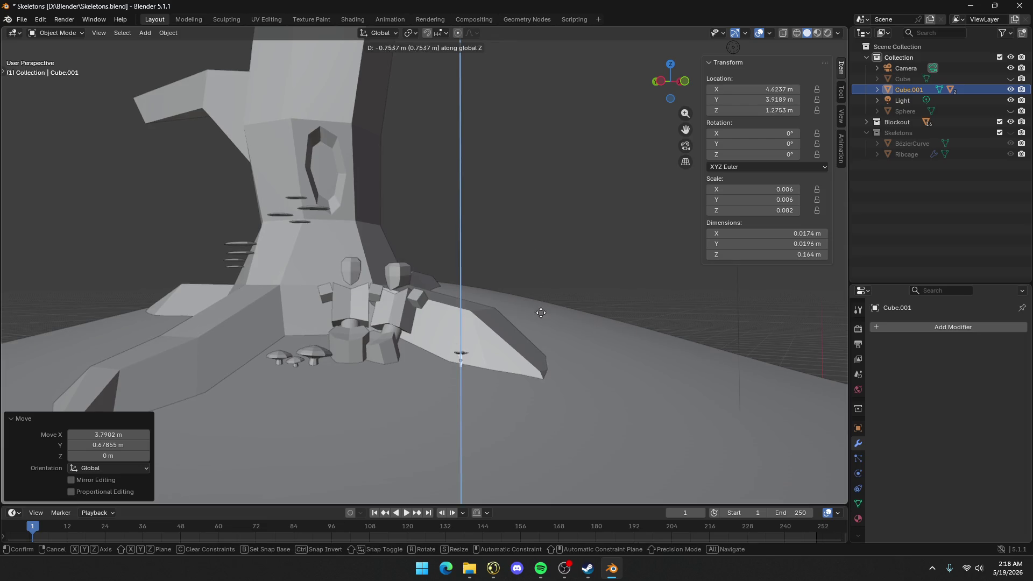
pyautogui.click(551, 356)
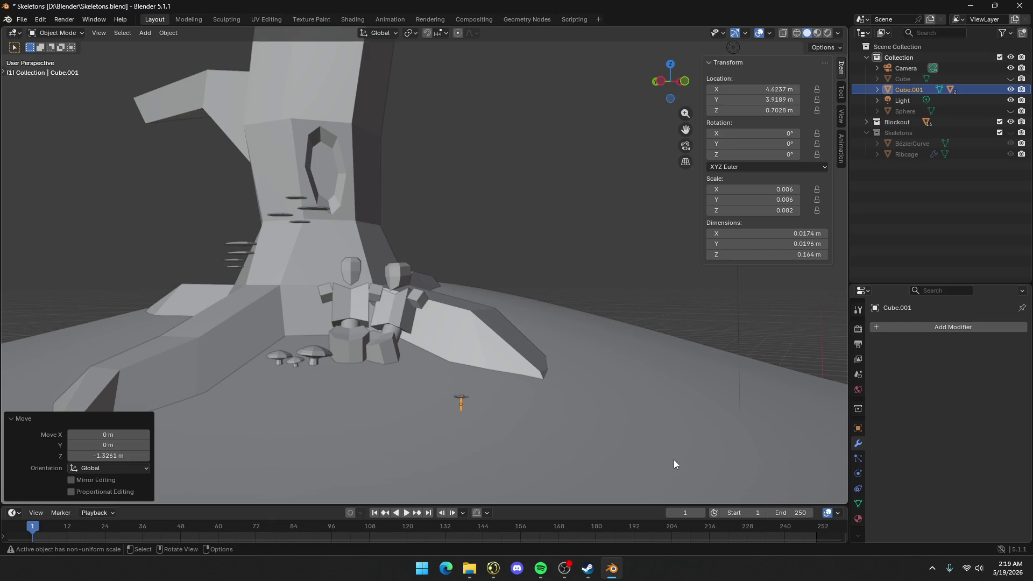
# Zoom in on the tiny flower resting on the ground in front of the rocks
pyautogui.scroll(2, 565, 447)
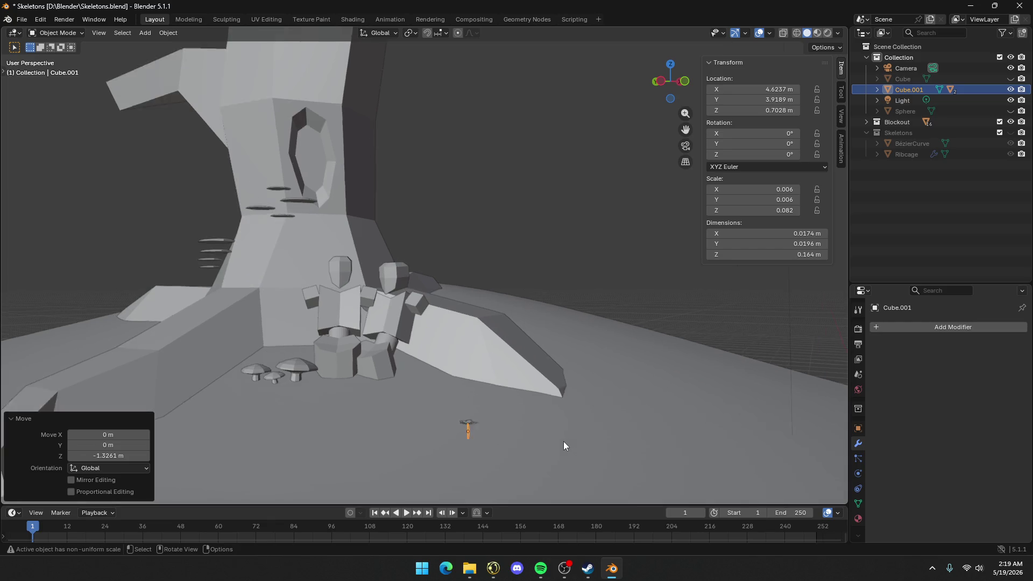
# Adjust the flower's height near the rocks and zoom in close on it
pyautogui.moveTo(563, 441)
pyautogui.keyDown('shift'); pyautogui.mouseDown(button='middle')
pyautogui.moveTo(590, 362)
pyautogui.moveTo(632, 306)
pyautogui.moveTo(586, 380)
pyautogui.moveTo(559, 338)
pyautogui.mouseUp(button='middle'); pyautogui.keyUp('shift')
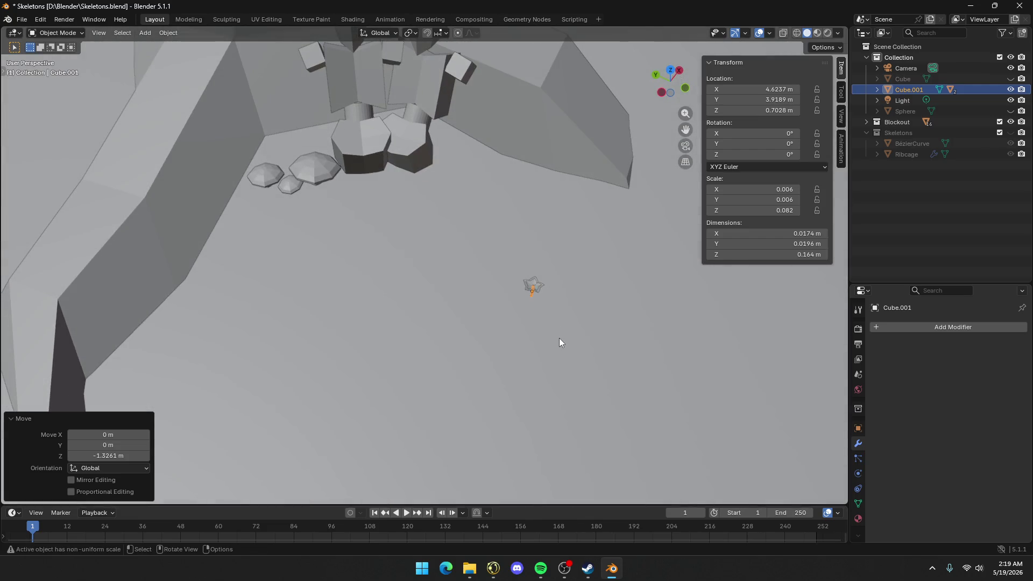
pyautogui.press('g')
pyautogui.hotkey('shift', 'z')
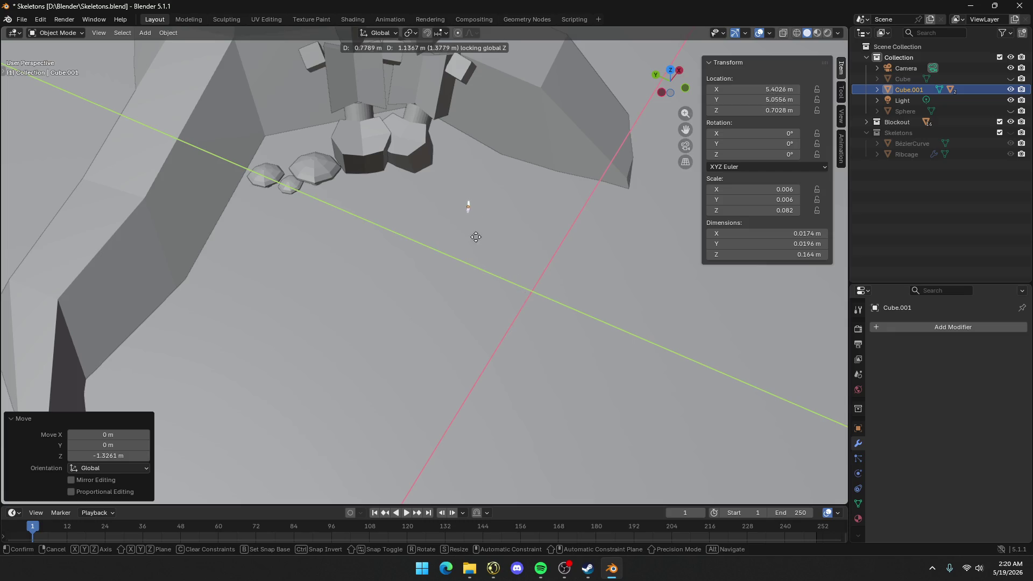
pyautogui.press('z')
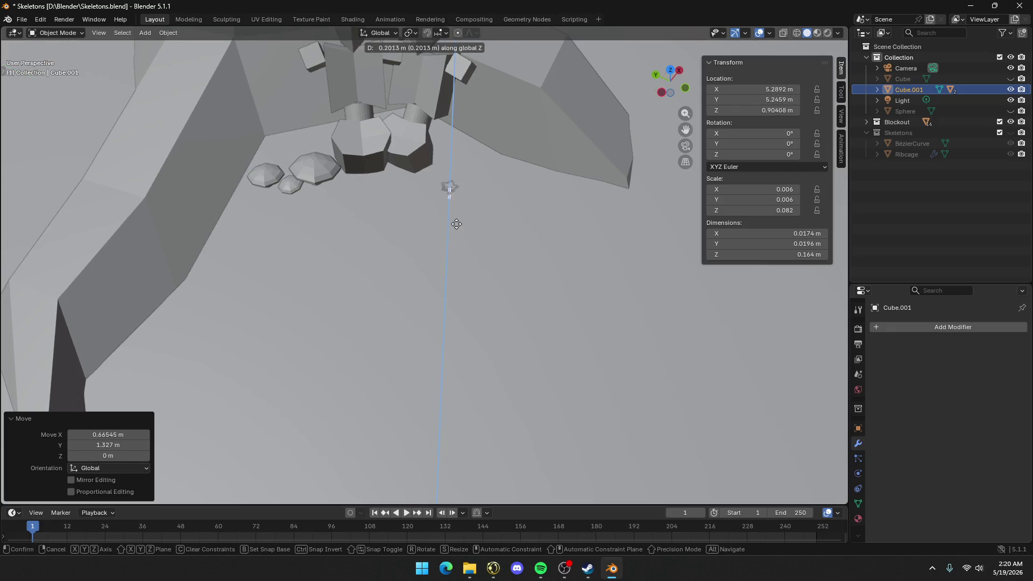
pyautogui.click(457, 227)
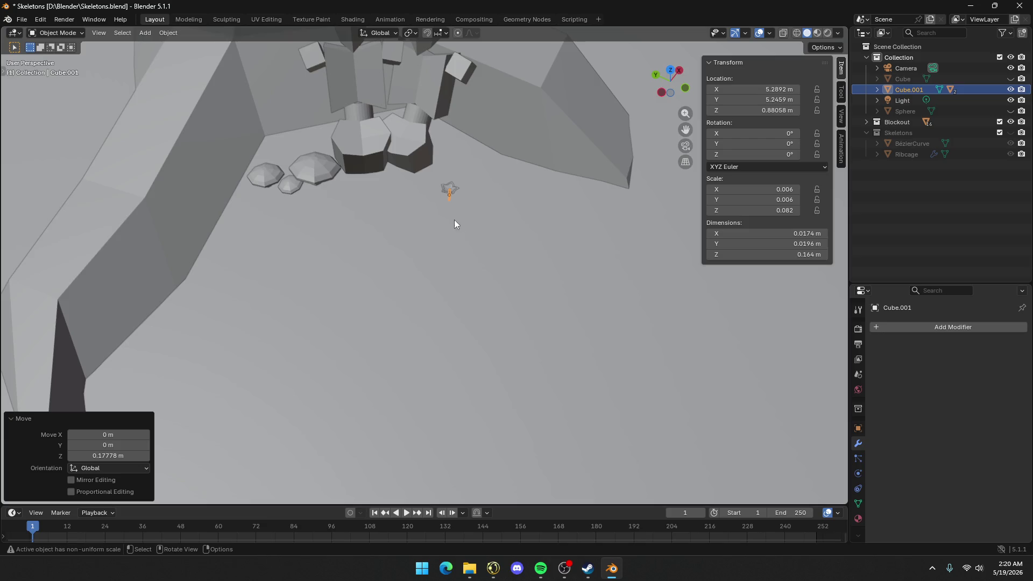
pyautogui.scroll(4, 454, 219)
pyautogui.moveTo(461, 165); pyautogui.dragTo(471, 275, button='middle')
pyautogui.scroll(3, 471, 276)
# Apply the Array modifier on both the inner and outer star layers
pyautogui.click(525, 141)
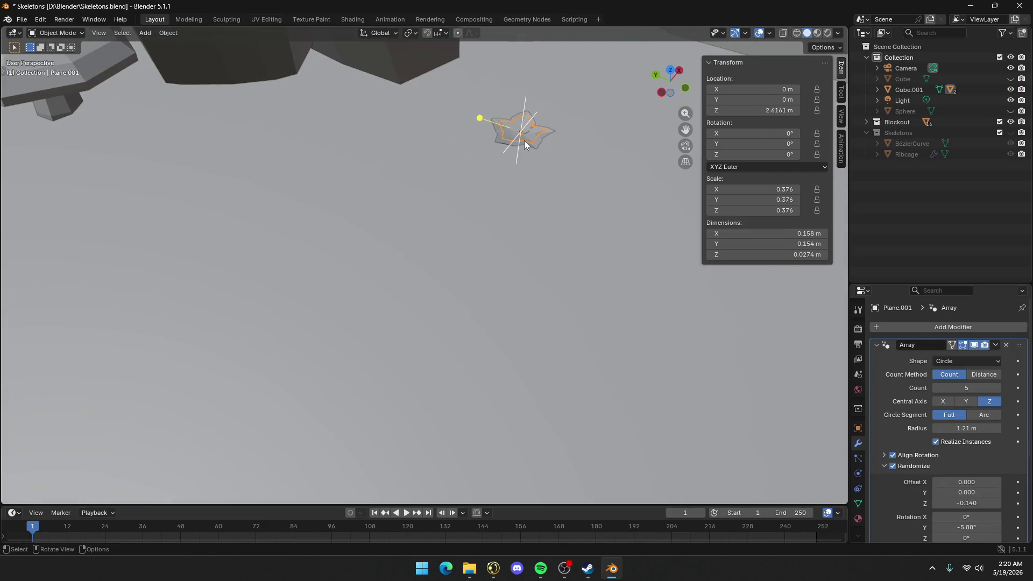
pyautogui.click(994, 345)
pyautogui.click(973, 354)
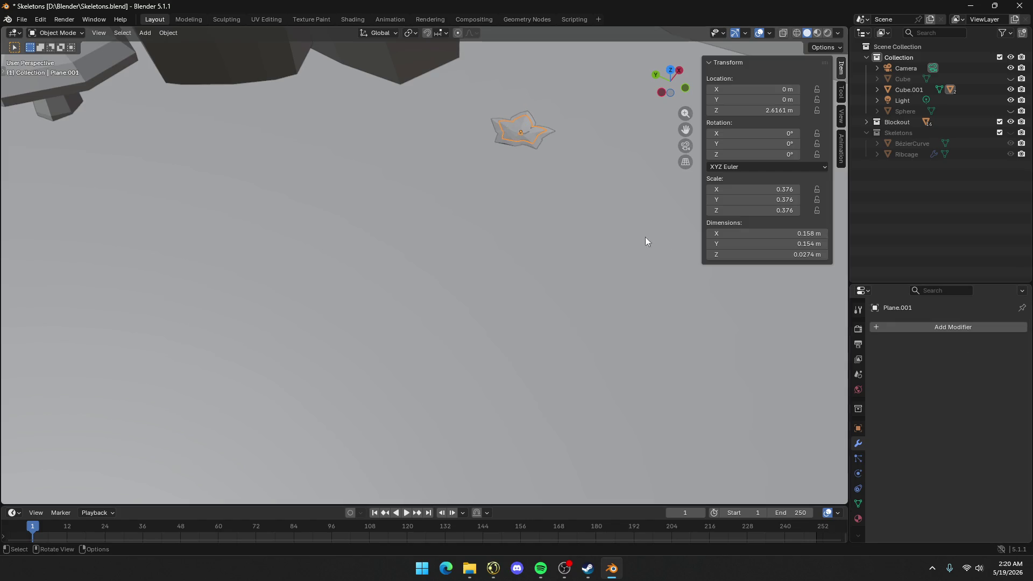
pyautogui.click(528, 146)
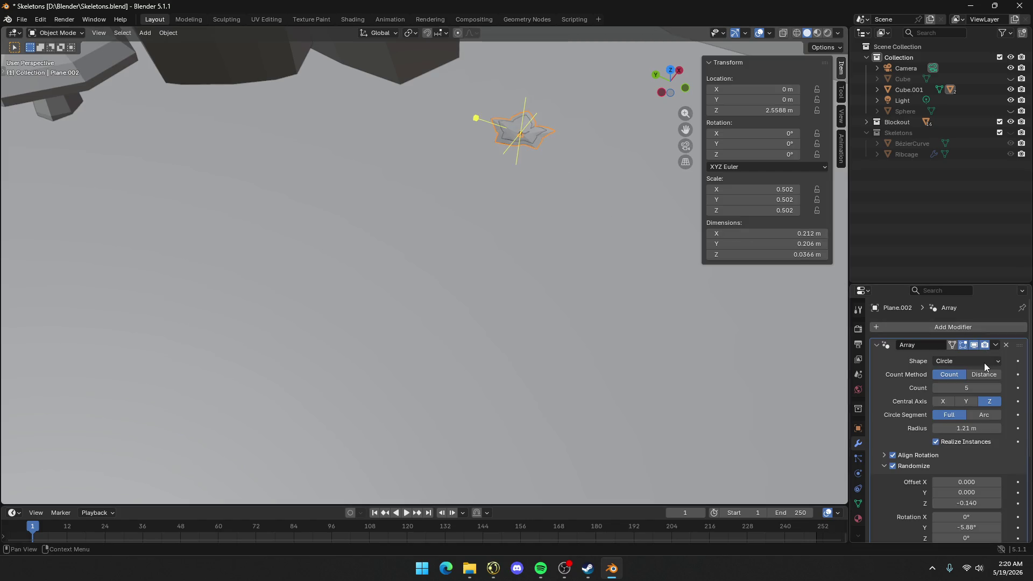
pyautogui.click(982, 327)
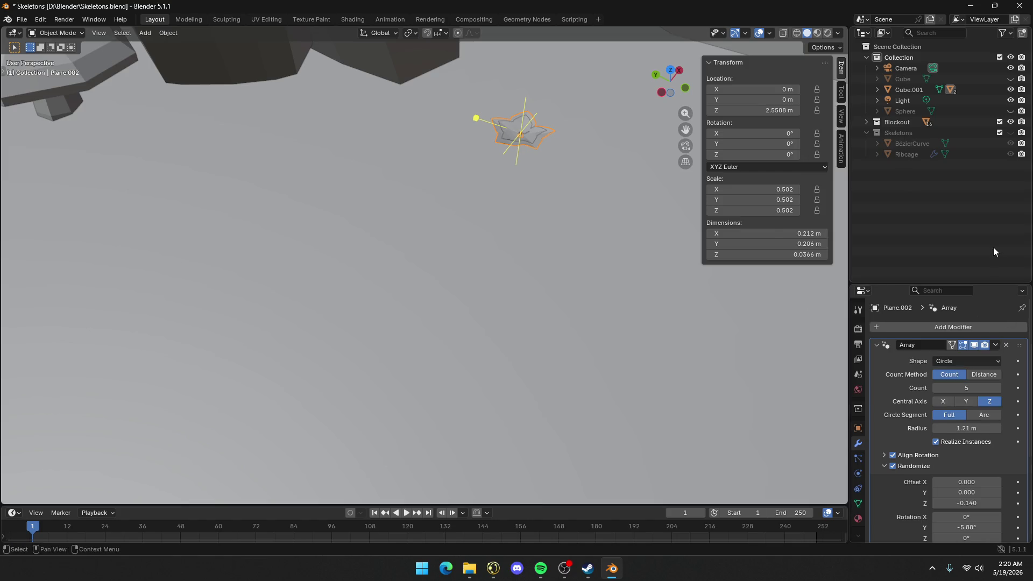
pyautogui.click(996, 345)
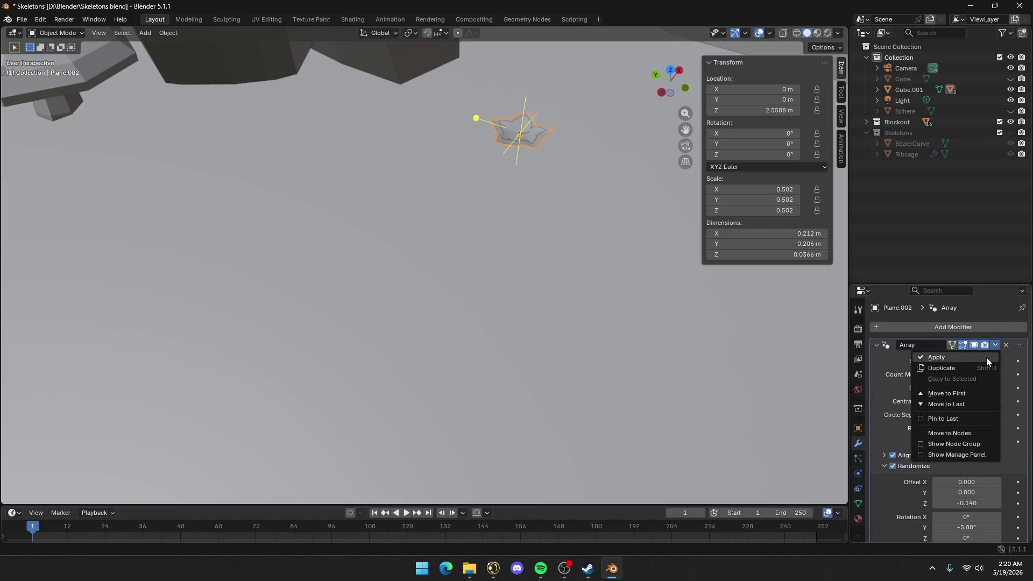
pyautogui.click(936, 358)
pyautogui.moveTo(302, 161); pyautogui.dragTo(318, 145, button='middle')
# Raise the stem under the stars and join stem and both star layers into one object
pyautogui.click(531, 137)
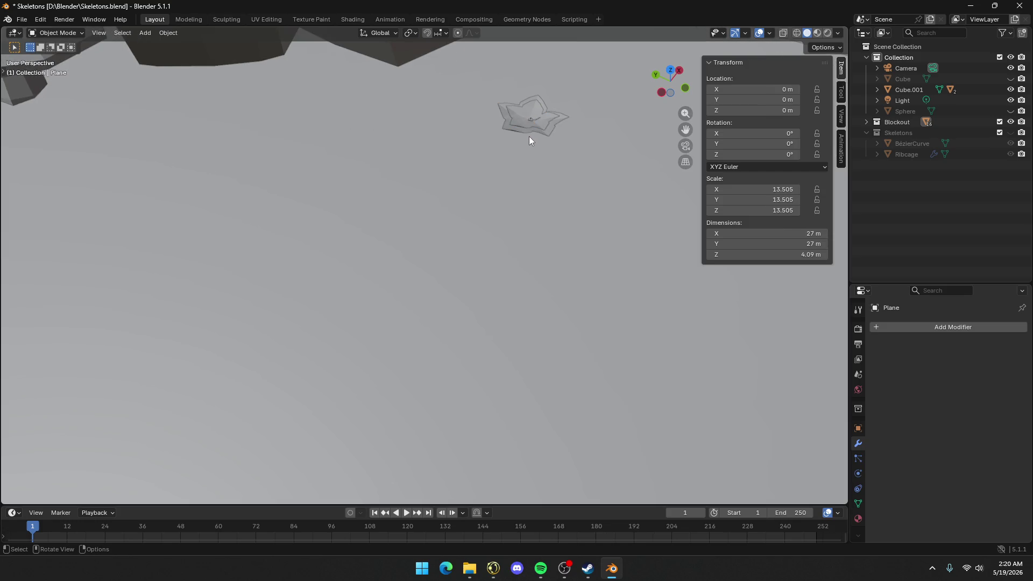
pyautogui.click(531, 119)
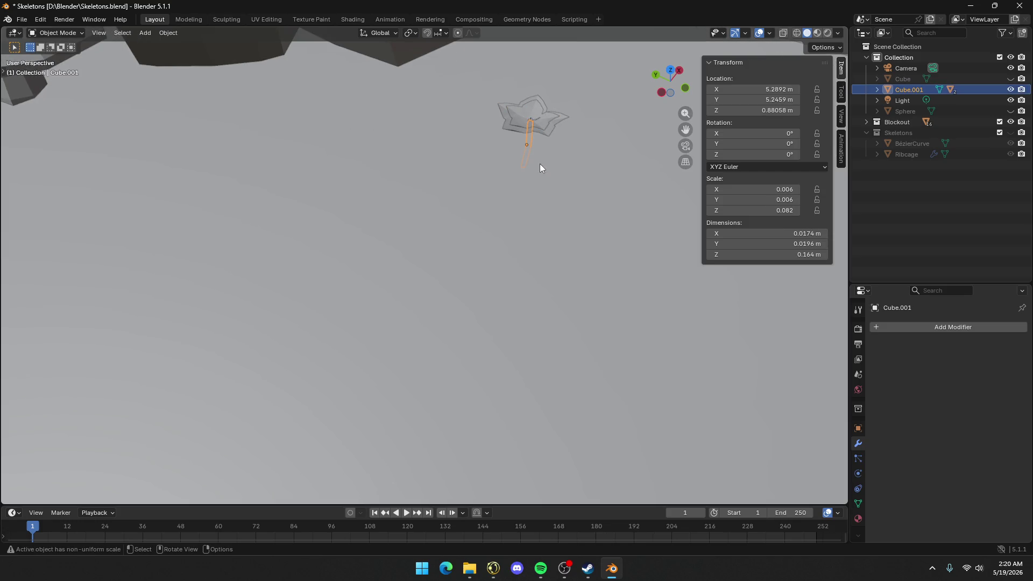
pyautogui.press('g')
pyautogui.press('z')
pyautogui.click(541, 142)
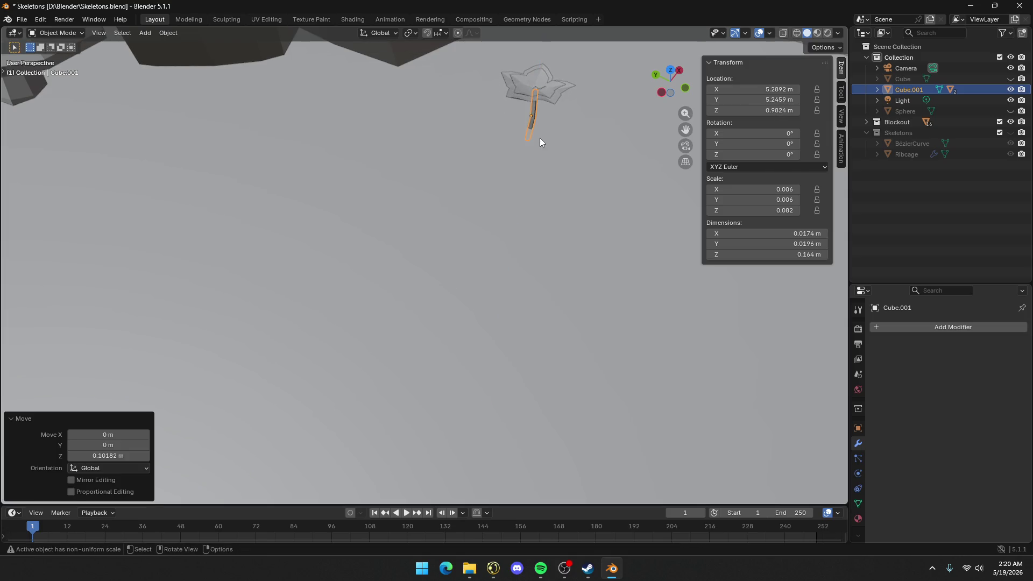
pyautogui.keyDown('shift'); pyautogui.click(531, 92); pyautogui.keyUp('shift')
pyautogui.keyDown('shift'); pyautogui.click(528, 97); pyautogui.keyUp('shift')
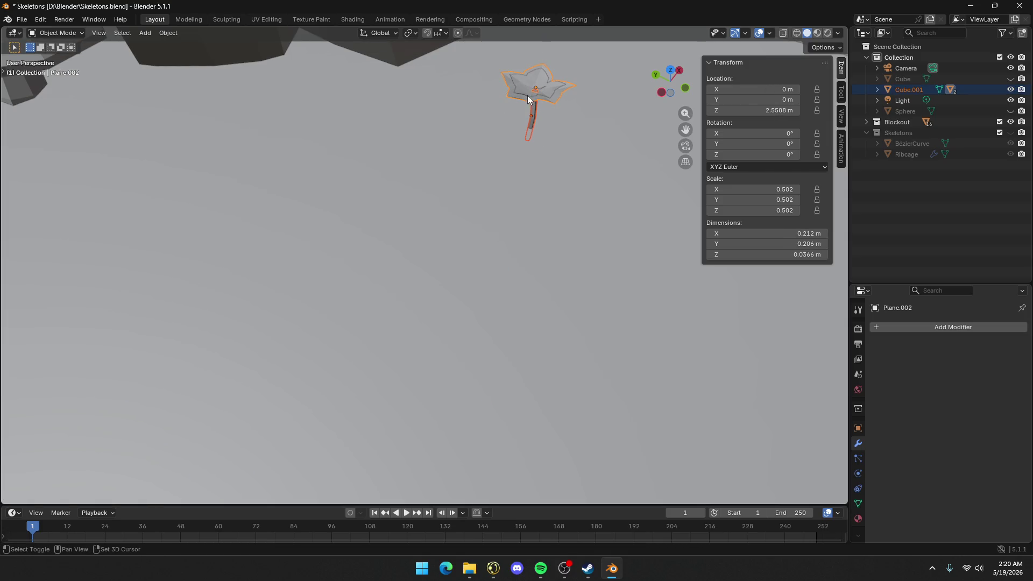
pyautogui.keyDown('shift'); pyautogui.click(526, 90); pyautogui.keyUp('shift')
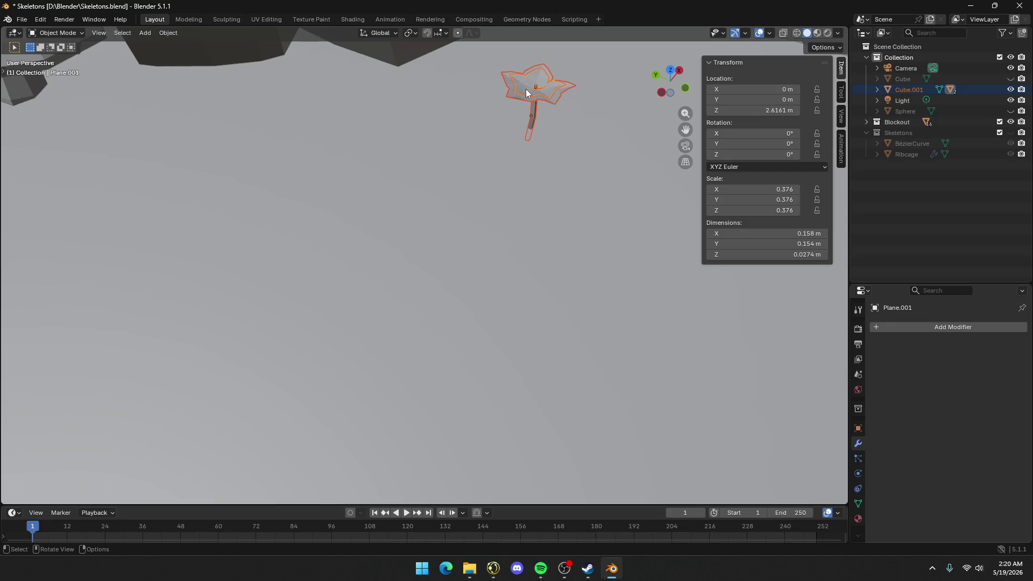
pyautogui.hotkey('ctrl', 'j')
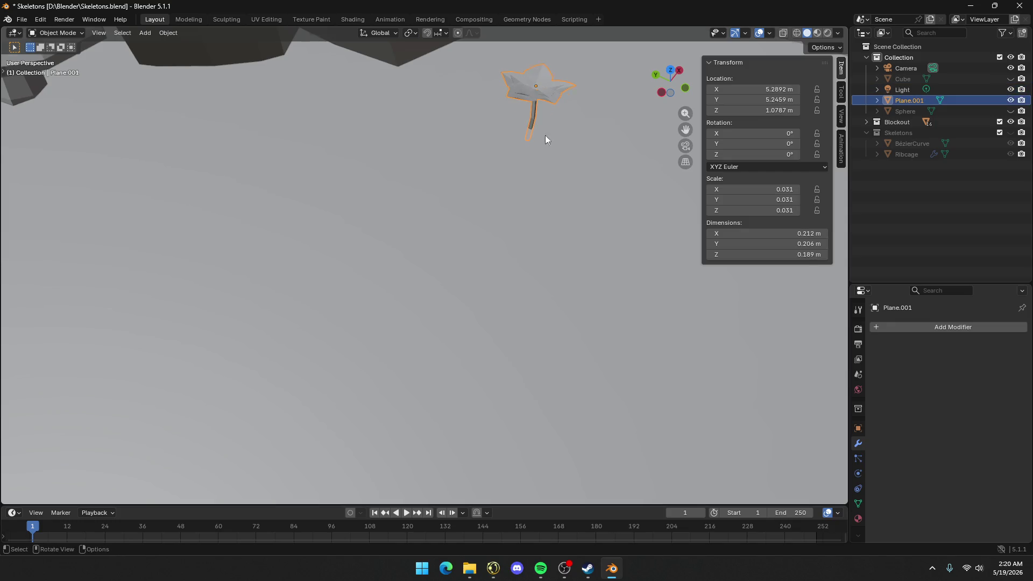
pyautogui.moveTo(545, 140)
pyautogui.mouseDown(button='middle')
pyautogui.moveTo(549, 152)
pyautogui.moveTo(426, 402)
pyautogui.mouseUp(button='middle')
pyautogui.moveTo(528, 321)
pyautogui.mouseDown(button='middle')
pyautogui.moveTo(483, 292)
pyautogui.moveTo(511, 298)
pyautogui.mouseUp(button='middle')
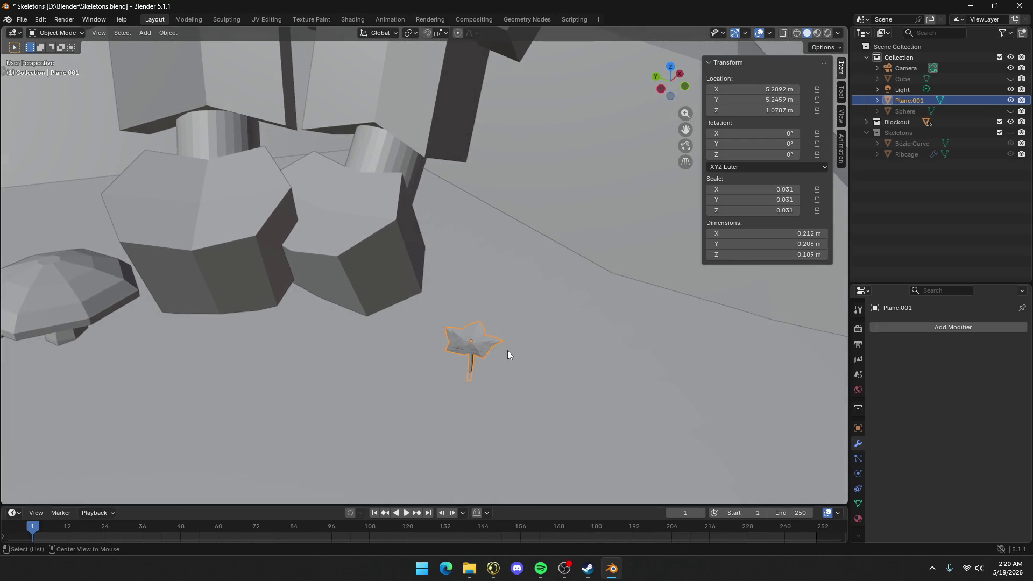
# Duplicate the flower, scale the copy down, turn it 30.9° about Z, and set it on the ground
pyautogui.hotkey('shift', 'd')
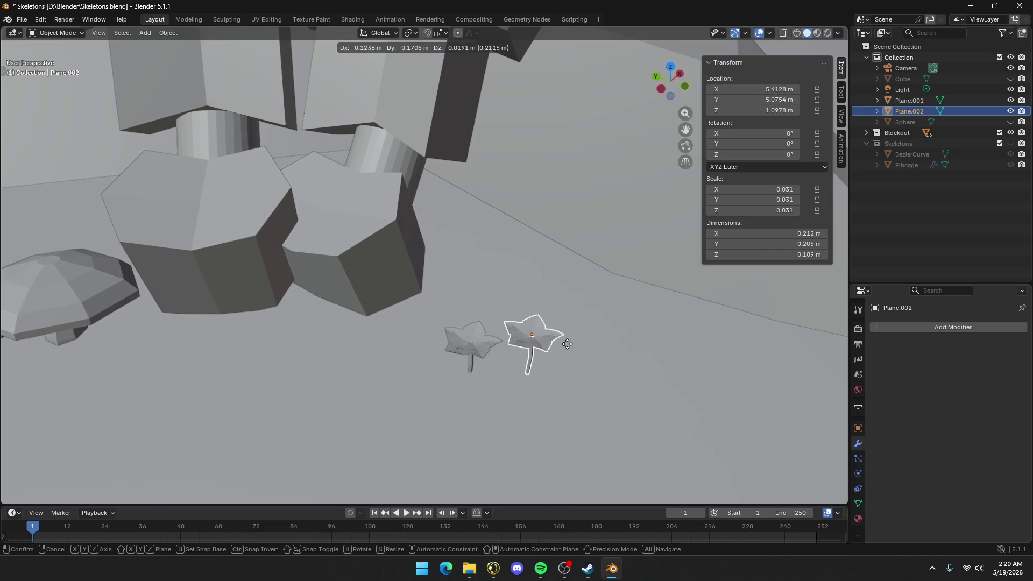
pyautogui.click(567, 343)
pyautogui.press('s')
pyautogui.click(586, 355)
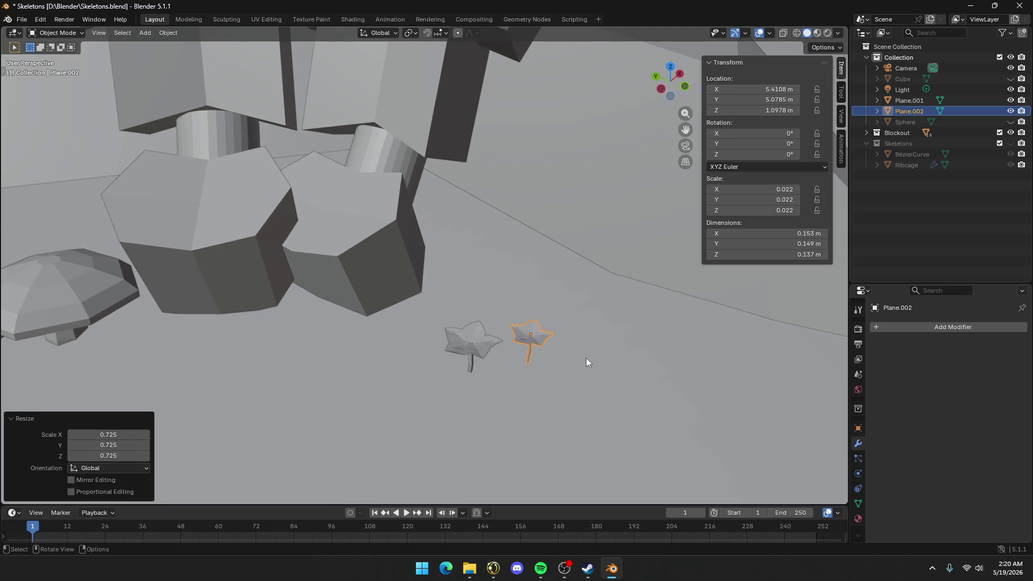
pyautogui.press('r')
pyautogui.press('z')
pyautogui.click(610, 354)
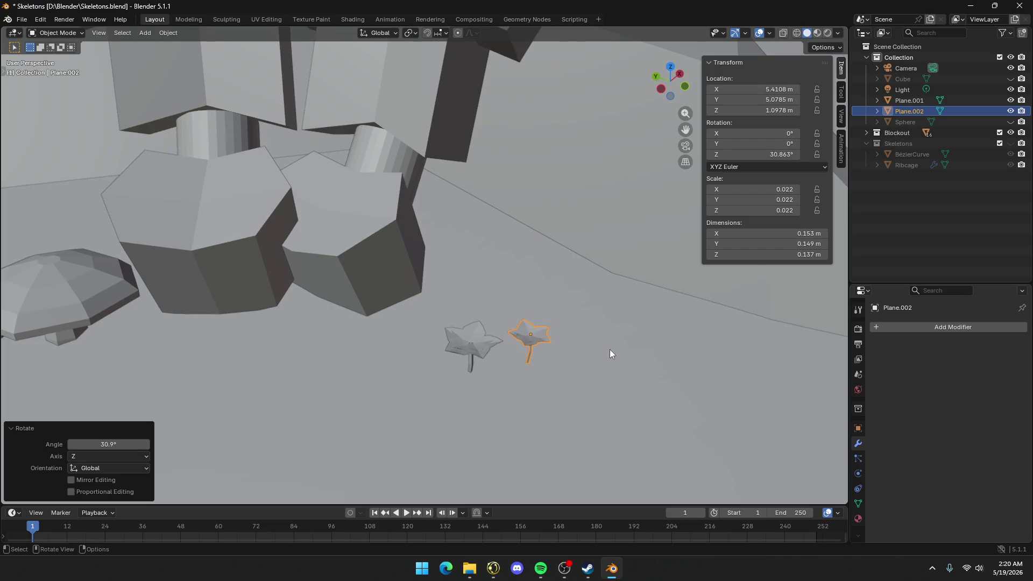
pyautogui.press('g')
pyautogui.hotkey('shift', 'z')
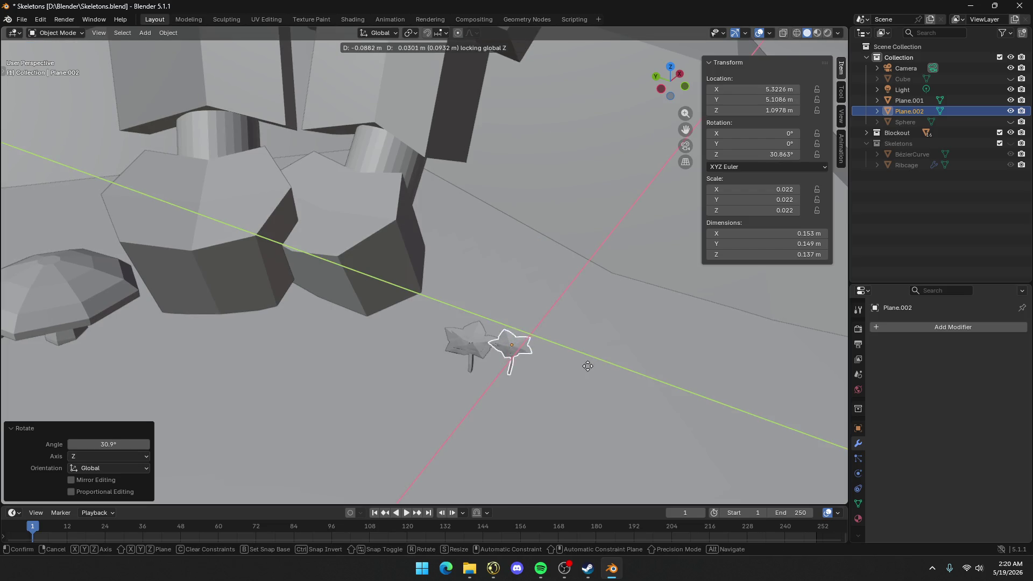
pyautogui.click(575, 347)
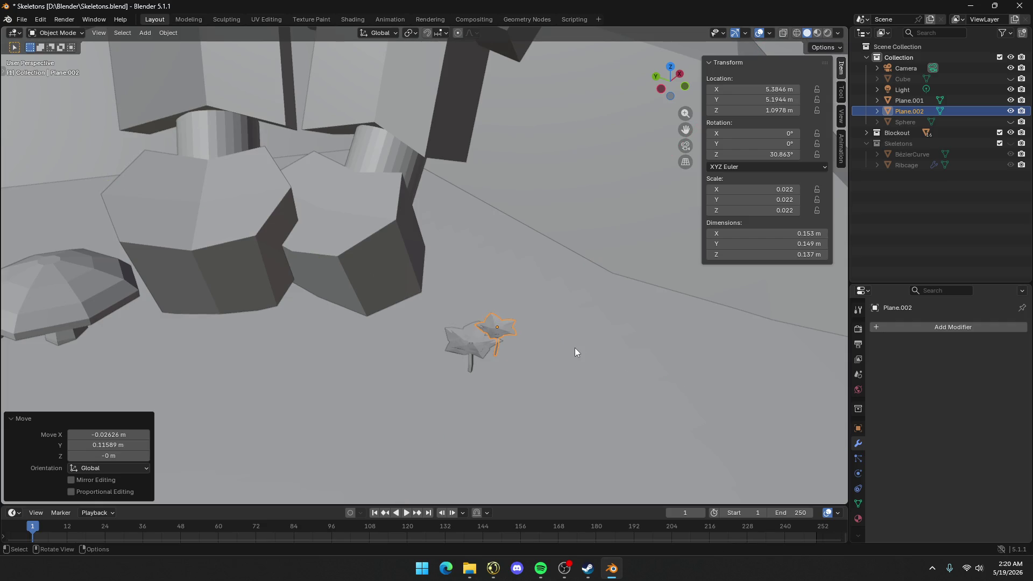
pyautogui.press('g')
pyautogui.press('z')
pyautogui.click(572, 360)
pyautogui.moveTo(572, 360)
pyautogui.keyDown('shift'); pyautogui.mouseDown(button='middle')
pyautogui.moveTo(525, 348)
pyautogui.moveTo(596, 412)
pyautogui.moveTo(498, 267)
pyautogui.moveTo(497, 226)
pyautogui.mouseUp(button='middle'); pyautogui.keyUp('shift')
# Place a third flower copy beside the others, rotated about Z to -75.228°
pyautogui.hotkey('shift', 'd')
pyautogui.hotkey('shift', 'z')
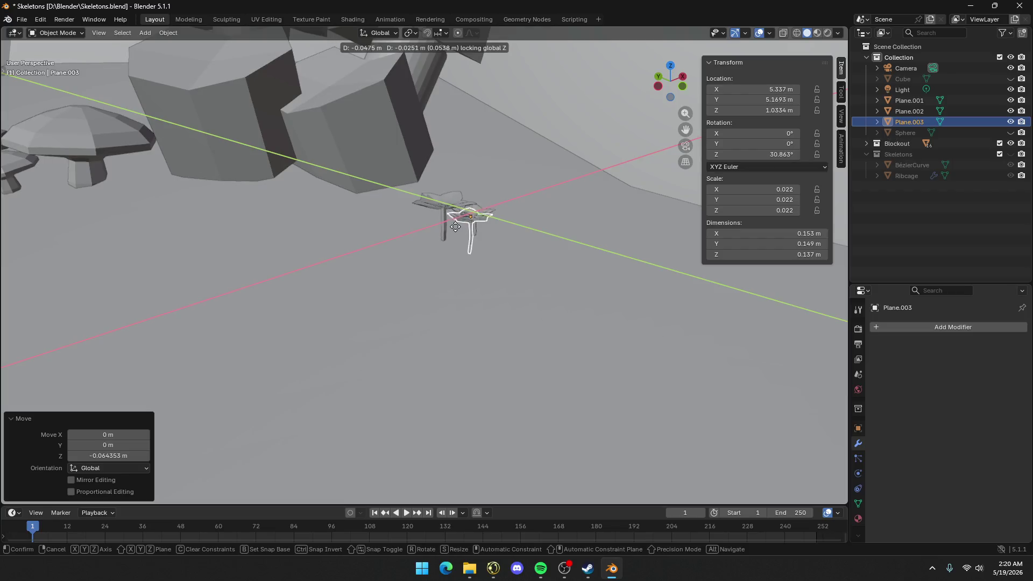
pyautogui.click(442, 231)
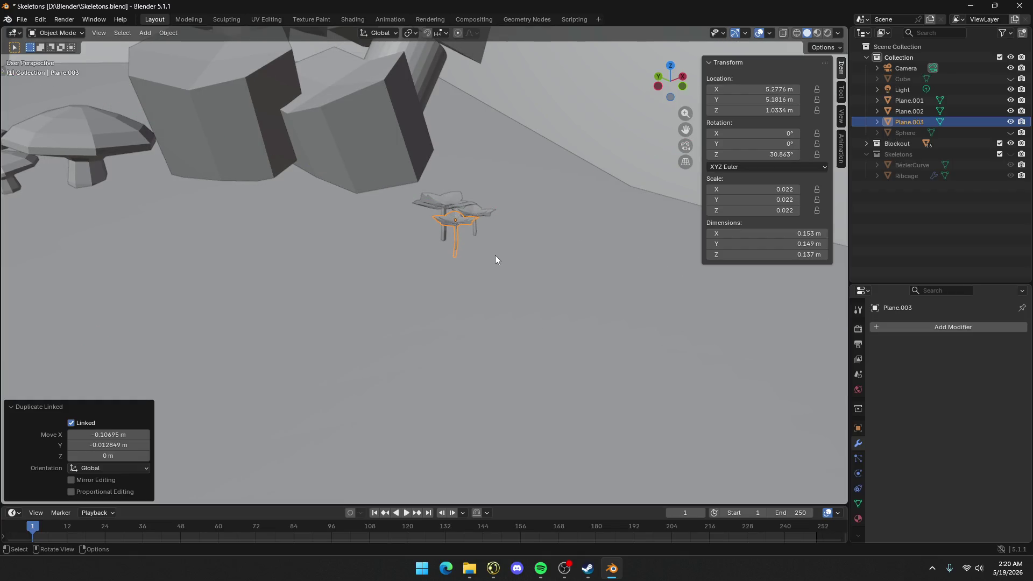
pyautogui.press('r')
pyautogui.press('z')
pyautogui.click(526, 241)
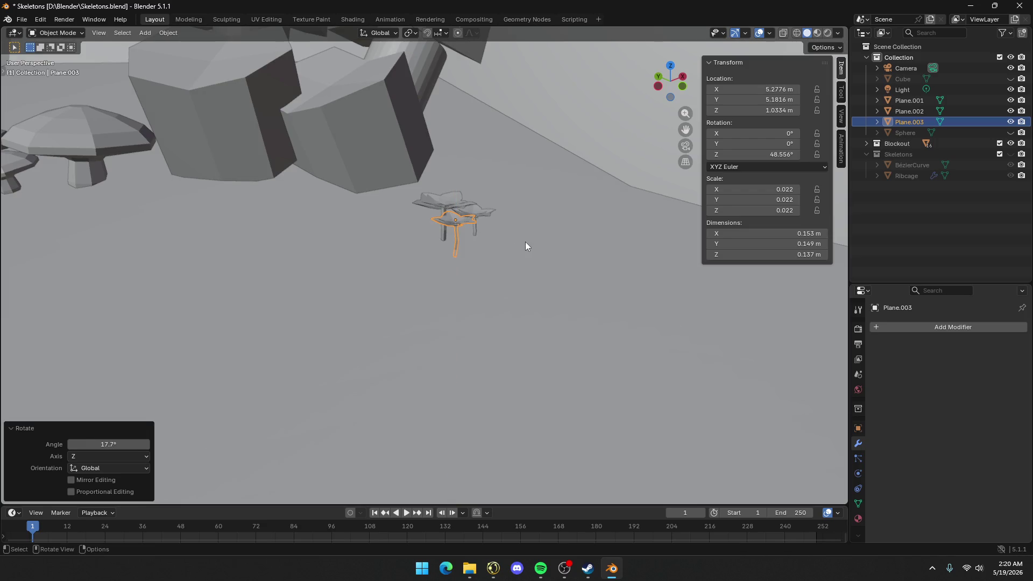
pyautogui.press('r')
pyautogui.press('z')
pyautogui.click(350, 299)
pyautogui.press('g')
pyautogui.hotkey('shift', 'z')
pyautogui.click(450, 244)
# Slide the front flower to a new spot on the ground
pyautogui.moveTo(476, 241)
pyautogui.mouseDown(button='middle')
pyautogui.moveTo(445, 256)
pyautogui.moveTo(558, 231)
pyautogui.moveTo(124, 444)
pyautogui.moveTo(423, 348)
pyautogui.mouseUp(button='middle')
pyautogui.click(426, 348)
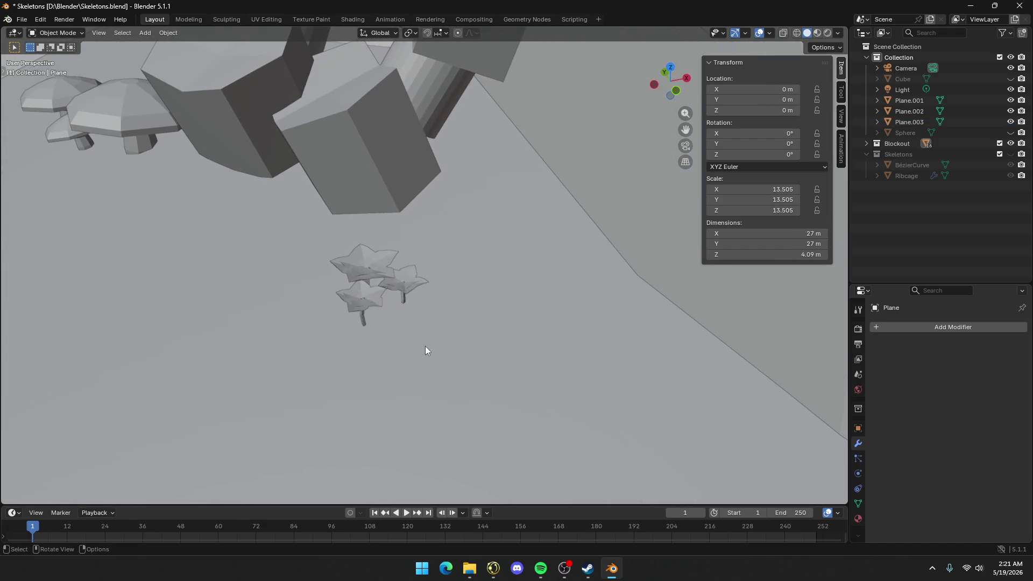
pyautogui.click(380, 307)
pyautogui.press('g')
pyautogui.hotkey('shift', 'z')
pyautogui.click(403, 326)
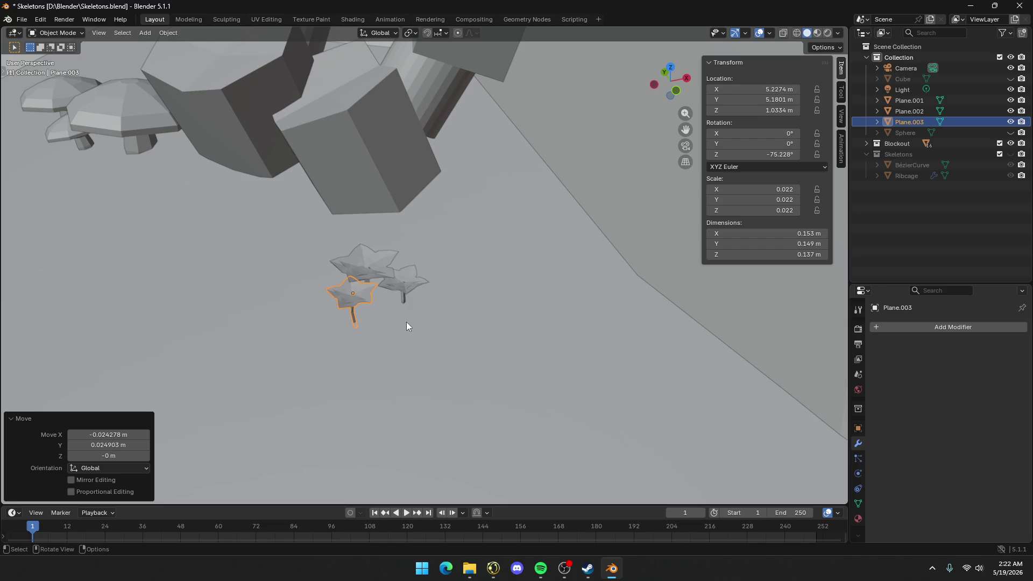
# Zoom in and add the right and top flowers to the selection
pyautogui.scroll(3, 374, 289)
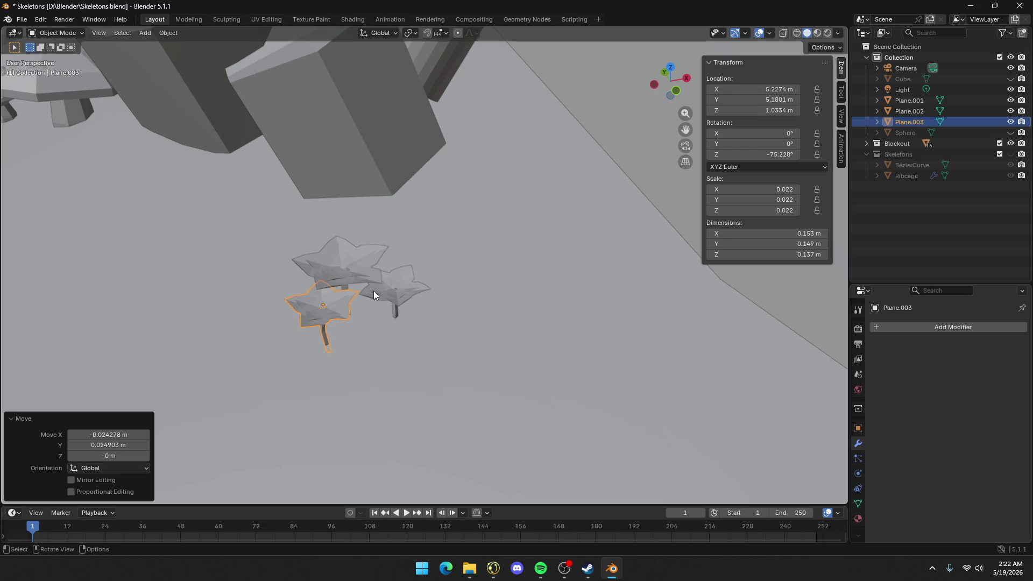
pyautogui.keyDown('shift'); pyautogui.click(377, 295); pyautogui.keyUp('shift')
pyautogui.keyDown('shift'); pyautogui.click(354, 273); pyautogui.keyUp('shift')
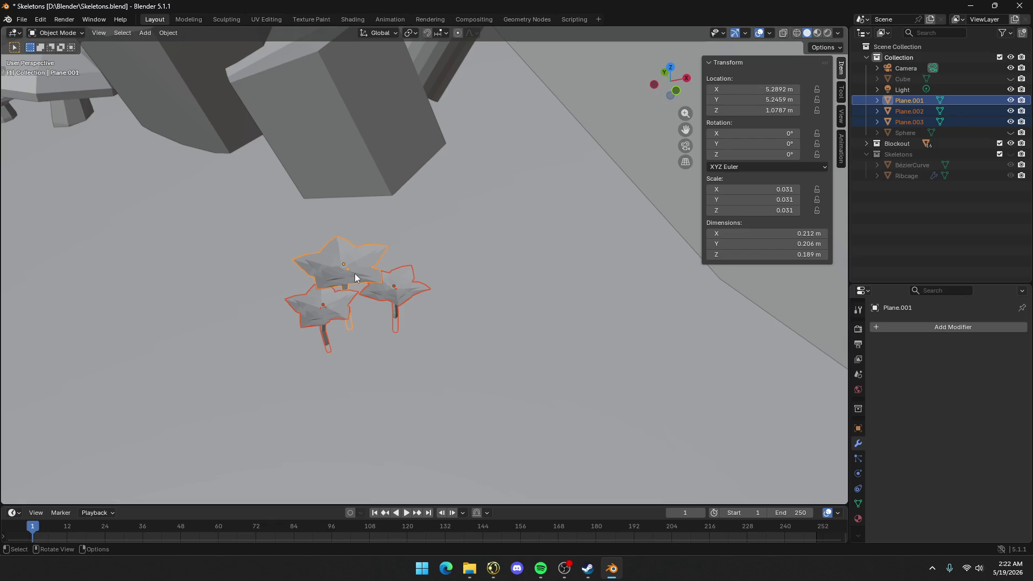
pyautogui.hotkey('shift', 'd')
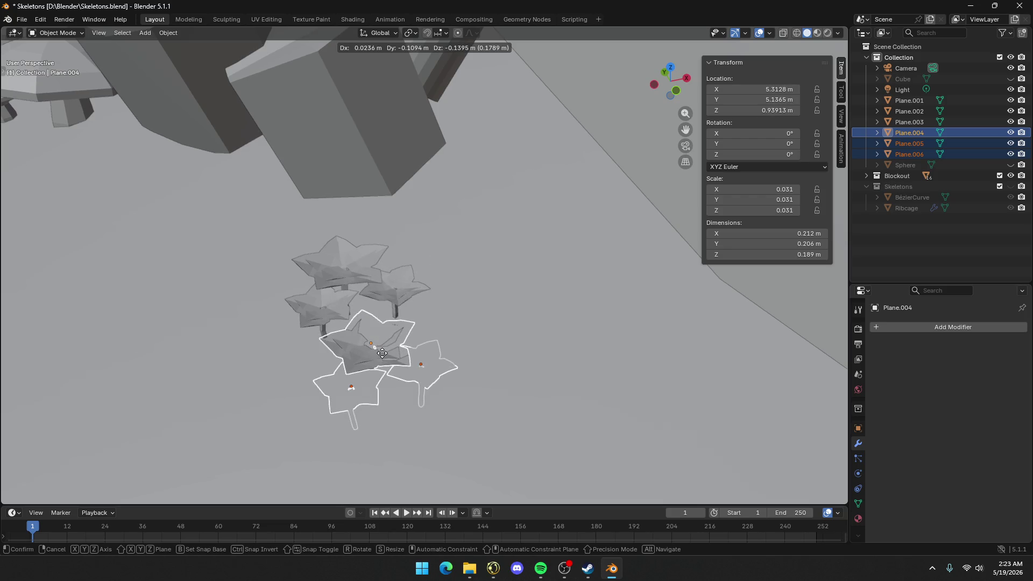
pyautogui.hotkey('shift', 'z')
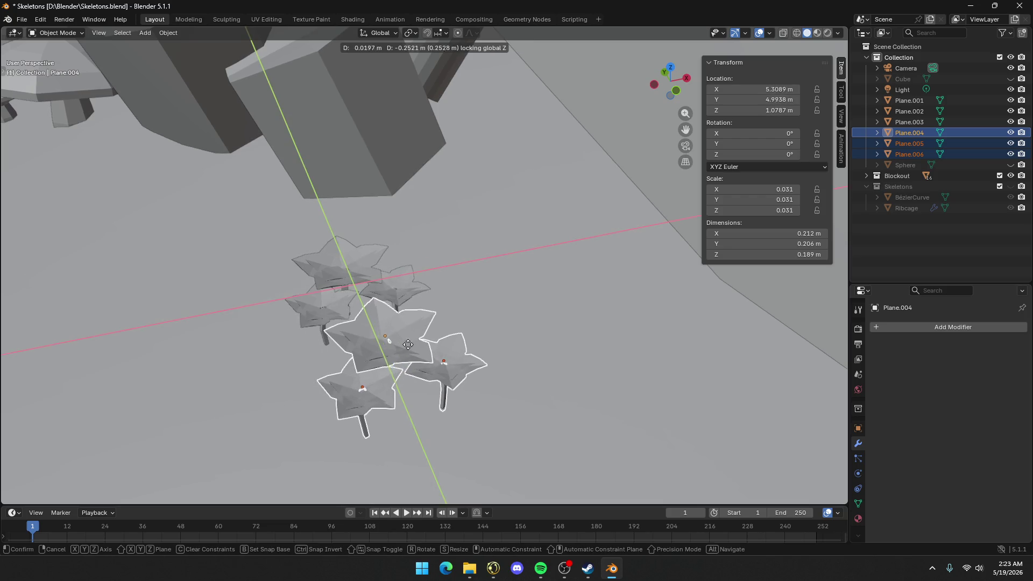
pyautogui.click(461, 219)
pyautogui.press('r')
pyautogui.rightClick(560, 264)
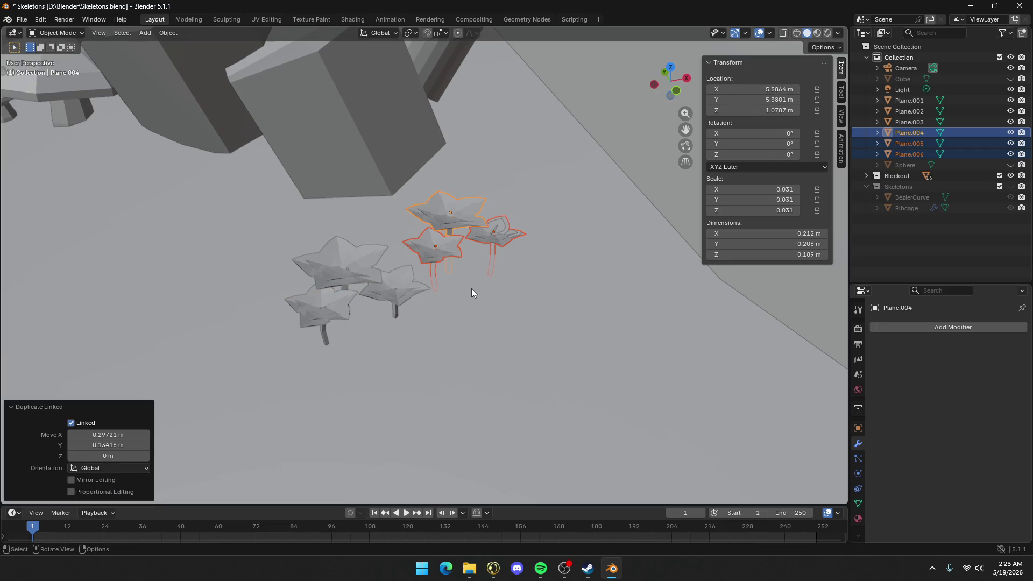
pyautogui.scroll(-4, 389, 286)
pyautogui.hotkey('ctrl', 'z')
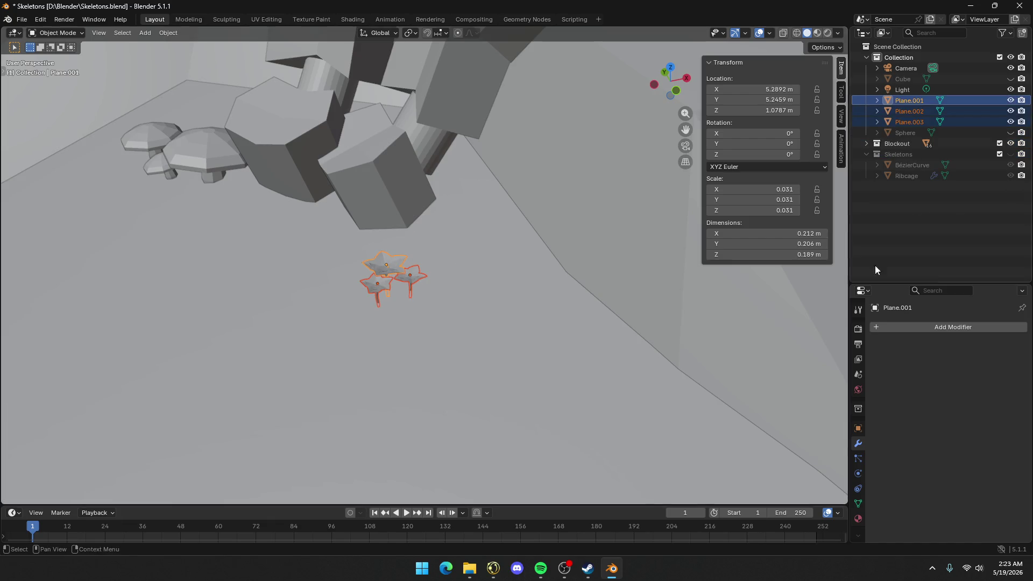
# Apply the scale to the three star flowers
pyautogui.hotkey('ctrl', 'a')
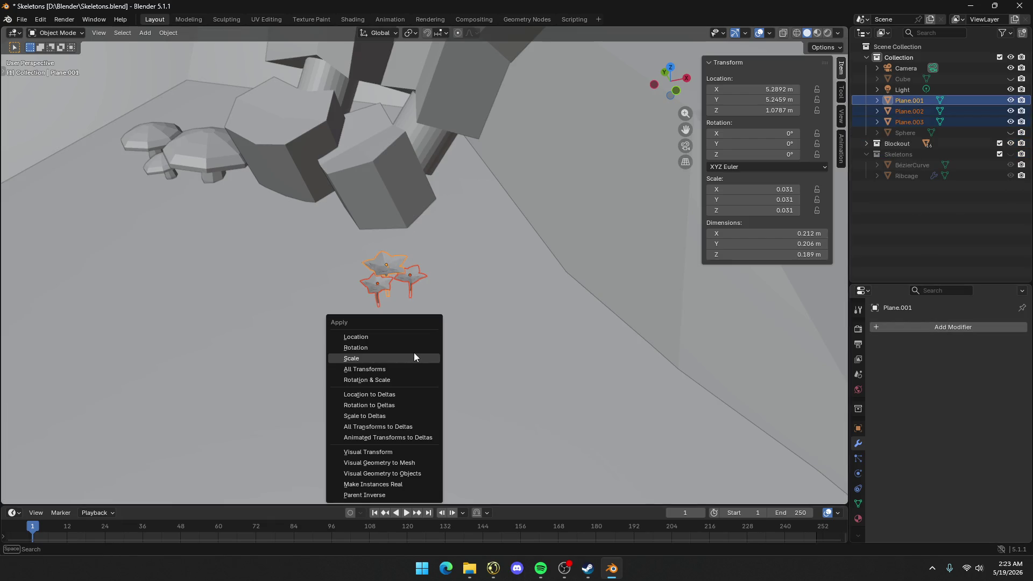
pyautogui.click(414, 358)
pyautogui.moveTo(412, 297); pyautogui.dragTo(438, 274, button='middle')
pyautogui.scroll(3, 353, 347)
pyautogui.scroll(2, 353, 351)
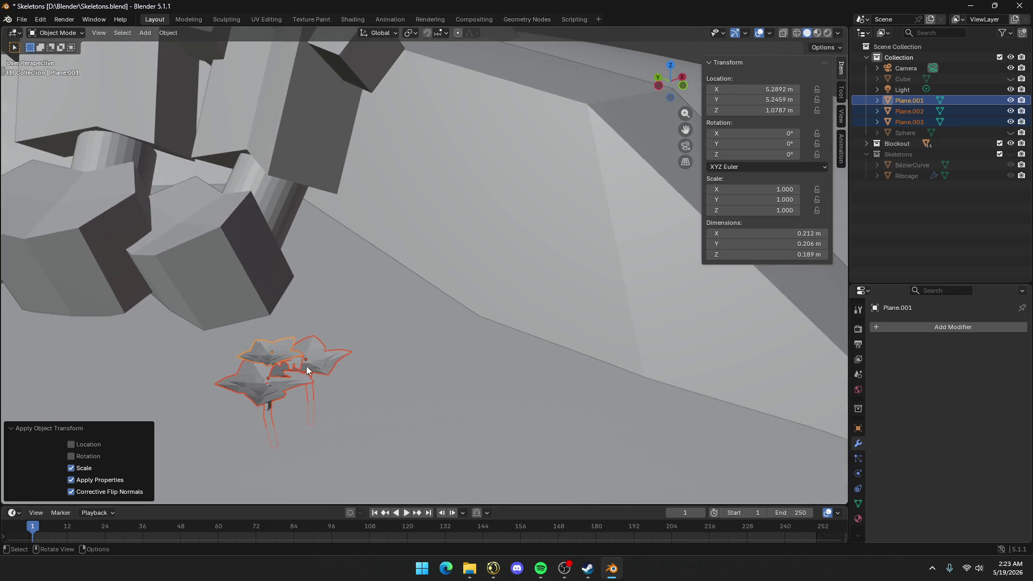
# Scale down the front and right star flowers
pyautogui.click(305, 372)
pyautogui.press('Tab')
pyautogui.press('Tab')
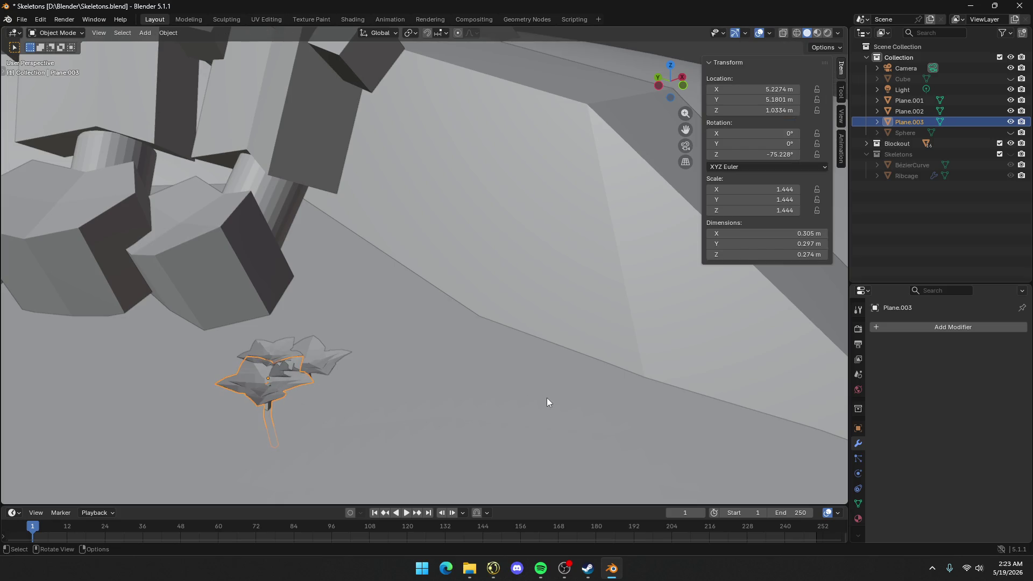
pyautogui.press('s')
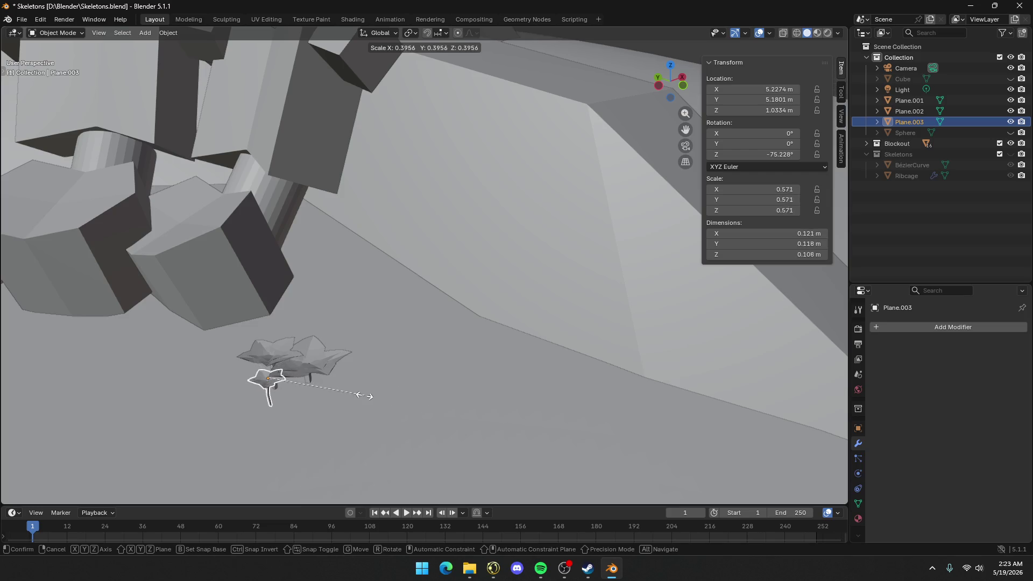
pyautogui.click(373, 396)
pyautogui.click(318, 364)
pyautogui.press('s')
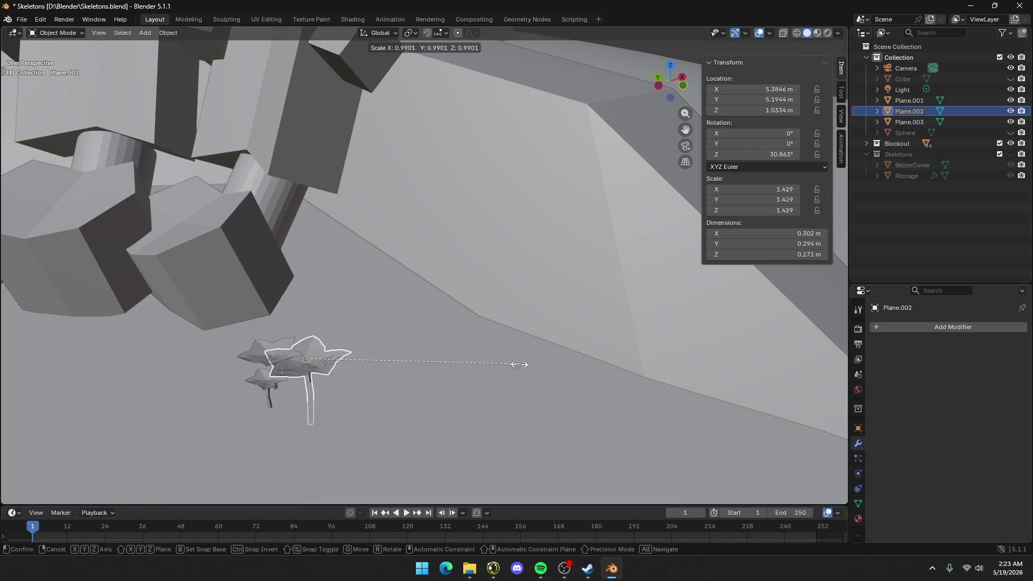
pyautogui.click(441, 364)
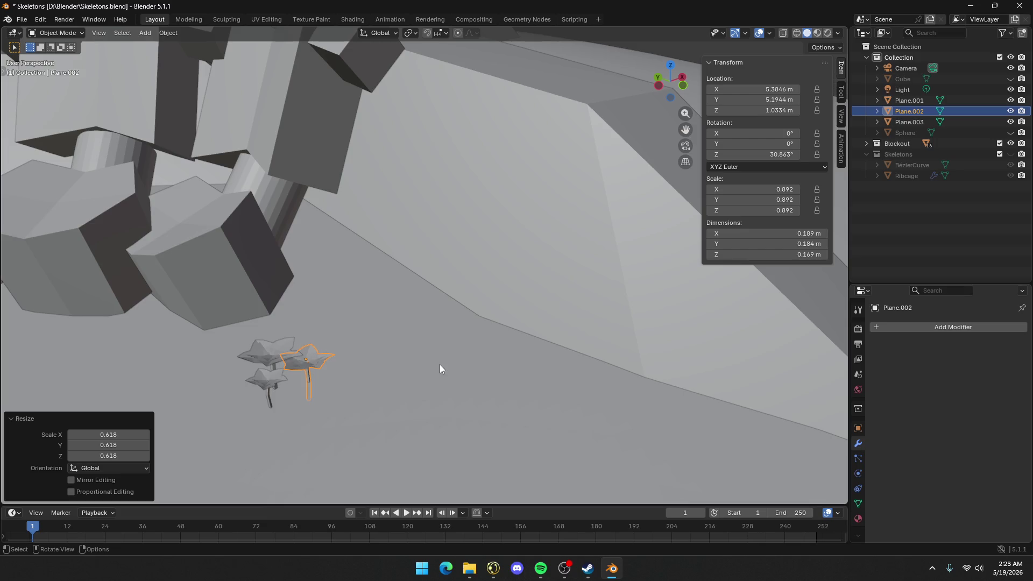
# Join the top, front and right flowers into one object, Plane.002, and reselect it
pyautogui.moveTo(440, 365); pyautogui.dragTo(402, 377, button='middle')
pyautogui.click(433, 377)
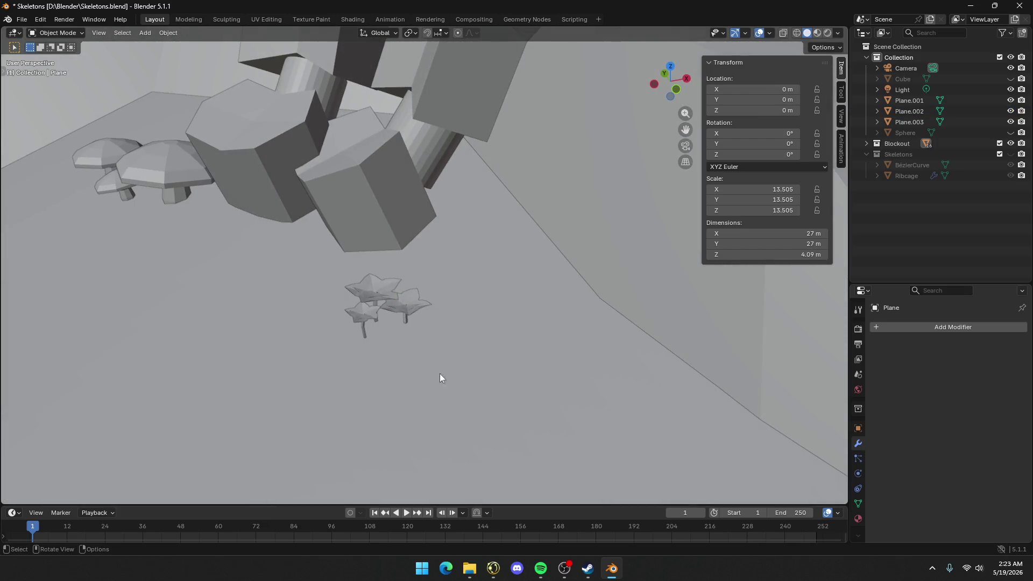
pyautogui.click(379, 300)
pyautogui.keyDown('shift'); pyautogui.click(376, 318); pyautogui.keyUp('shift')
pyautogui.keyDown('shift'); pyautogui.click(410, 309); pyautogui.keyUp('shift')
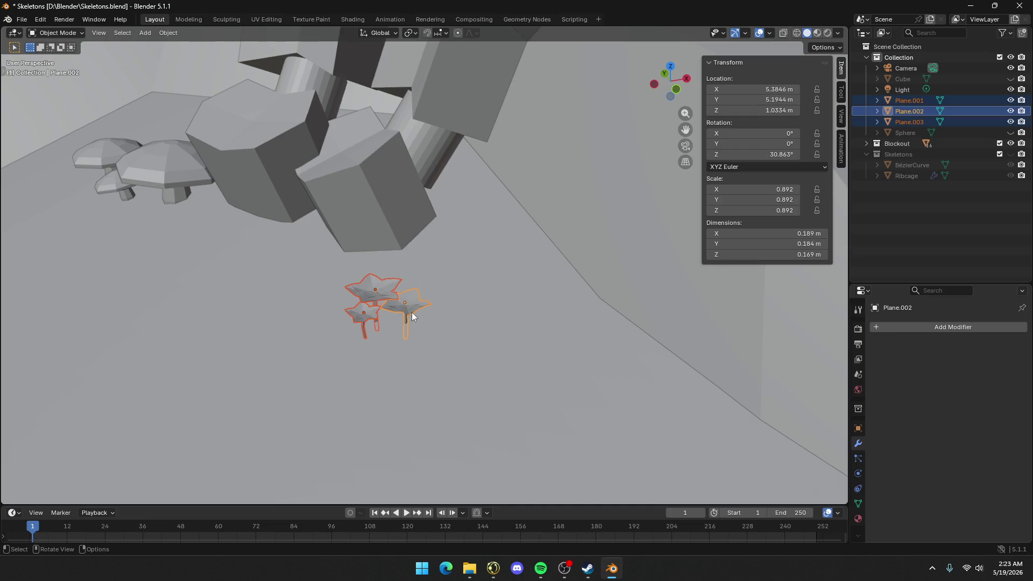
pyautogui.hotkey('ctrl', 'j')
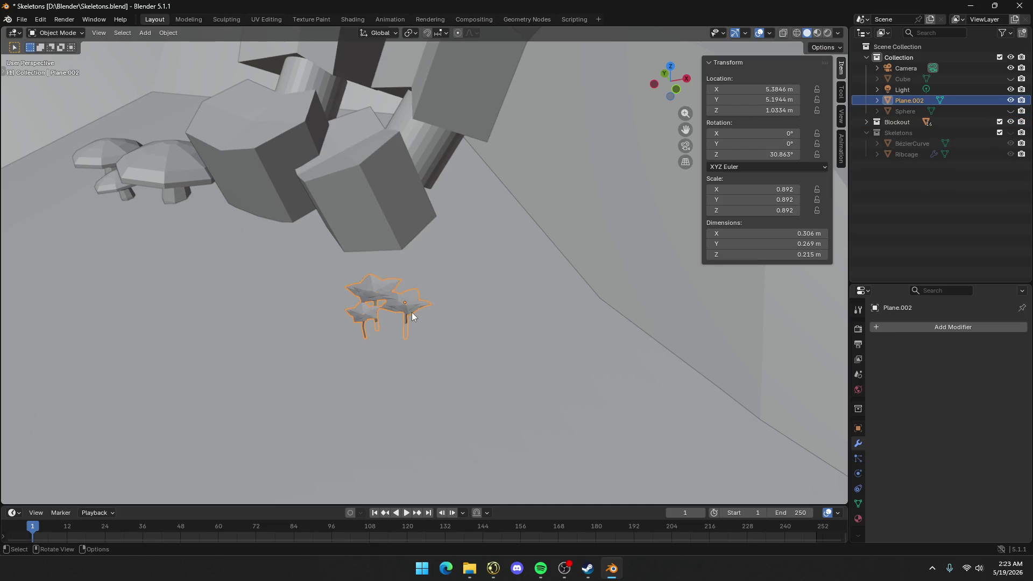
pyautogui.click(431, 313)
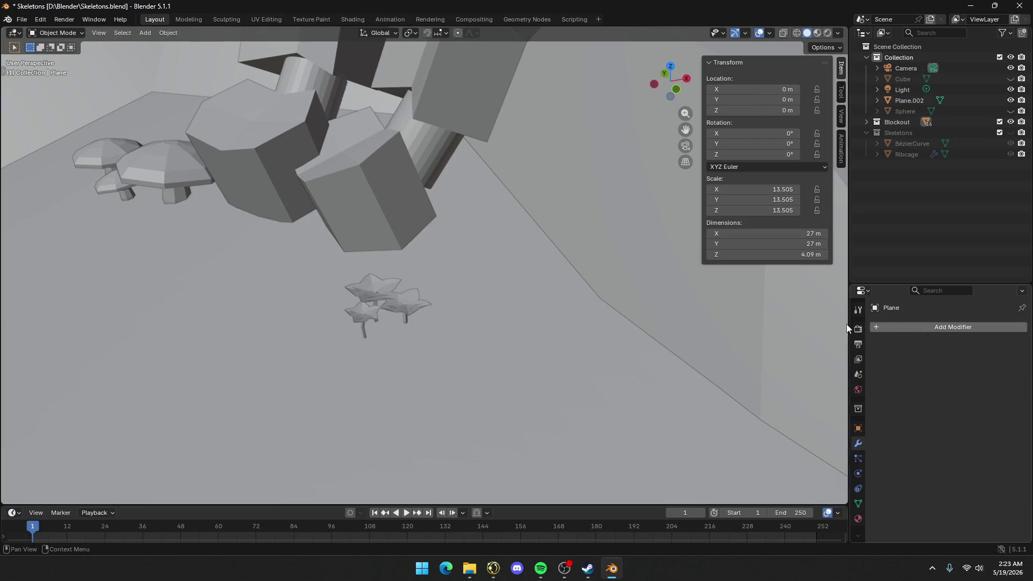
pyautogui.click(376, 293)
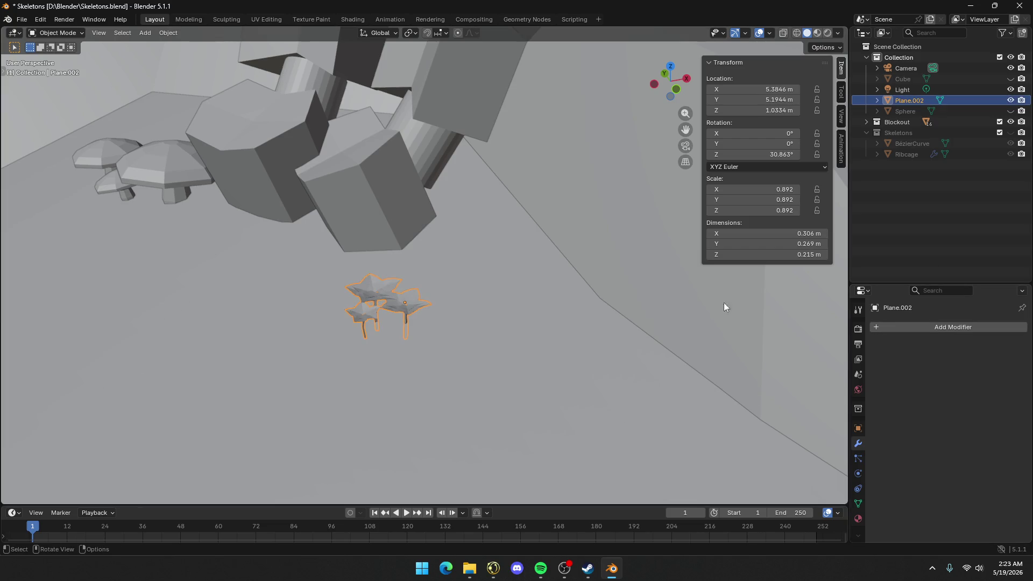
# Add an Array modifier to the Plane.002 star-flower cluster
pyautogui.click(922, 330)
pyautogui.moveTo(885, 331)
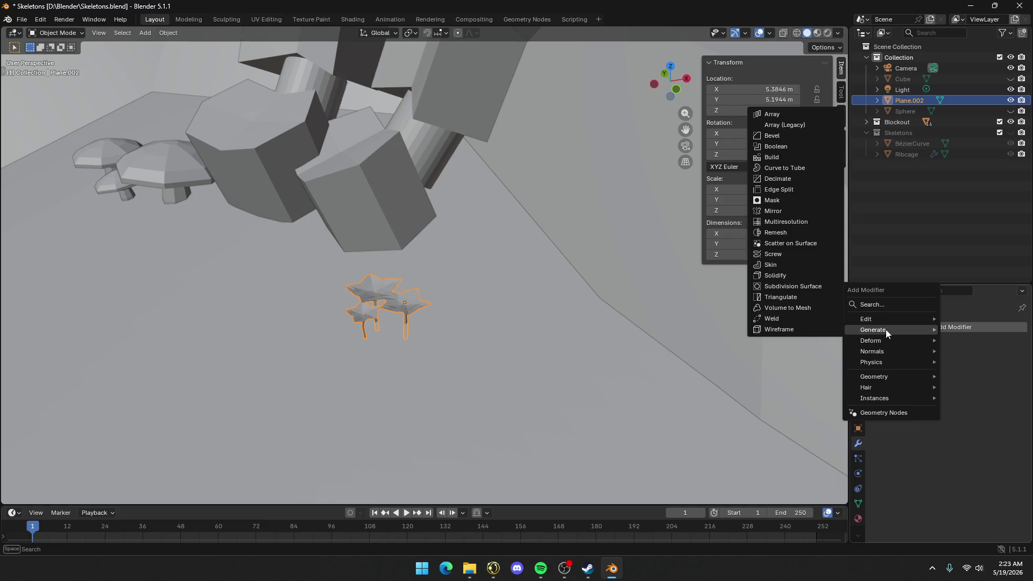
pyautogui.click(777, 115)
pyautogui.moveTo(544, 253); pyautogui.dragTo(579, 266, button='middle')
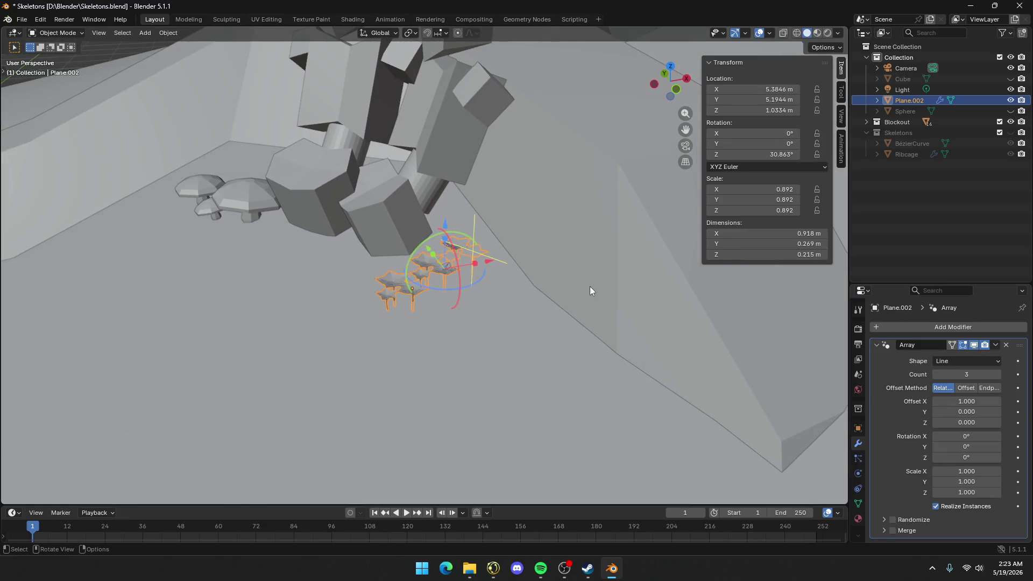
pyautogui.scroll(-4, 590, 286)
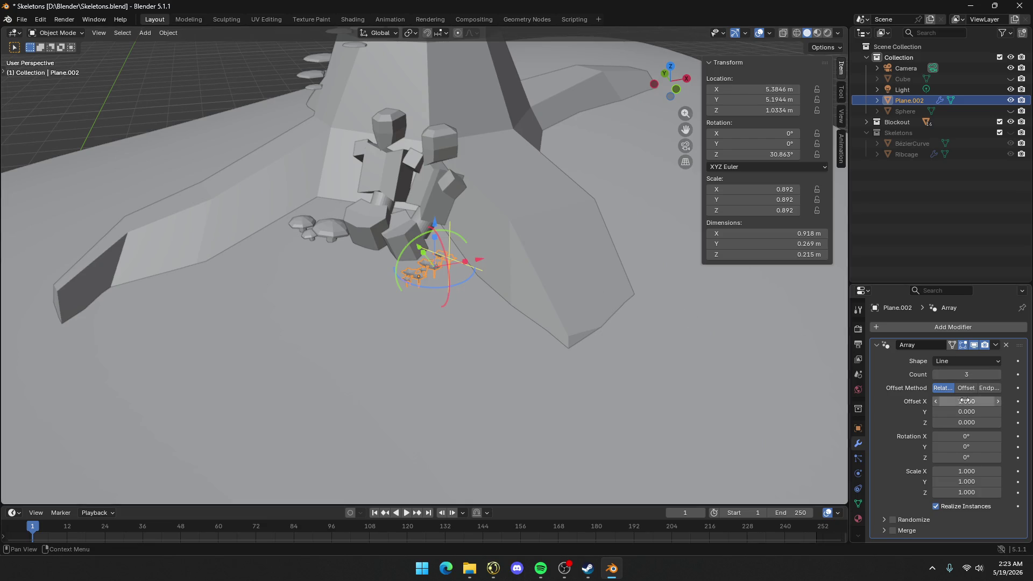
# Enable Randomize, set Count to 4, Shape to Transform and Transform Reference to Object
pyautogui.click(893, 519)
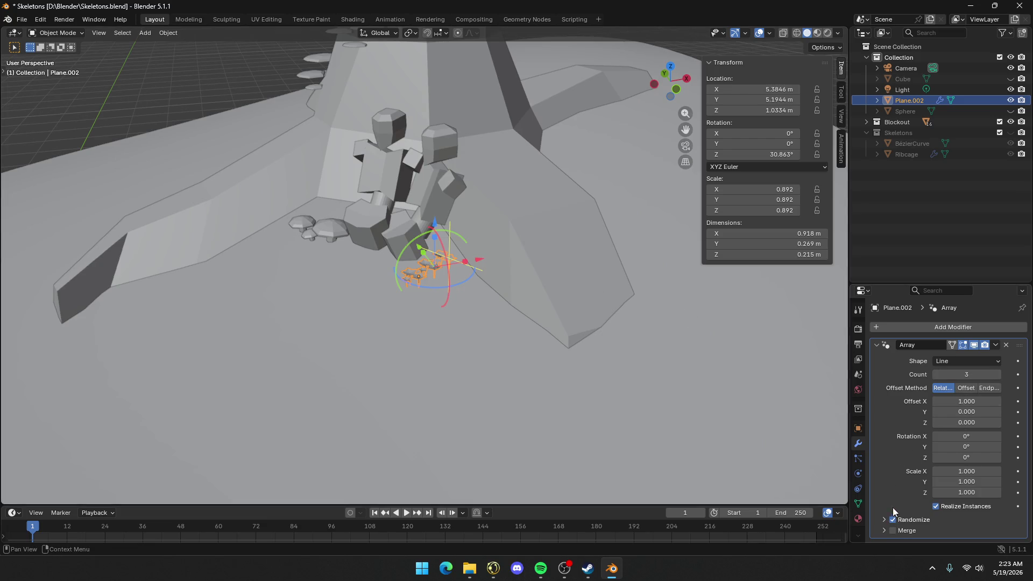
pyautogui.moveTo(966, 373)
pyautogui.mouseDown()
pyautogui.moveTo(996, 374)
pyautogui.moveTo(974, 373)
pyautogui.mouseUp()
pyautogui.click(969, 360)
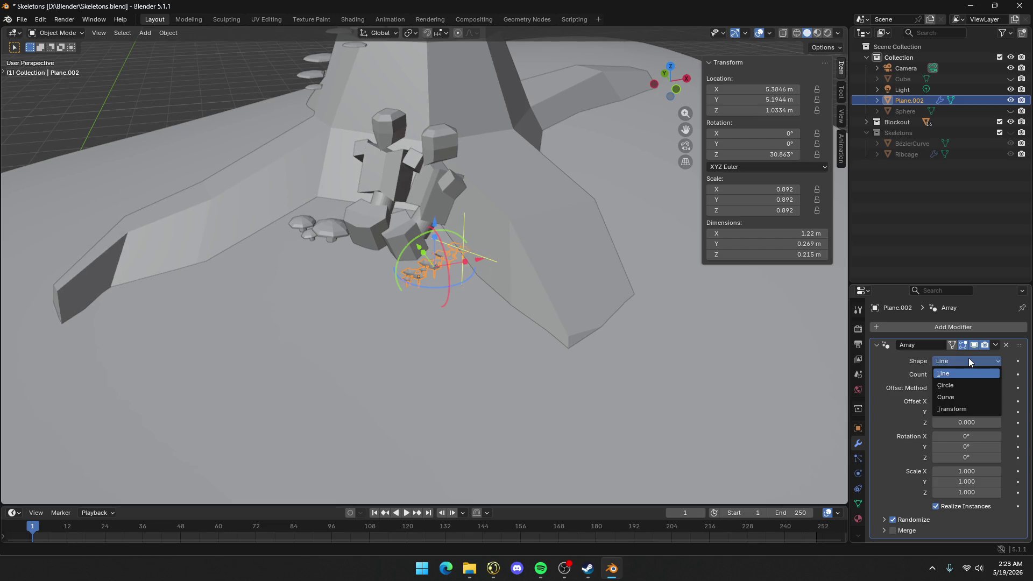
pyautogui.click(957, 397)
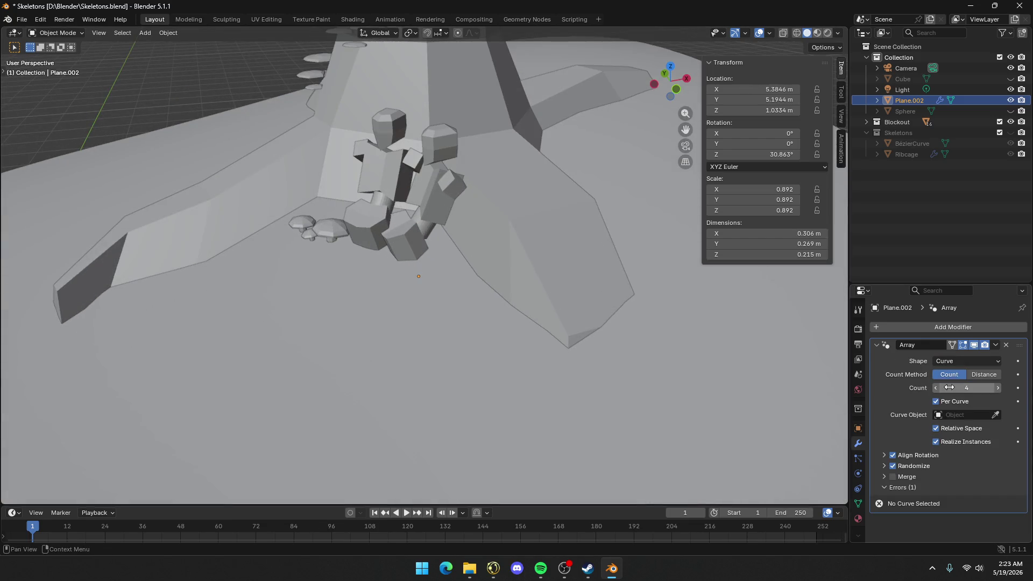
pyautogui.click(951, 364)
pyautogui.click(964, 409)
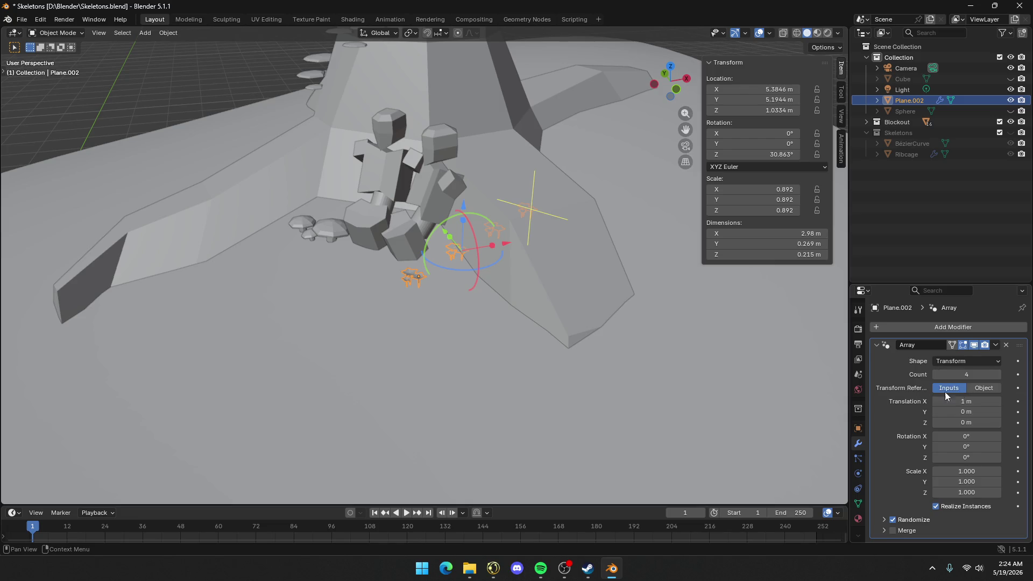
pyautogui.click(993, 386)
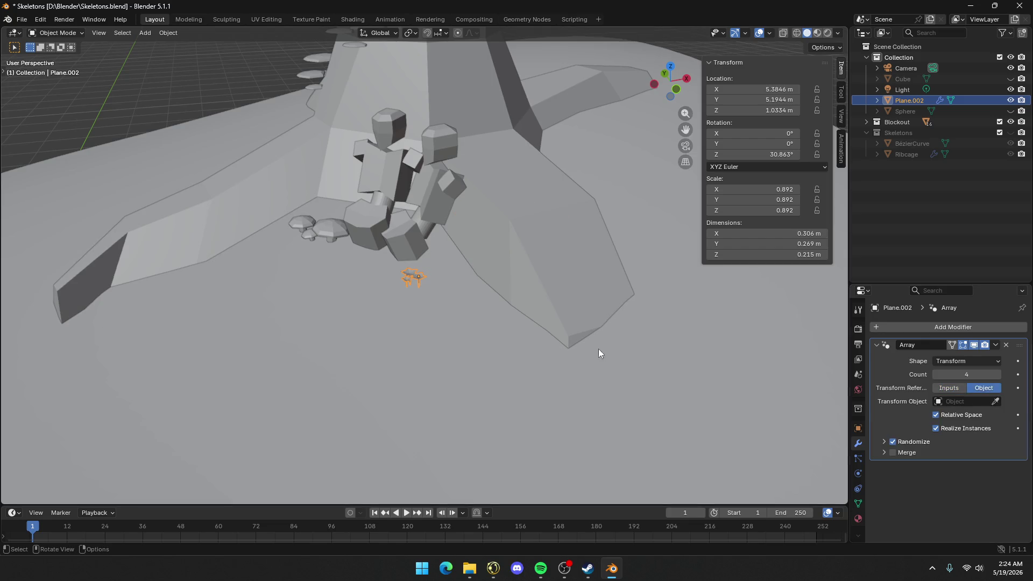
# Eyedrop the ground Plane as the array's transform object
pyautogui.scroll(-5, 485, 328)
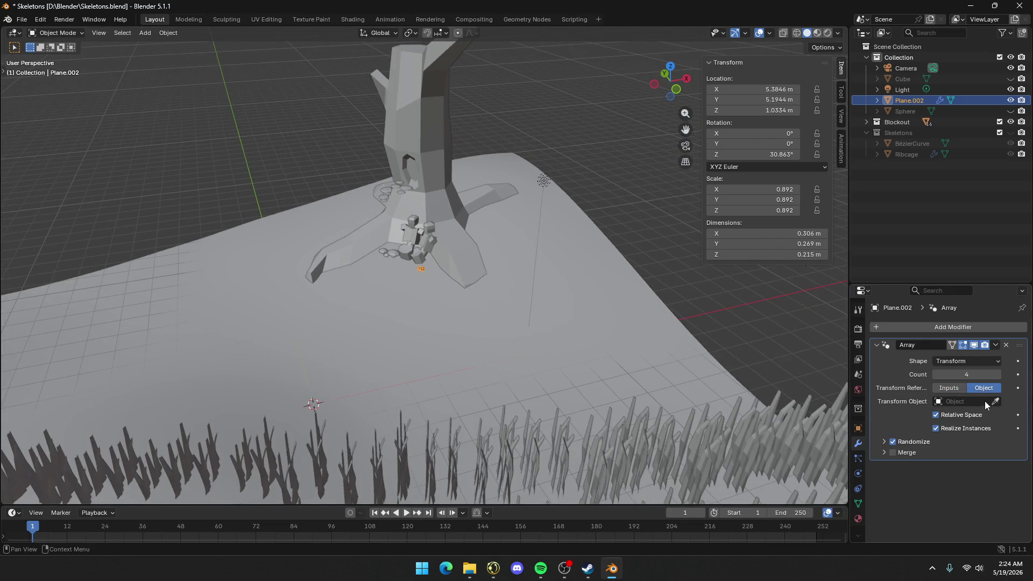
pyautogui.click(996, 402)
pyautogui.click(492, 344)
pyautogui.scroll(-4, 491, 344)
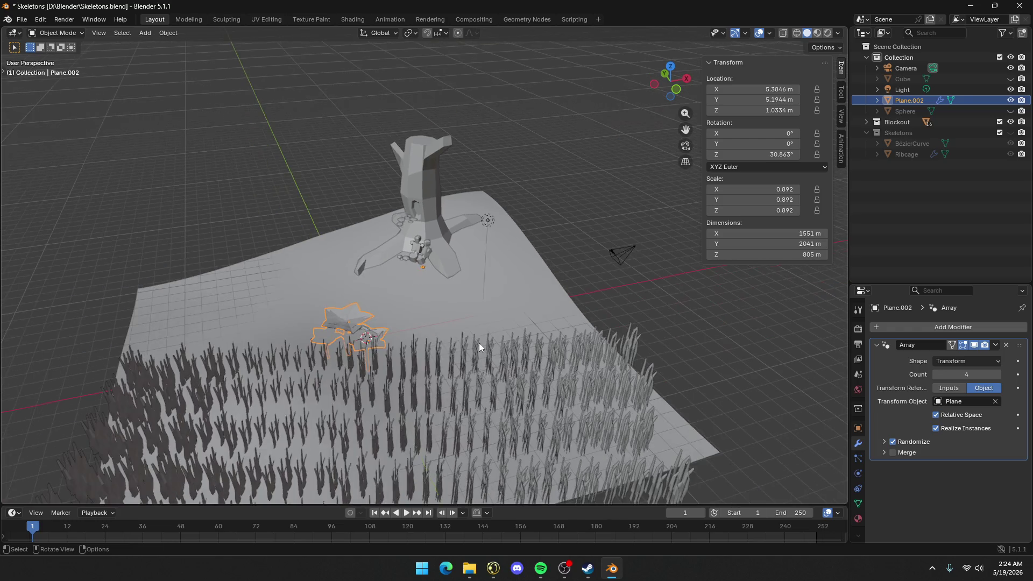
pyautogui.scroll(5, 474, 336)
pyautogui.moveTo(462, 324)
pyautogui.mouseDown(button='middle')
pyautogui.moveTo(454, 326)
pyautogui.moveTo(547, 295)
pyautogui.moveTo(554, 305)
pyautogui.mouseUp(button='middle')
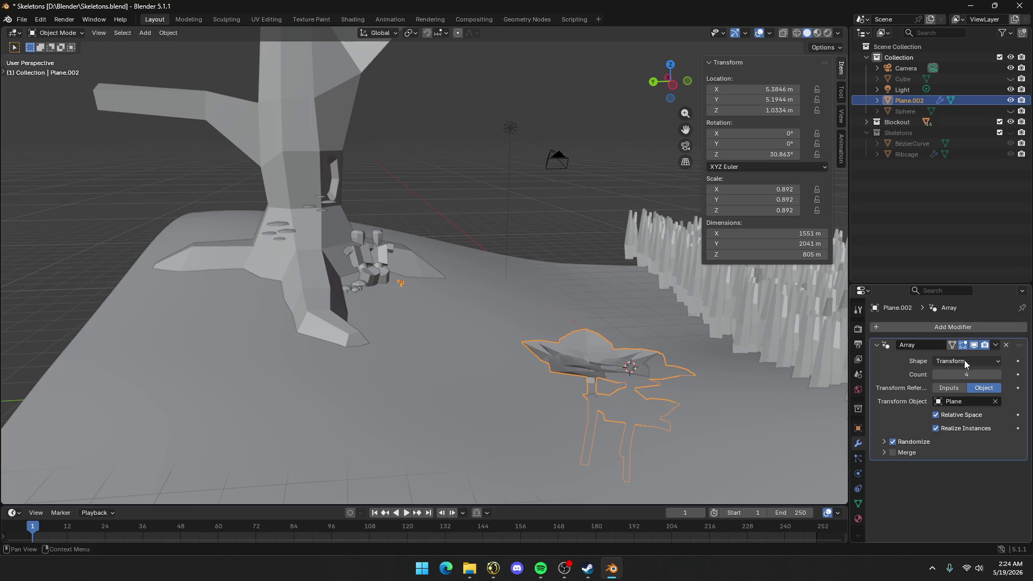
# Try Count 15, toggle Realize Instances and turn off Relative Space
pyautogui.moveTo(973, 376)
pyautogui.mouseDown()
pyautogui.moveTo(953, 377)
pyautogui.moveTo(995, 377)
pyautogui.moveTo(936, 376)
pyautogui.moveTo(971, 387)
pyautogui.mouseUp()
pyautogui.click(937, 430)
pyautogui.click(937, 430)
pyautogui.click(938, 428)
pyautogui.click(937, 429)
pyautogui.click(937, 415)
pyautogui.click(937, 415)
pyautogui.click(936, 416)
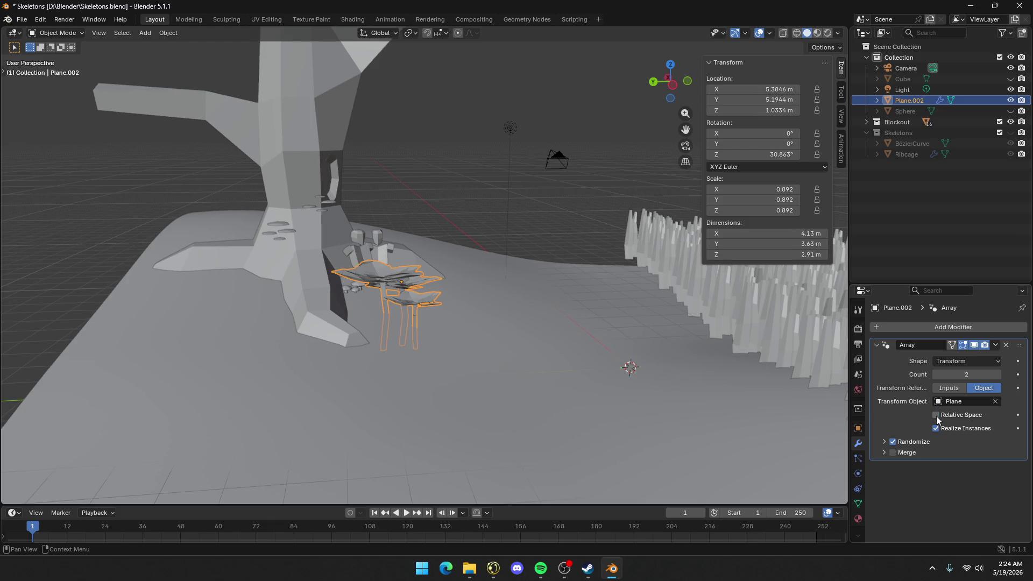
pyautogui.moveTo(963, 375)
pyautogui.mouseDown()
pyautogui.moveTo(996, 374)
pyautogui.moveTo(962, 375)
pyautogui.mouseUp()
# Set the Array Shape back to Line
pyautogui.scroll(-5, 486, 306)
pyautogui.scroll(-3, 486, 306)
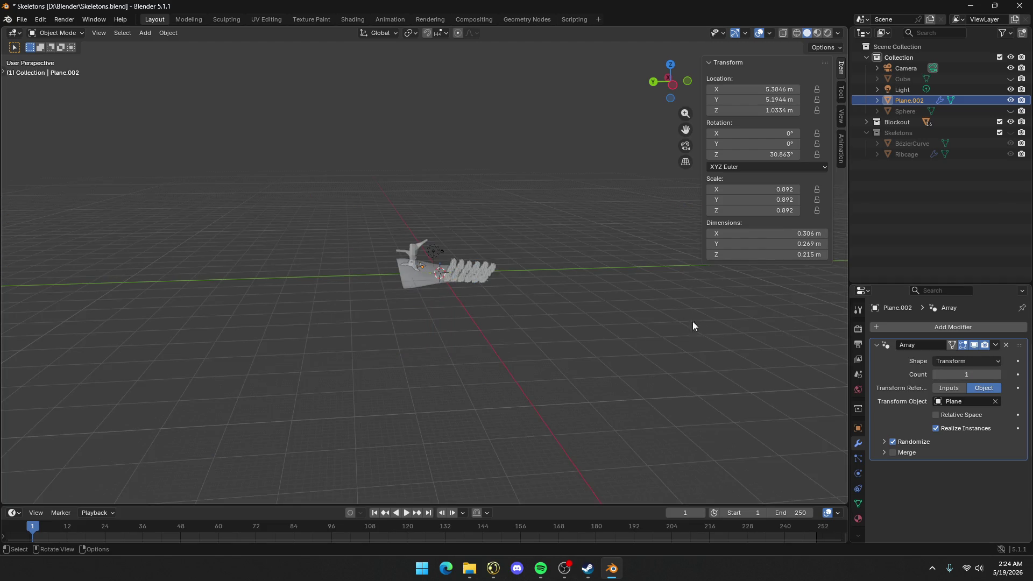
pyautogui.scroll(3, 703, 324)
pyautogui.click(992, 361)
pyautogui.click(970, 369)
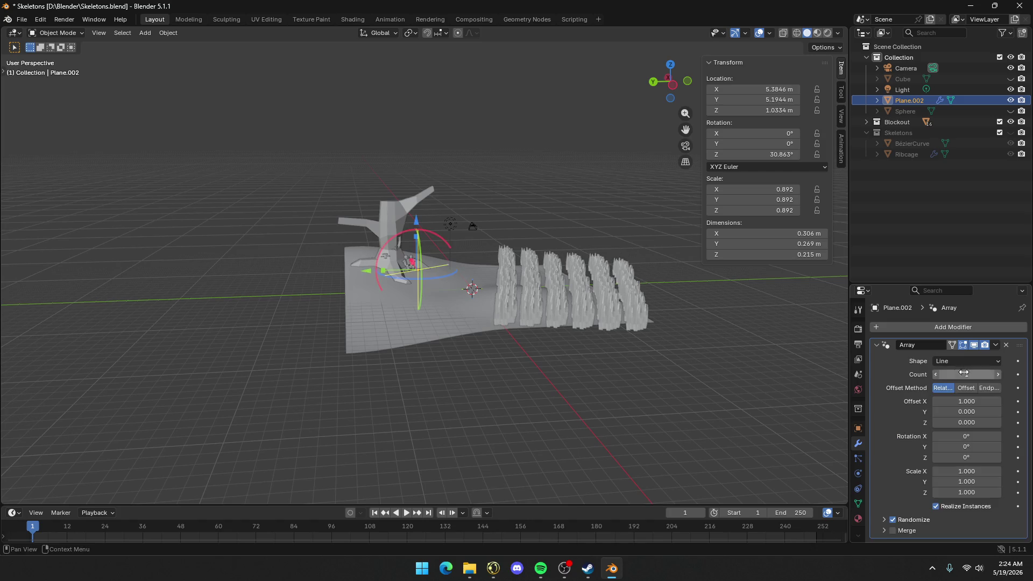
# Raise the array Count to 6 and randomize offsets: X 0.080, Y 0.730, Z 0
pyautogui.scroll(6, 533, 261)
pyautogui.moveTo(534, 261)
pyautogui.mouseDown(button='middle')
pyautogui.moveTo(369, 257)
pyautogui.moveTo(444, 293)
pyautogui.mouseUp(button='middle')
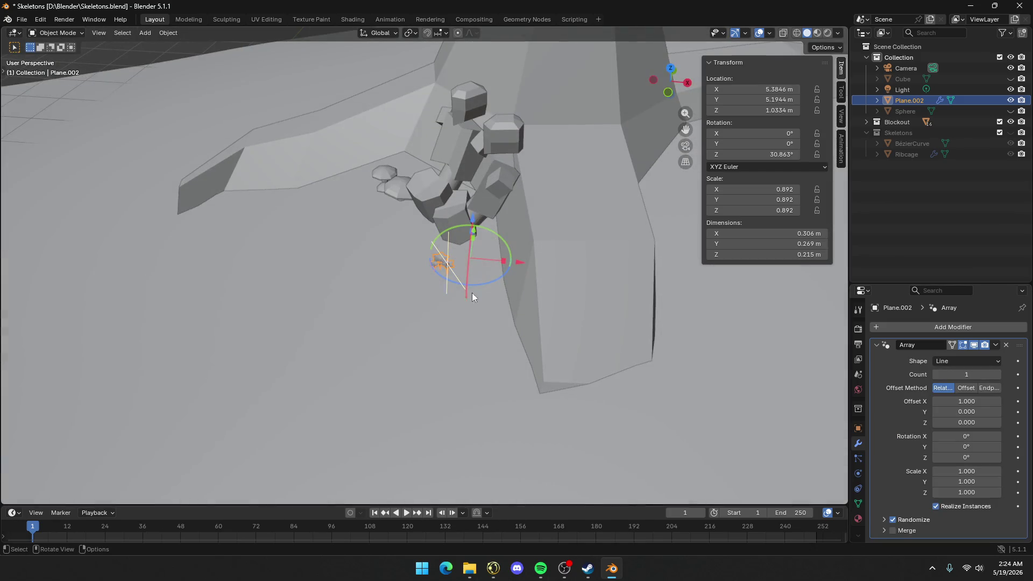
pyautogui.moveTo(967, 375)
pyautogui.mouseDown()
pyautogui.moveTo(985, 375)
pyautogui.moveTo(971, 375)
pyautogui.mouseUp()
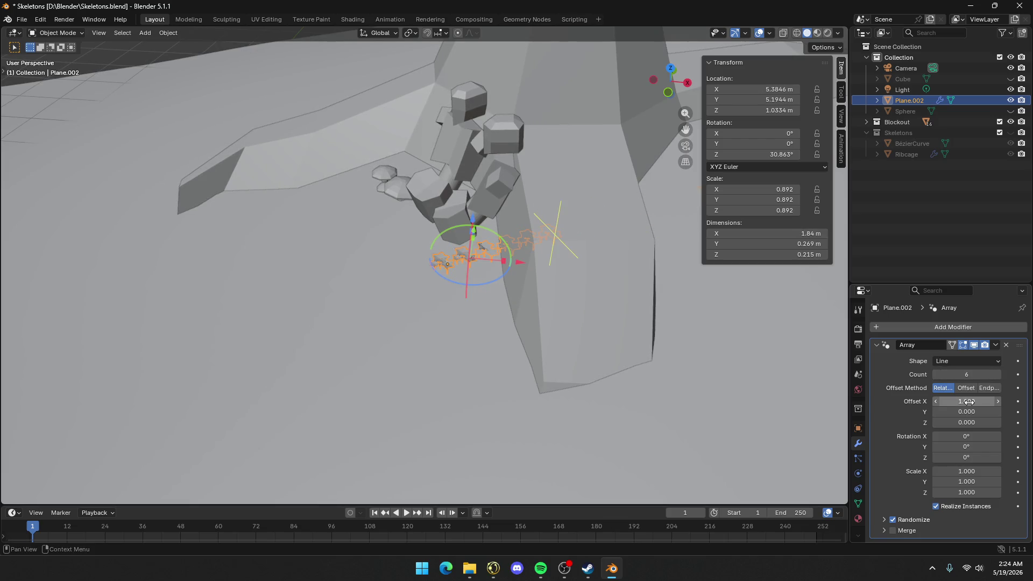
pyautogui.click(884, 520)
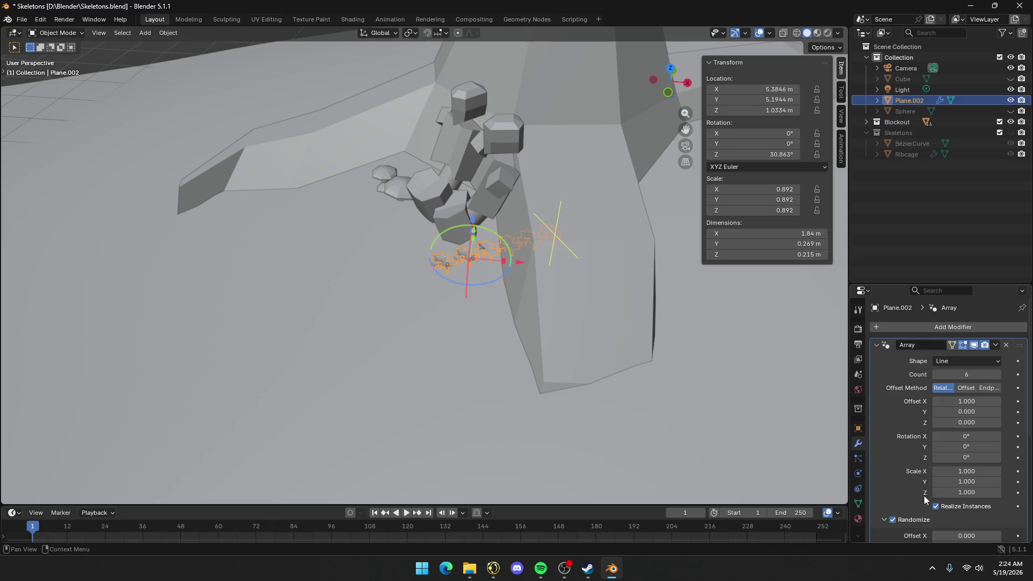
pyautogui.scroll(-5, 955, 480)
pyautogui.moveTo(958, 429)
pyautogui.mouseDown()
pyautogui.moveTo(1001, 429)
pyautogui.moveTo(958, 429)
pyautogui.mouseUp()
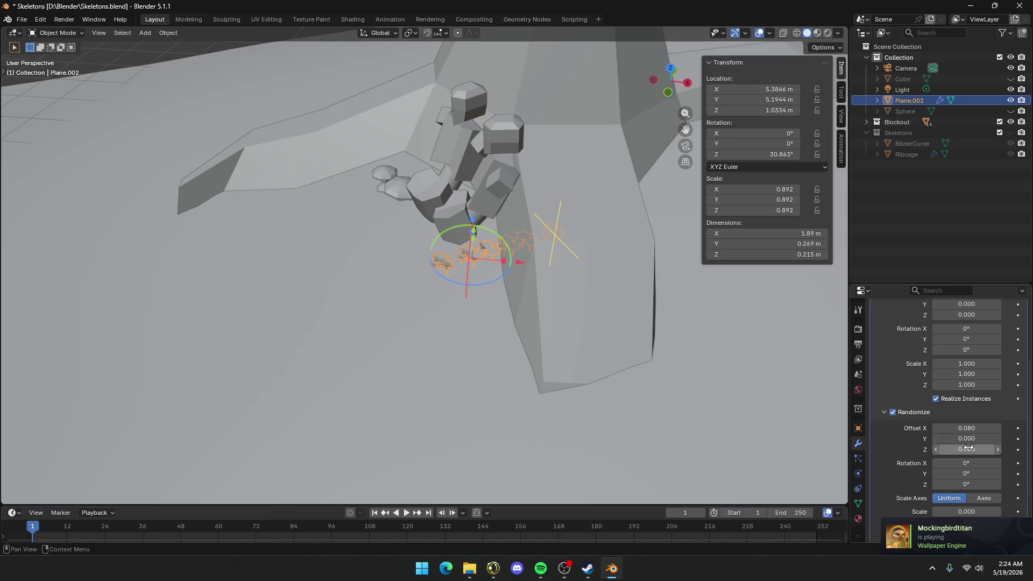
pyautogui.moveTo(964, 439)
pyautogui.mouseDown()
pyautogui.moveTo(990, 439)
pyautogui.moveTo(961, 450)
pyautogui.mouseUp()
pyautogui.click(960, 450)
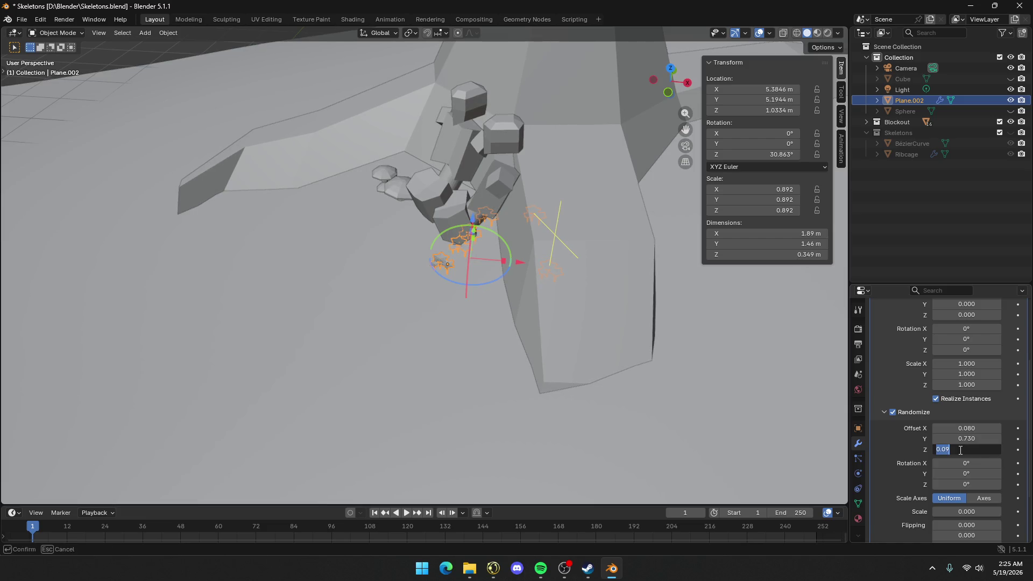
pyautogui.write('0')
pyautogui.press('Return')
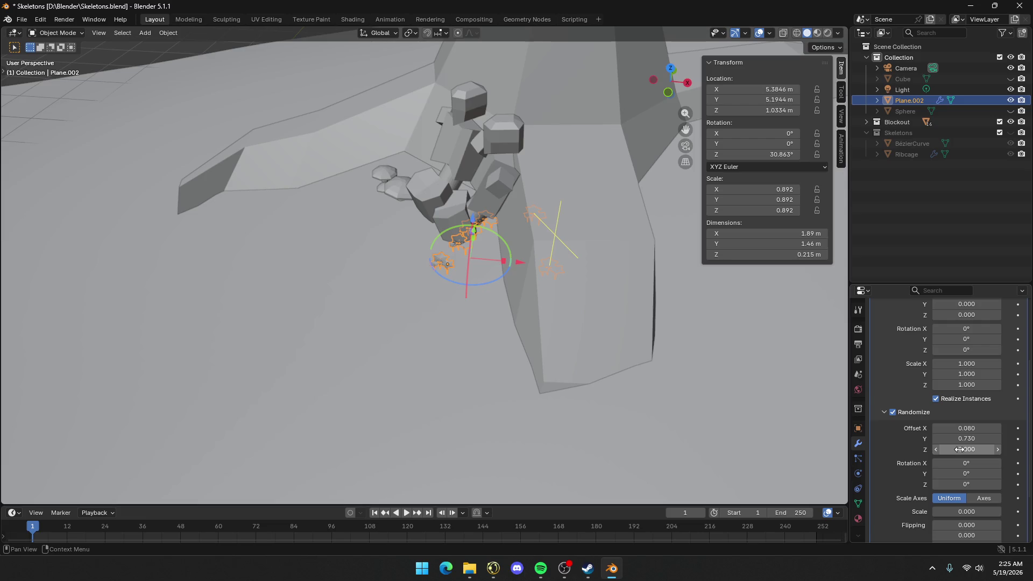
# Randomize rotation with Y 0, X -0.53° and Z 501°, and scale 0.808
pyautogui.moveTo(994, 474)
pyautogui.mouseDown()
pyautogui.moveTo(1010, 475)
pyautogui.moveTo(948, 474)
pyautogui.moveTo(959, 474)
pyautogui.mouseUp()
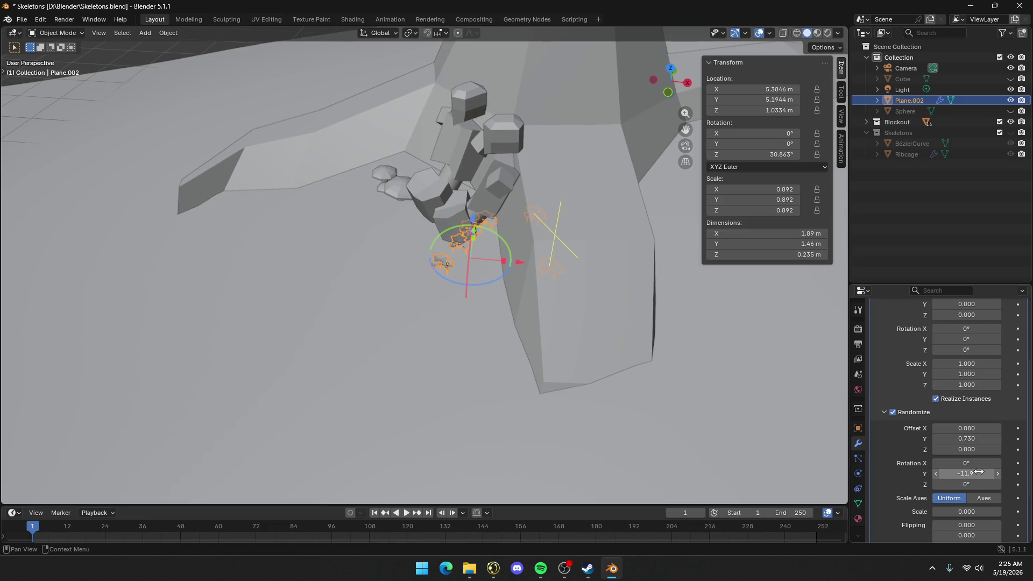
pyautogui.click(960, 474)
pyautogui.write('0')
pyautogui.press('Return')
pyautogui.moveTo(969, 463)
pyautogui.mouseDown()
pyautogui.moveTo(968, 485)
pyautogui.moveTo(1031, 484)
pyautogui.mouseUp()
pyautogui.scroll(-3, 970, 454)
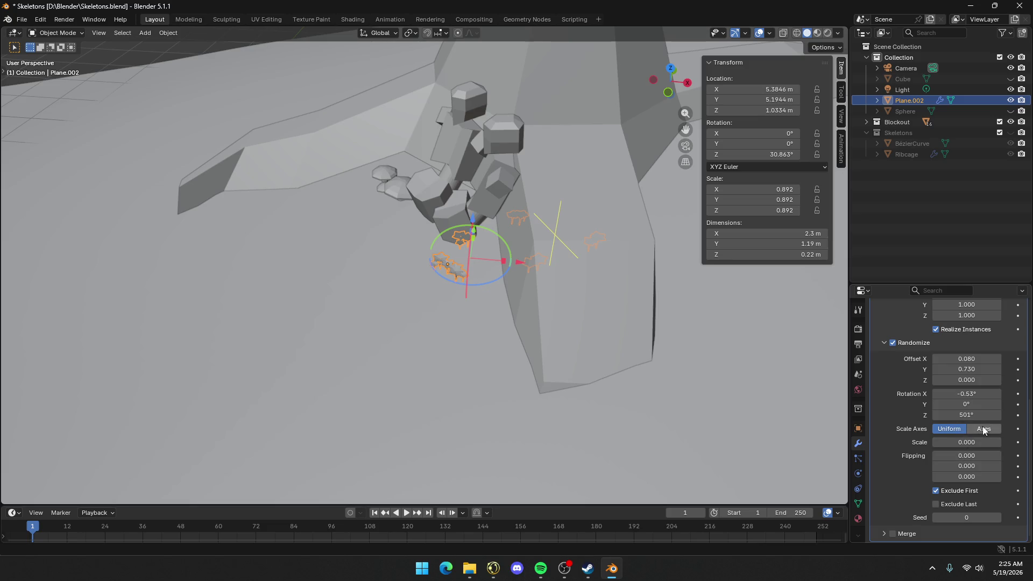
pyautogui.moveTo(969, 443)
pyautogui.mouseDown()
pyautogui.moveTo(1017, 442)
pyautogui.moveTo(990, 441)
pyautogui.mouseUp()
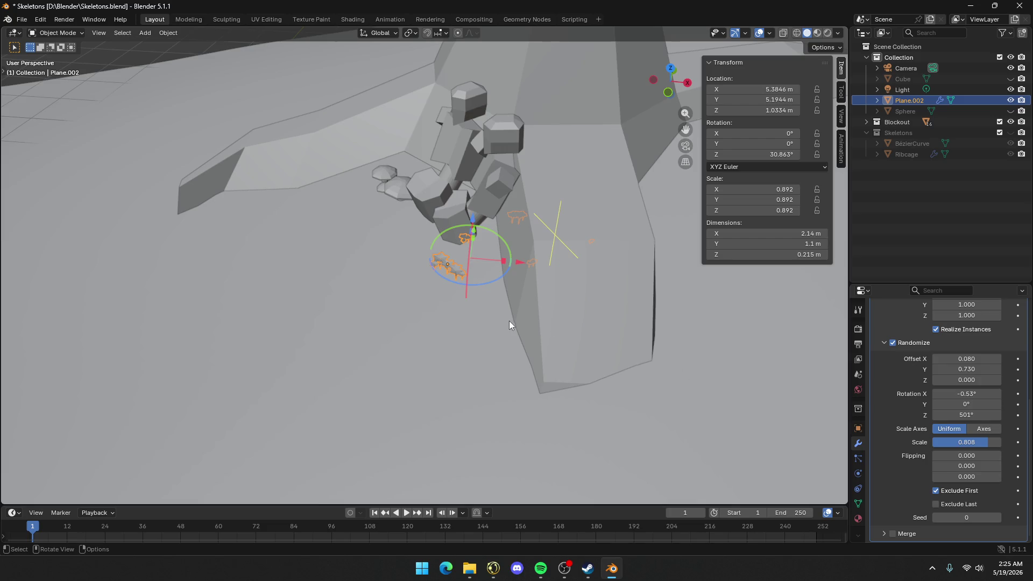
# Reposition the flower cluster: raise it, slide it along the ground, then set its height
pyautogui.press('g')
pyautogui.press('z')
pyautogui.click(502, 301)
pyautogui.moveTo(501, 301); pyautogui.dragTo(599, 292, button='middle')
pyautogui.press('g')
pyautogui.hotkey('shift', 'z')
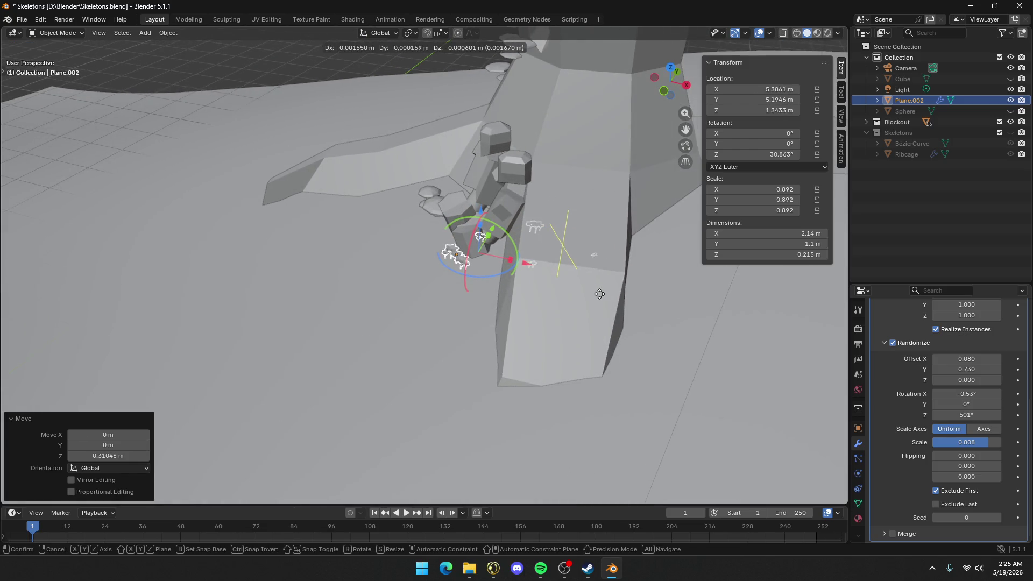
pyautogui.click(393, 364)
pyautogui.moveTo(393, 365)
pyautogui.mouseDown(button='middle')
pyautogui.moveTo(398, 377)
pyautogui.moveTo(573, 348)
pyautogui.moveTo(625, 376)
pyautogui.moveTo(655, 366)
pyautogui.moveTo(635, 348)
pyautogui.mouseUp(button='middle')
pyautogui.press('g')
pyautogui.press('z')
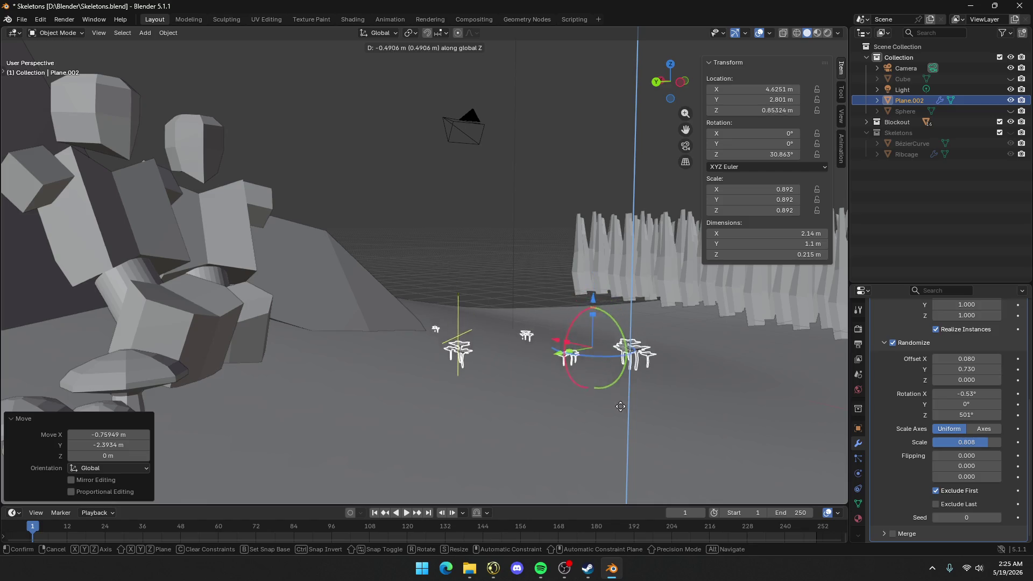
pyautogui.click(622, 401)
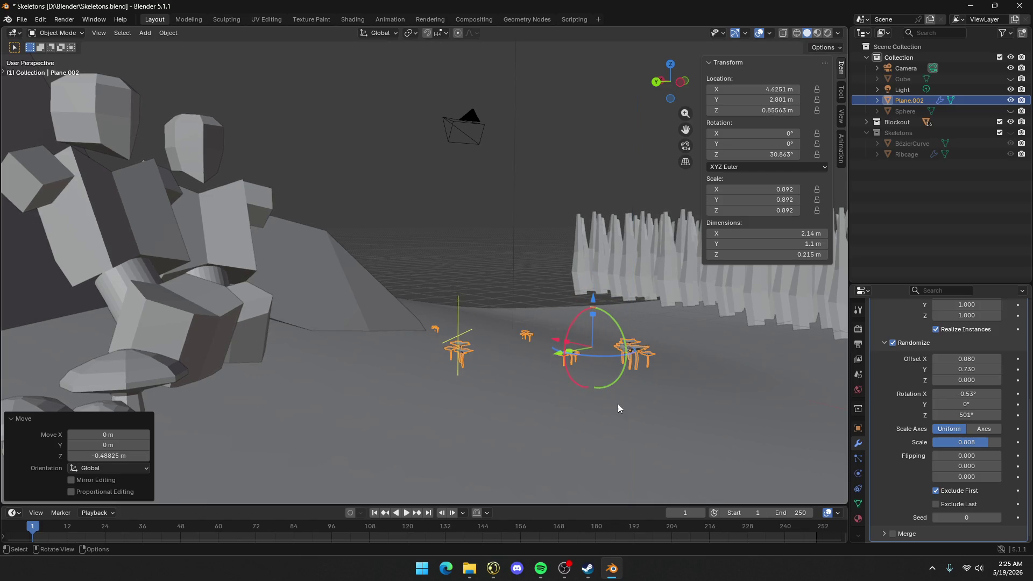
# Tilt the cluster 7.51° about X, lower it onto the ground, then re-tilt to 6.95°
pyautogui.press('r')
pyautogui.press('x')
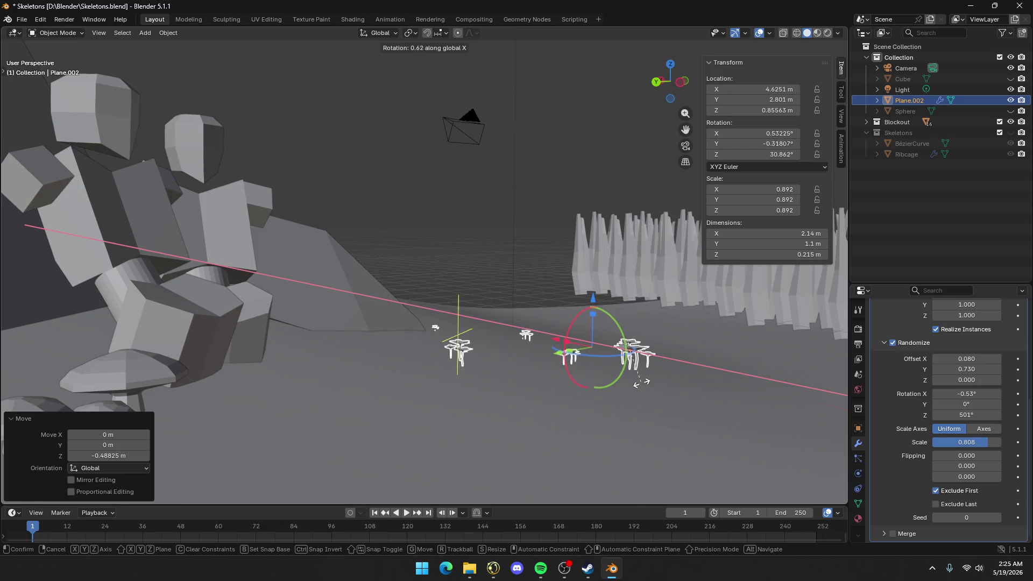
pyautogui.click(627, 394)
pyautogui.moveTo(624, 392)
pyautogui.mouseDown(button='middle')
pyautogui.moveTo(535, 365)
pyautogui.moveTo(606, 360)
pyautogui.mouseUp(button='middle')
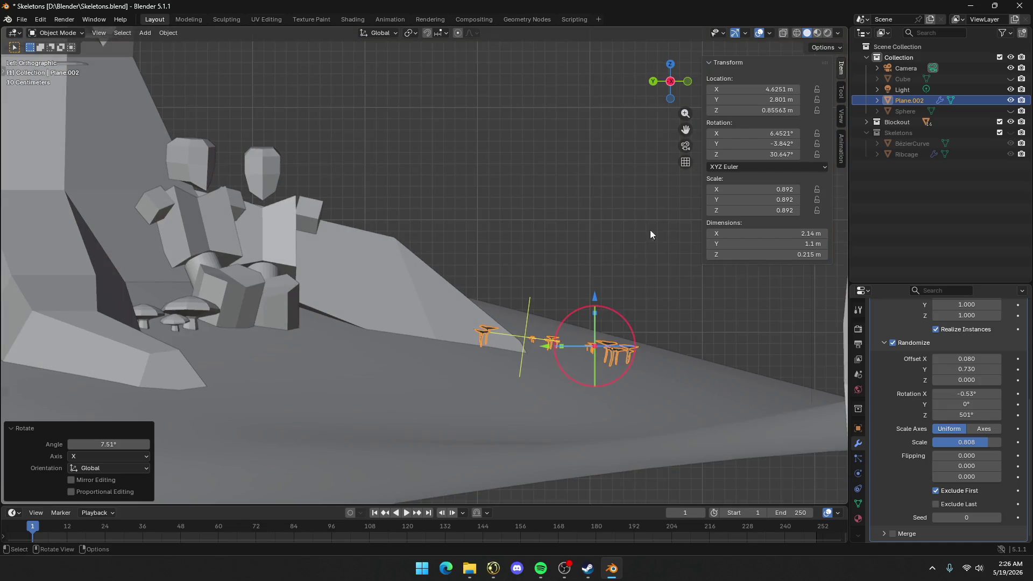
pyautogui.moveTo(650, 235)
pyautogui.keyDown('shift'); pyautogui.mouseDown(button='middle')
pyautogui.moveTo(585, 356)
pyautogui.moveTo(544, 356)
pyautogui.moveTo(534, 342)
pyautogui.mouseUp(button='middle'); pyautogui.keyUp('shift')
pyautogui.press('g')
pyautogui.press('z')
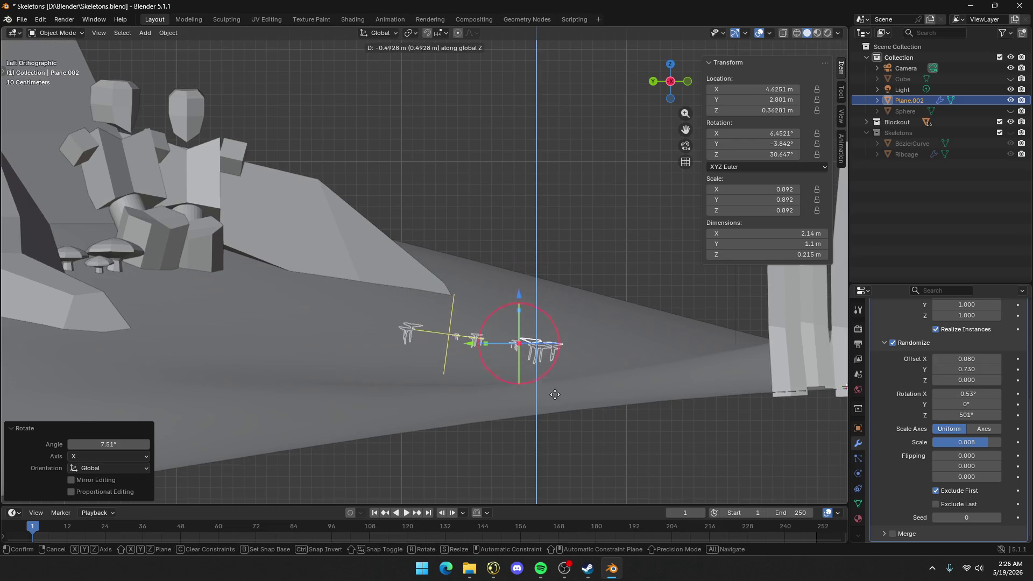
pyautogui.click(559, 391)
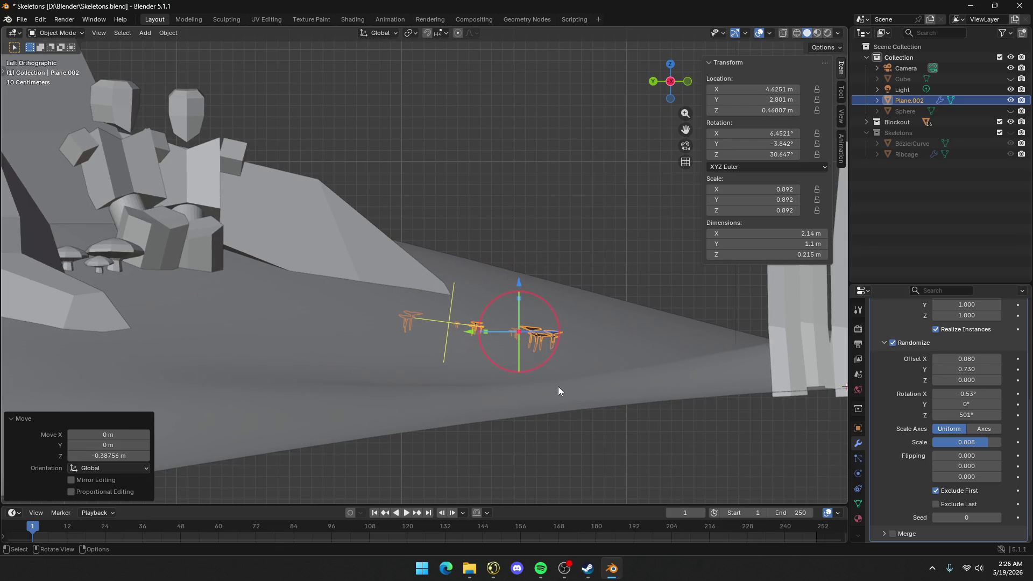
pyautogui.press('r')
pyautogui.press('x')
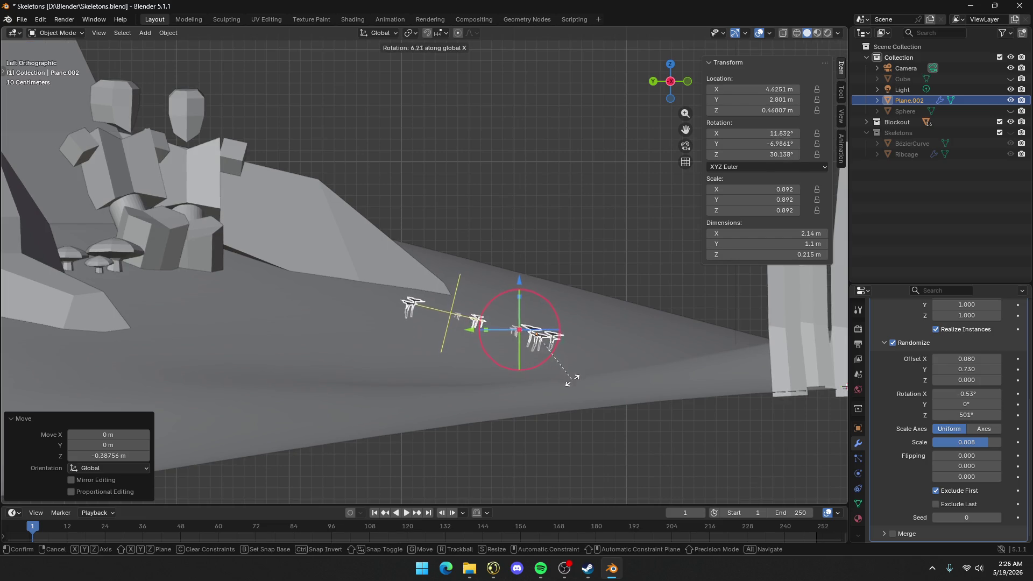
pyautogui.click(571, 383)
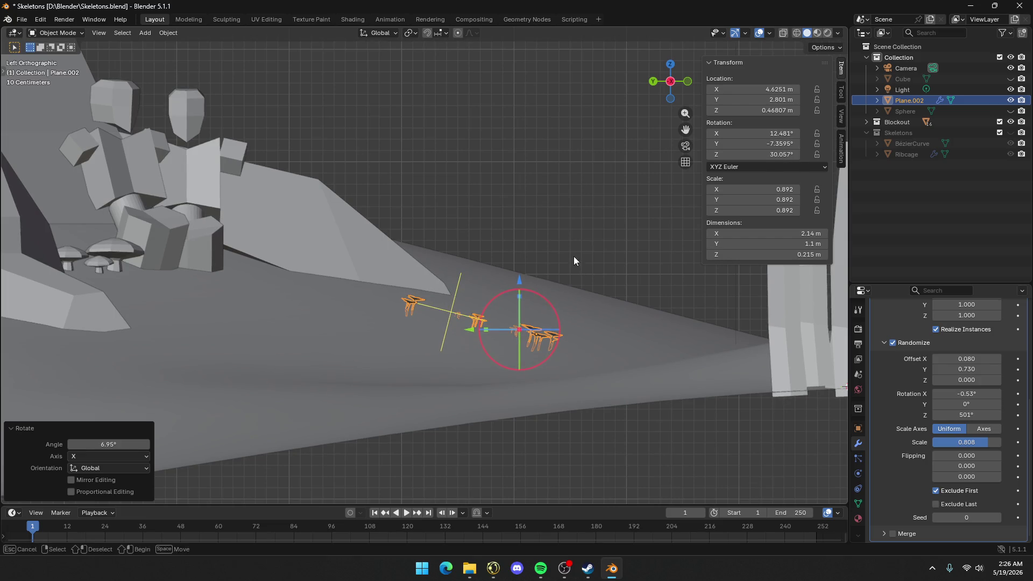
# Rotate the cluster -5.21° about Y and lift it slightly along Z
pyautogui.scroll(5, 571, 264)
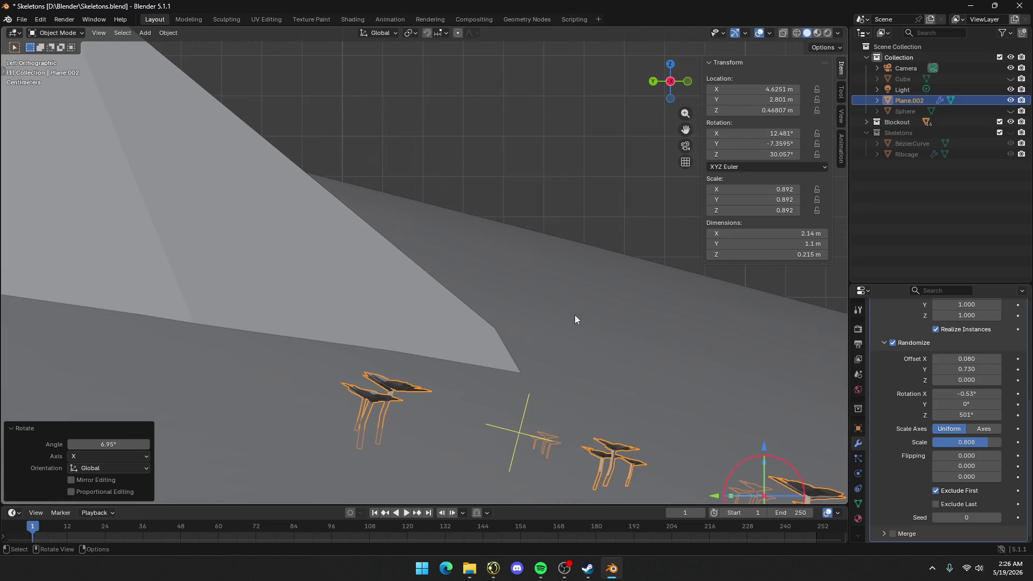
pyautogui.scroll(-2, 575, 315)
pyautogui.moveTo(574, 315)
pyautogui.mouseDown(button='middle')
pyautogui.moveTo(535, 321)
pyautogui.moveTo(492, 306)
pyautogui.mouseUp(button='middle')
pyautogui.press('r')
pyautogui.press('y')
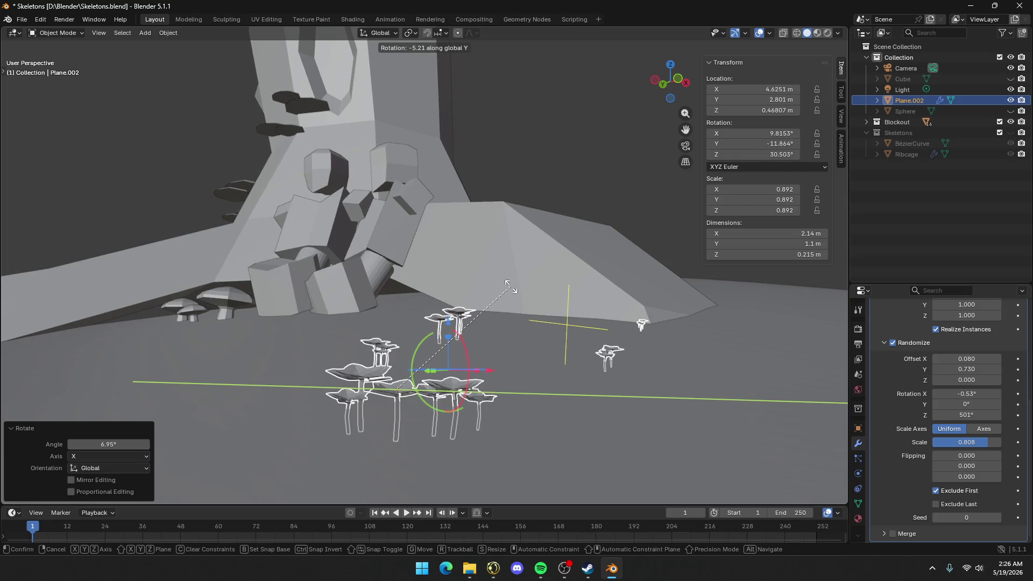
pyautogui.click(508, 284)
pyautogui.press('g')
pyautogui.press('z')
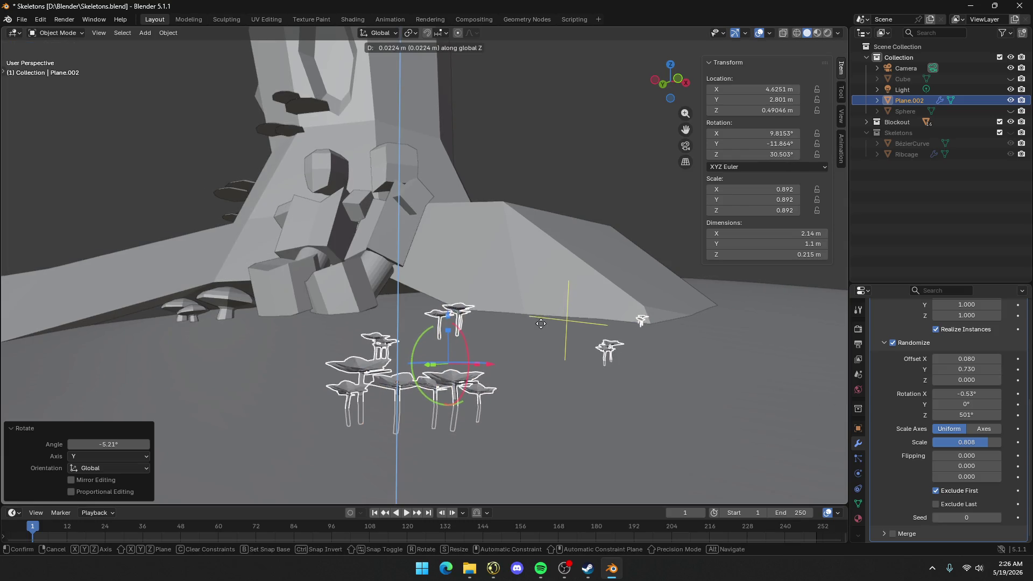
pyautogui.click(542, 320)
# Tilt the cluster -2.67° about X, nudge it up, then select the Tree
pyautogui.press('r')
pyautogui.press('x')
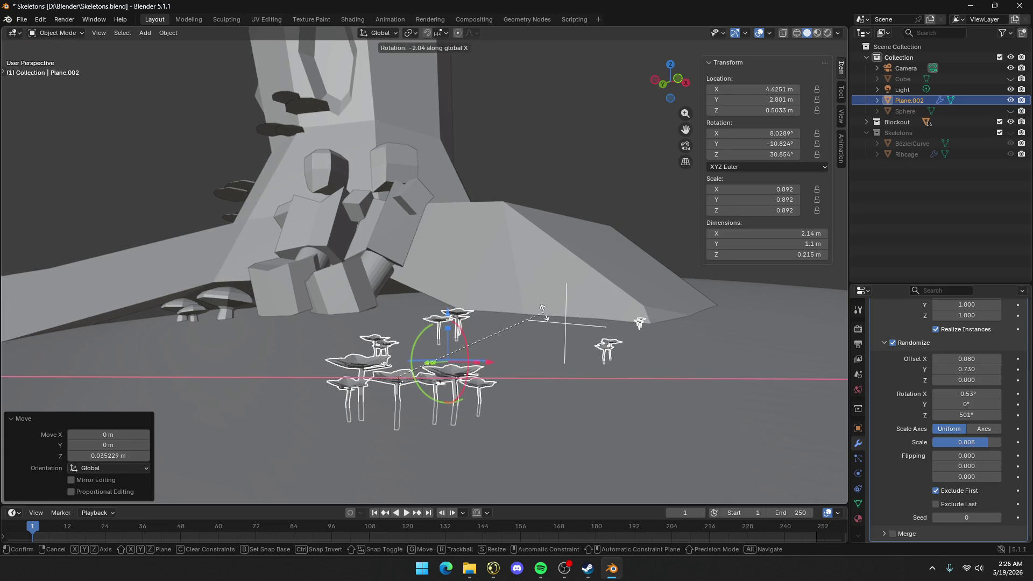
pyautogui.click(544, 306)
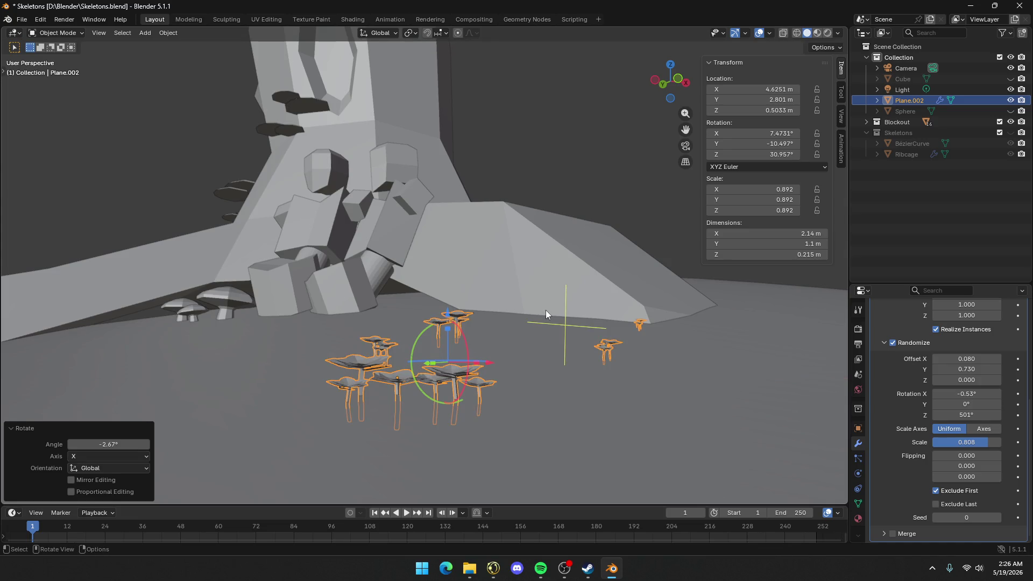
pyautogui.press('g')
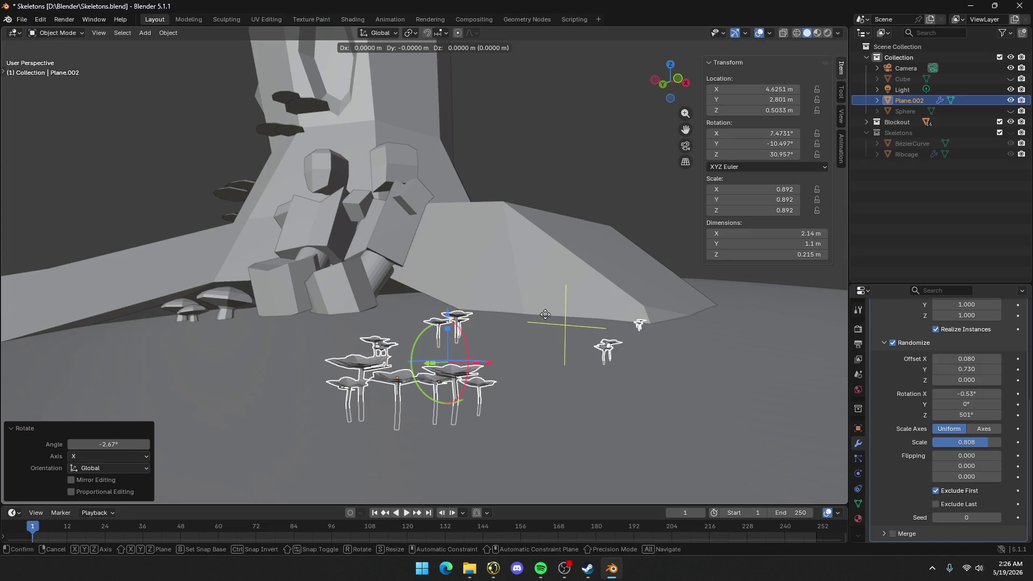
pyautogui.click(545, 309)
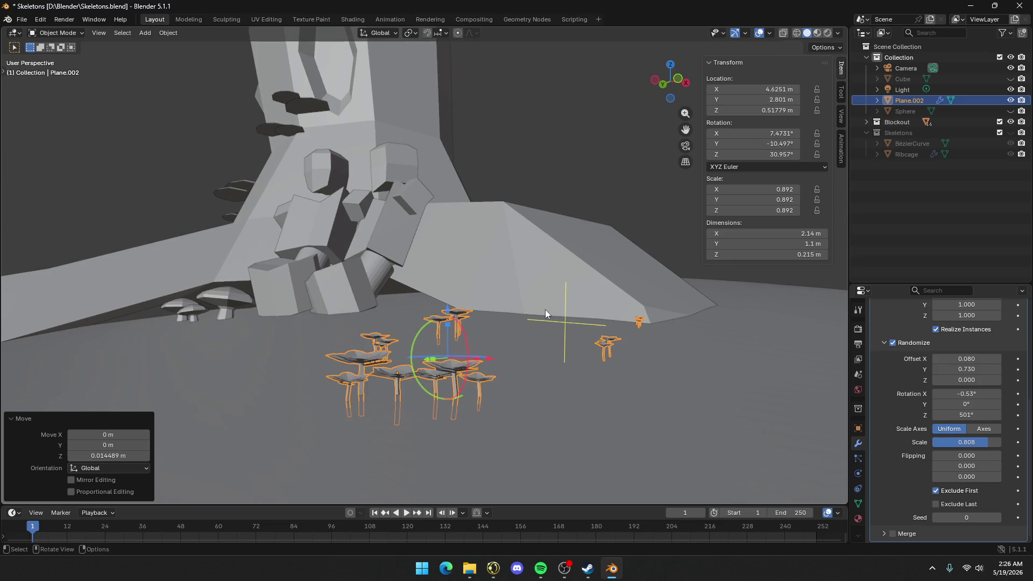
pyautogui.click(531, 311)
pyautogui.moveTo(532, 311)
pyautogui.mouseDown(button='middle')
pyautogui.moveTo(592, 295)
pyautogui.moveTo(570, 316)
pyautogui.moveTo(637, 342)
pyautogui.moveTo(624, 334)
pyautogui.mouseUp(button='middle')
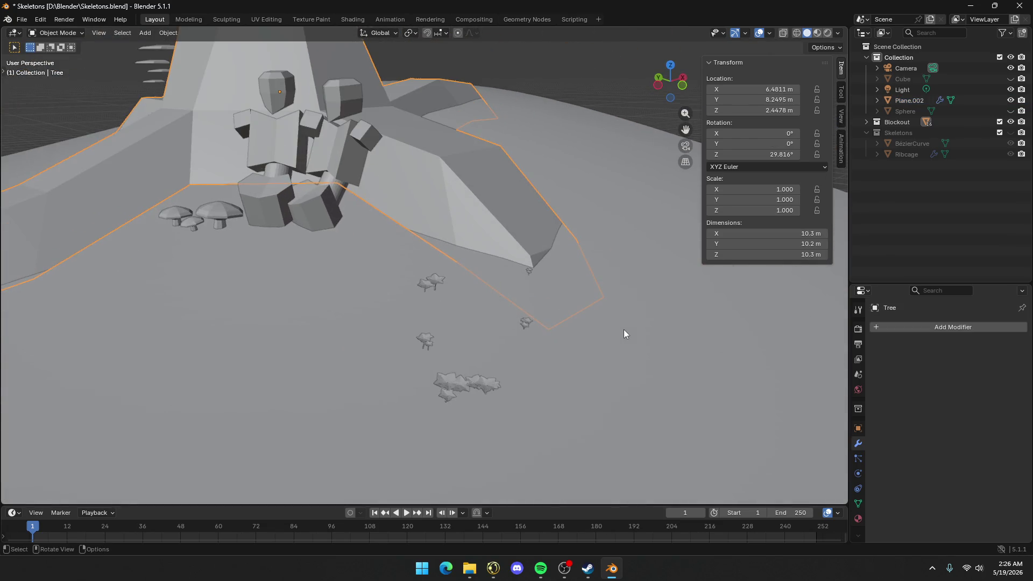
pyautogui.click(451, 385)
pyautogui.click(938, 331)
pyautogui.press('Escape')
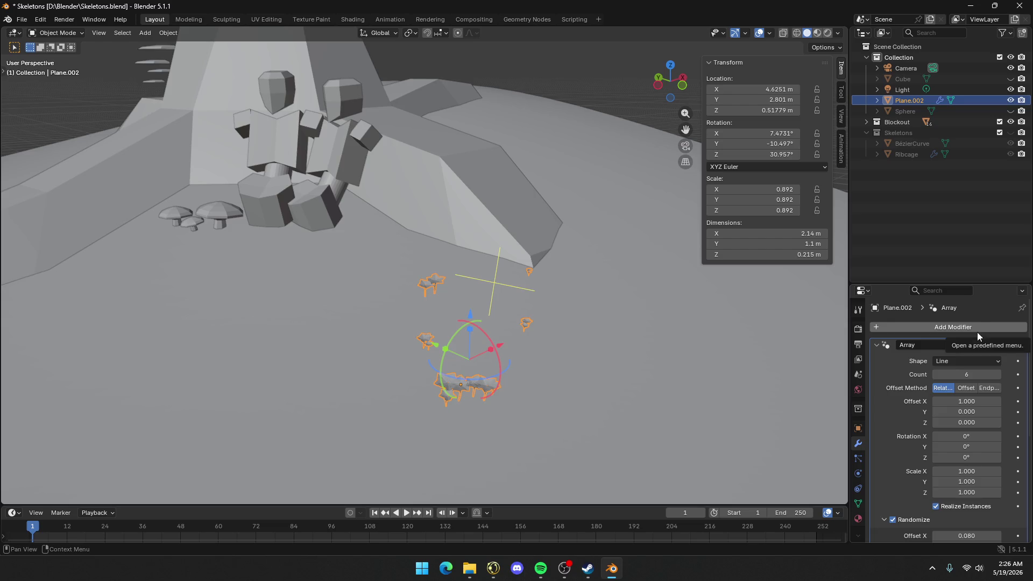
pyautogui.moveTo(453, 262)
pyautogui.mouseDown(button='middle')
pyautogui.moveTo(373, 244)
pyautogui.moveTo(399, 240)
pyautogui.moveTo(427, 258)
pyautogui.moveTo(443, 314)
pyautogui.mouseUp(button='middle')
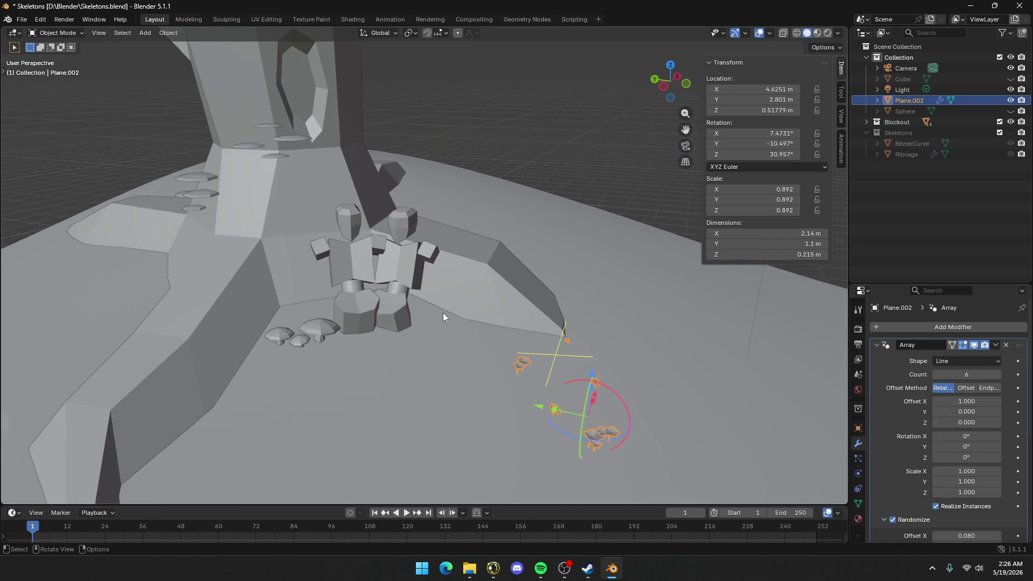
pyautogui.click(509, 168)
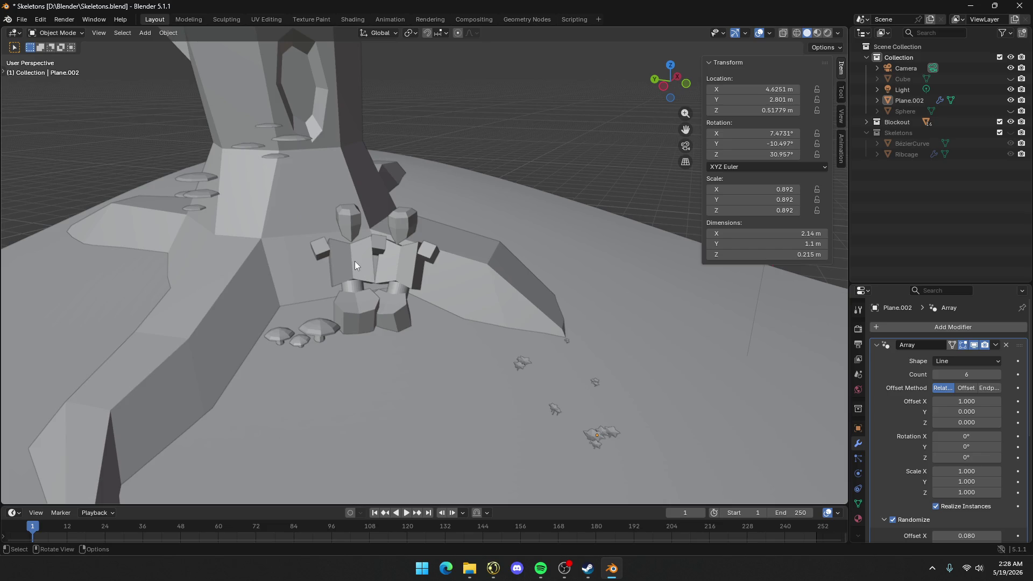
pyautogui.scroll(-2, 358, 260)
pyautogui.scroll(2, 360, 260)
pyautogui.moveTo(359, 259)
pyautogui.mouseDown(button='middle')
pyautogui.moveTo(296, 253)
pyautogui.moveTo(258, 235)
pyautogui.mouseUp(button='middle')
pyautogui.scroll(-3, 392, 284)
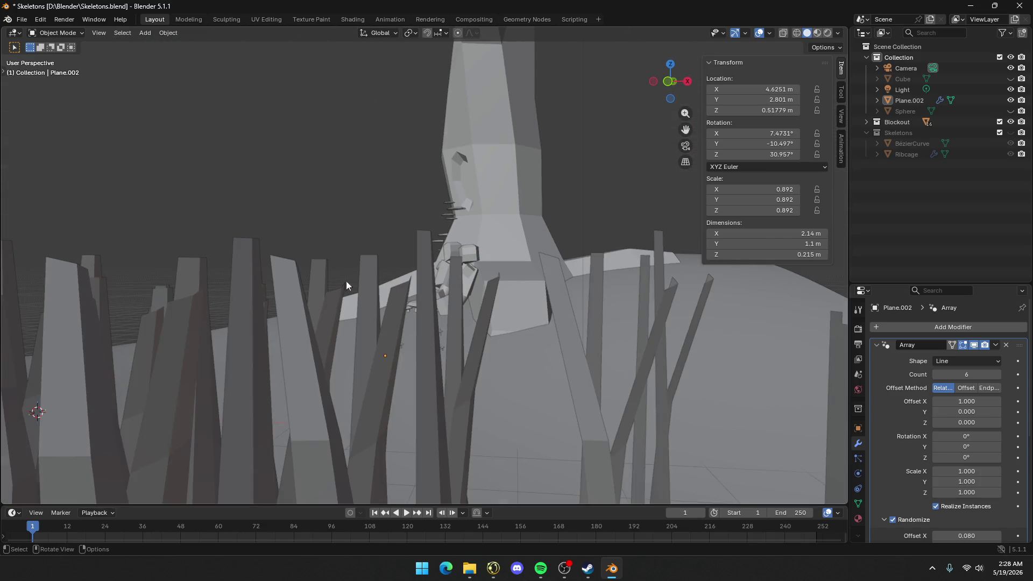
pyautogui.moveTo(353, 290); pyautogui.dragTo(408, 299, button='middle')
pyautogui.moveTo(521, 369)
pyautogui.mouseDown(button='middle')
pyautogui.moveTo(516, 342)
pyautogui.moveTo(604, 338)
pyautogui.moveTo(516, 203)
pyautogui.moveTo(529, 175)
pyautogui.moveTo(450, 148)
pyautogui.moveTo(580, 168)
pyautogui.moveTo(555, 150)
pyautogui.moveTo(431, 172)
pyautogui.moveTo(603, 179)
pyautogui.moveTo(78, 166)
pyautogui.moveTo(209, 182)
pyautogui.moveTo(143, 187)
pyautogui.mouseUp(button='middle')
pyautogui.hotkey('alt', 'a')
pyautogui.scroll(-1, 386, 186)
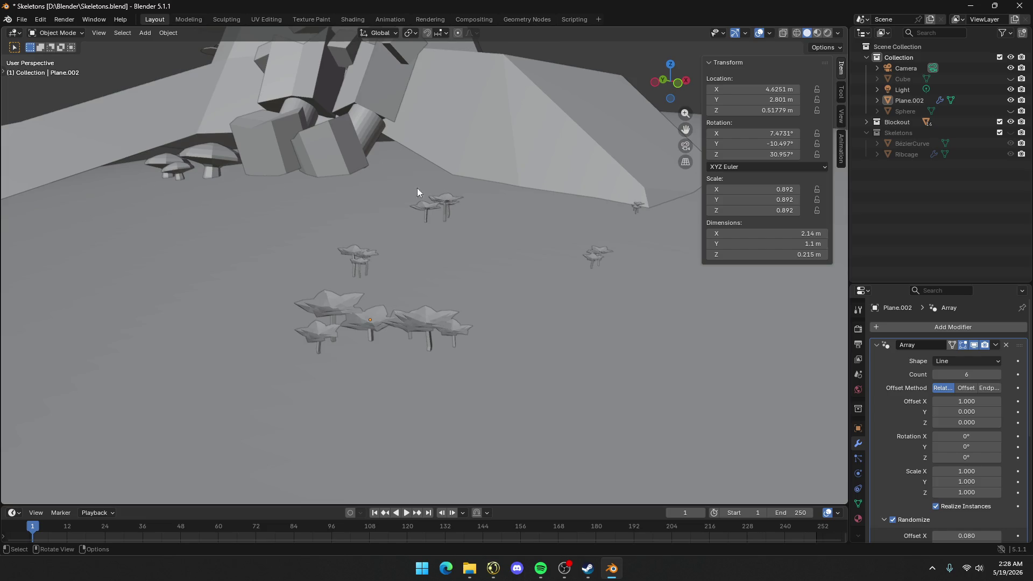
pyautogui.click(596, 253)
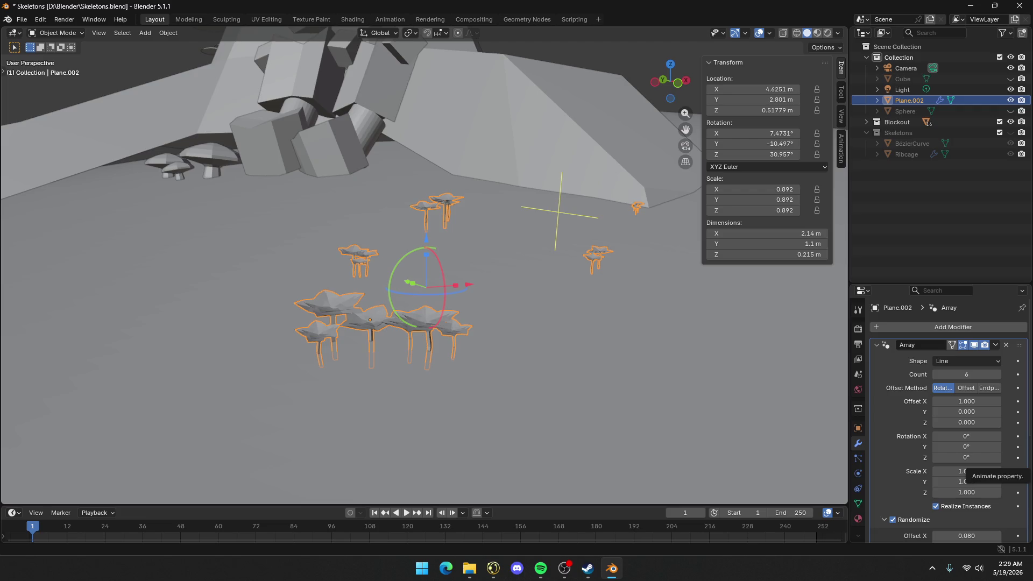
pyautogui.click(597, 406)
pyautogui.scroll(-8, 521, 298)
pyautogui.moveTo(476, 290)
pyautogui.mouseDown(button='middle')
pyautogui.moveTo(573, 306)
pyautogui.moveTo(431, 140)
pyautogui.mouseUp(button='middle')
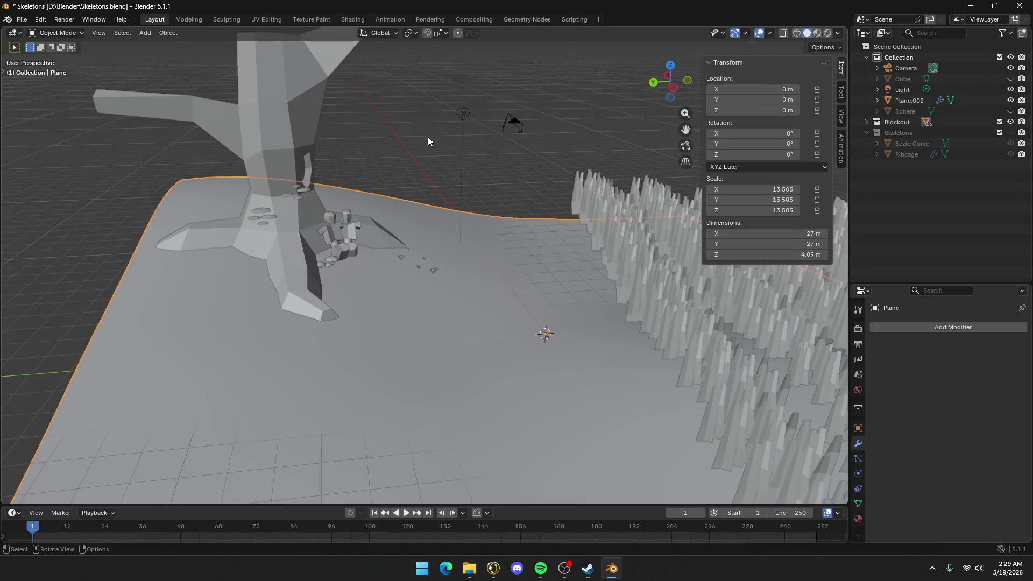
pyautogui.scroll(6, 413, 156)
pyautogui.moveTo(251, 157)
pyautogui.mouseDown(button='middle')
pyautogui.moveTo(373, 245)
pyautogui.moveTo(380, 230)
pyautogui.moveTo(289, 205)
pyautogui.moveTo(386, 188)
pyautogui.mouseUp(button='middle')
pyautogui.scroll(3, 386, 188)
pyautogui.click(386, 189)
pyautogui.click(480, 237)
pyautogui.click(378, 217)
pyautogui.keyDown('shift'); pyautogui.click(370, 236); pyautogui.keyUp('shift')
pyautogui.scroll(-3, 370, 235)
pyautogui.scroll(-3, 453, 242)
pyautogui.moveTo(370, 236)
pyautogui.mouseDown(button='middle')
pyautogui.moveTo(453, 243)
pyautogui.moveTo(453, 140)
pyautogui.moveTo(369, 211)
pyautogui.mouseUp(button='middle')
pyautogui.scroll(5, 398, 264)
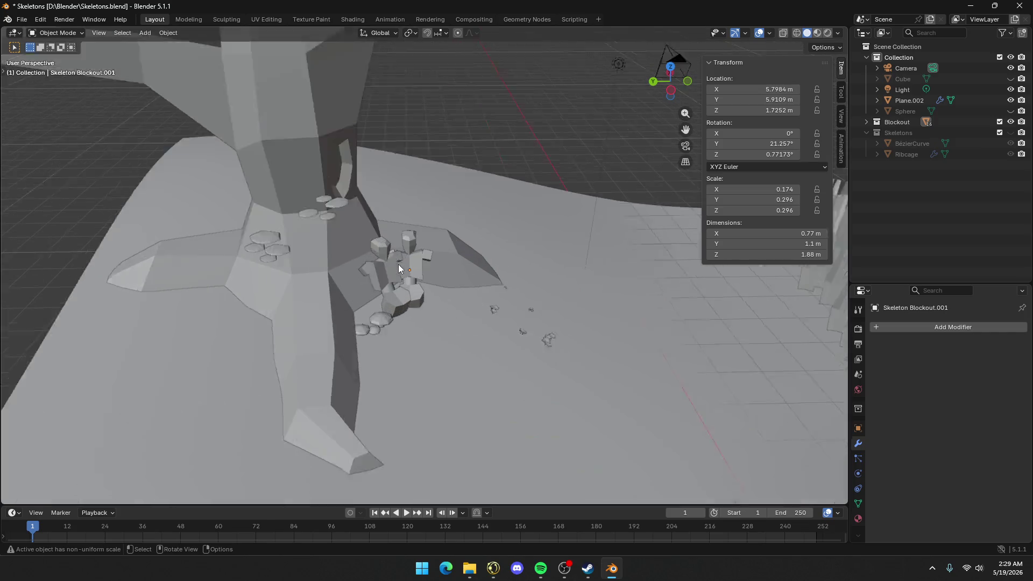
pyautogui.scroll(-3, 401, 240)
pyautogui.scroll(-5, 425, 232)
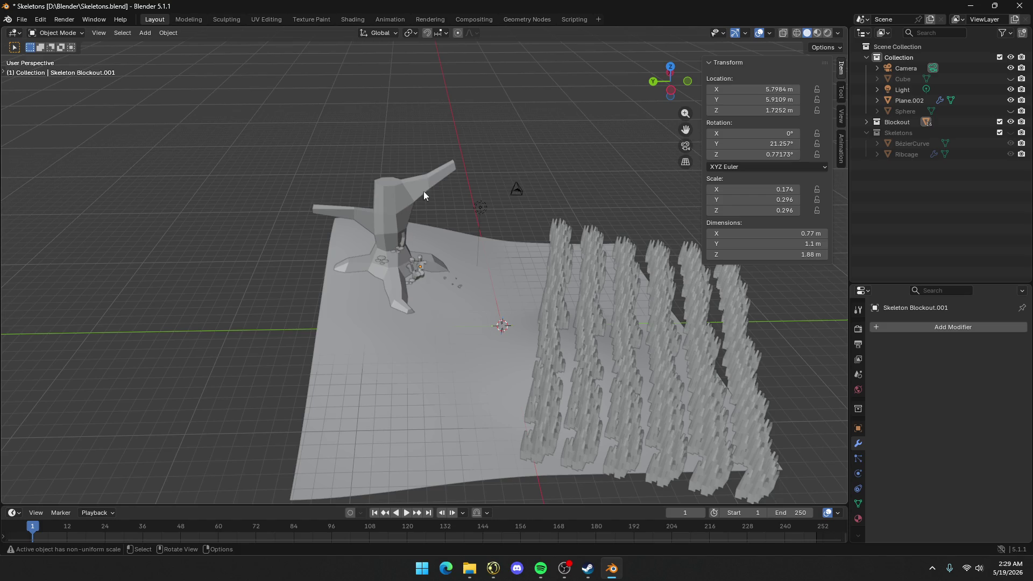
# Hide the Blockout collection and show the Skeletons collection in the Outliner
pyautogui.click(1011, 121)
pyautogui.click(1011, 133)
pyautogui.moveTo(484, 248); pyautogui.dragTo(442, 270, button='middle')
pyautogui.scroll(3, 441, 270)
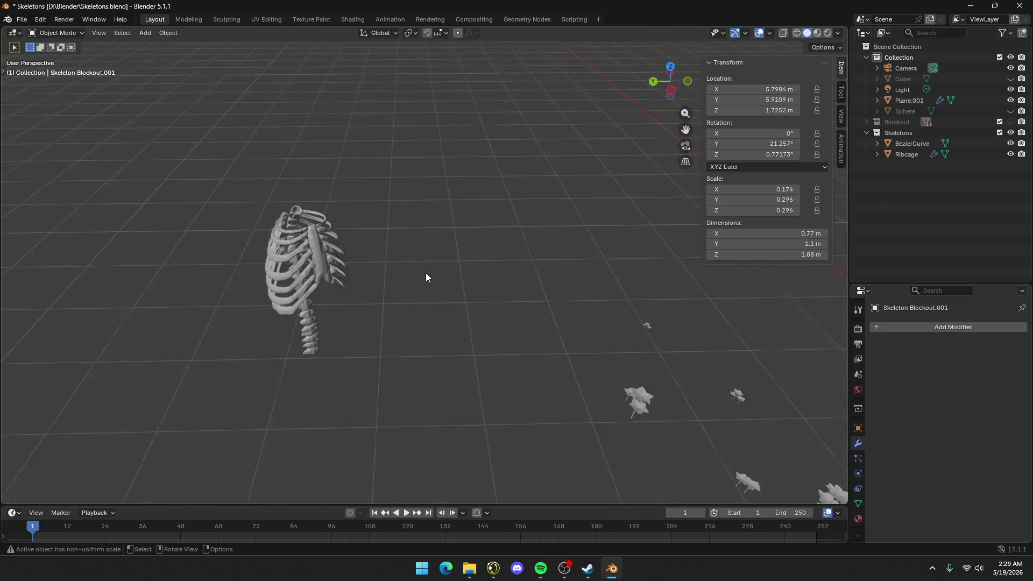
pyautogui.scroll(-3, 429, 278)
# Frame the BézierCurve spine and orbit around the ribcage from several angles
pyautogui.click(362, 307)
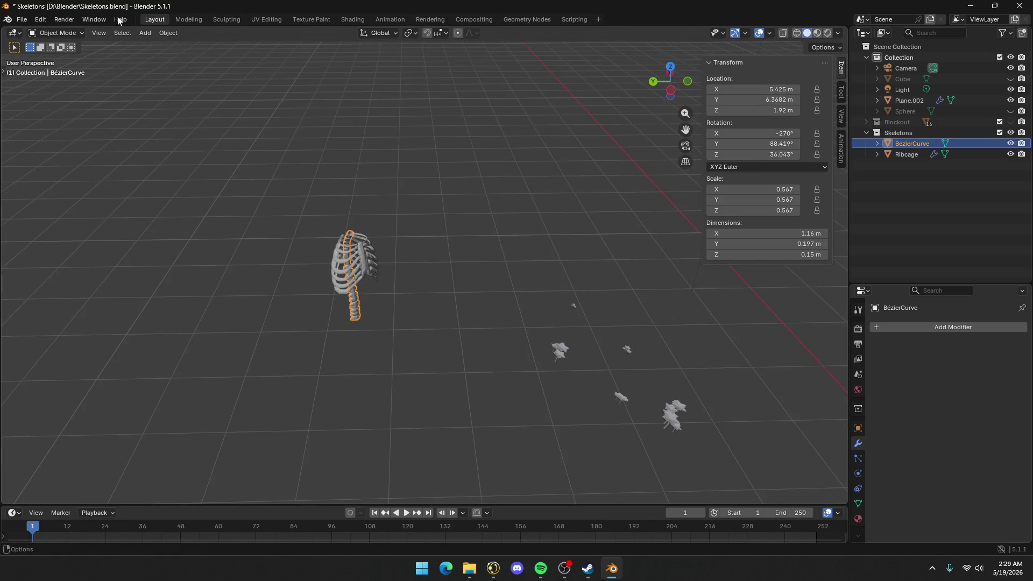
pyautogui.click(98, 33)
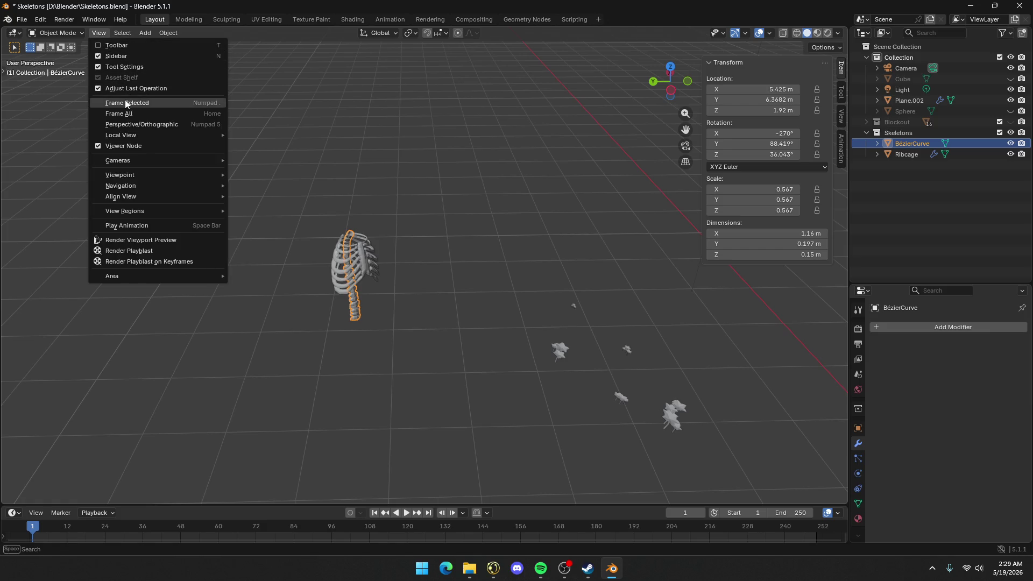
pyautogui.click(128, 102)
pyautogui.moveTo(384, 266)
pyautogui.mouseDown(button='middle')
pyautogui.moveTo(527, 237)
pyautogui.moveTo(580, 261)
pyautogui.moveTo(528, 300)
pyautogui.moveTo(425, 273)
pyautogui.moveTo(453, 268)
pyautogui.moveTo(632, 308)
pyautogui.moveTo(696, 344)
pyautogui.moveTo(644, 351)
pyautogui.moveTo(698, 376)
pyautogui.mouseUp(button='middle')
pyautogui.click(580, 260)
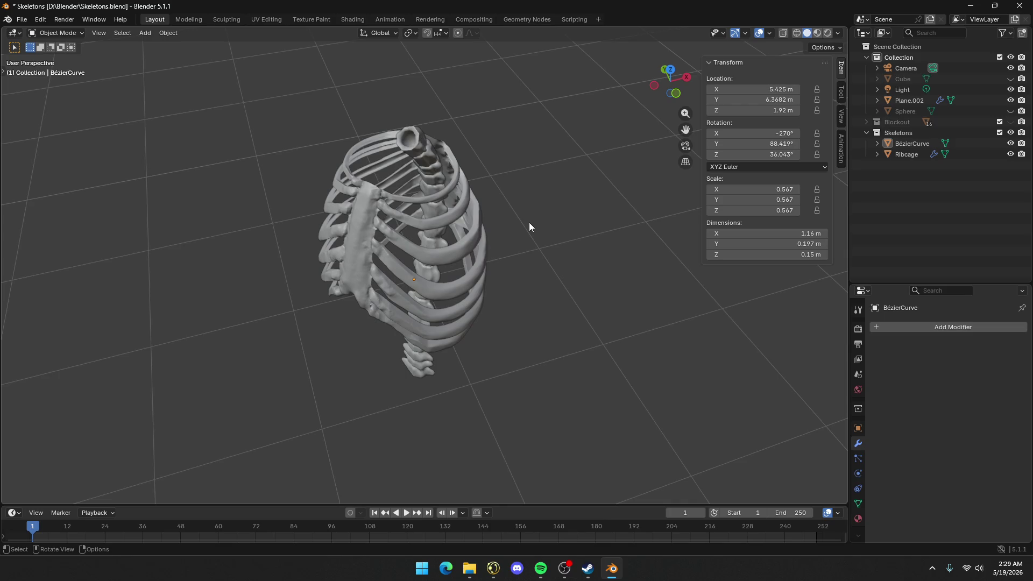
pyautogui.moveTo(456, 234)
pyautogui.mouseDown(button='middle')
pyautogui.moveTo(585, 198)
pyautogui.moveTo(685, 203)
pyautogui.moveTo(421, 196)
pyautogui.moveTo(477, 180)
pyautogui.moveTo(474, 217)
pyautogui.moveTo(446, 214)
pyautogui.mouseUp(button='middle')
pyautogui.moveTo(468, 153); pyautogui.dragTo(499, 183, button='middle')
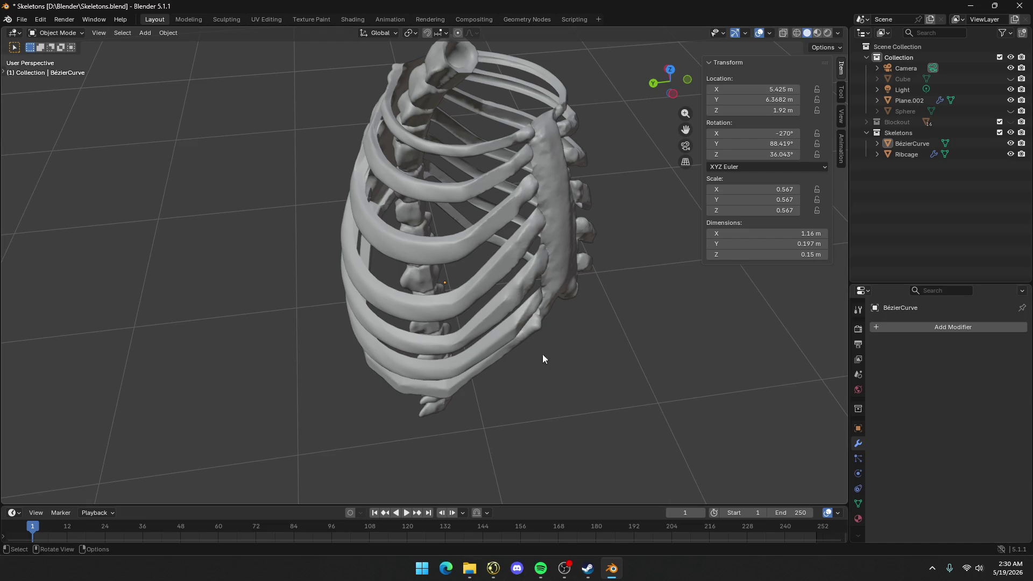
pyautogui.moveTo(552, 311)
pyautogui.mouseDown(button='middle')
pyautogui.moveTo(626, 306)
pyautogui.moveTo(531, 249)
pyautogui.mouseUp(button='middle')
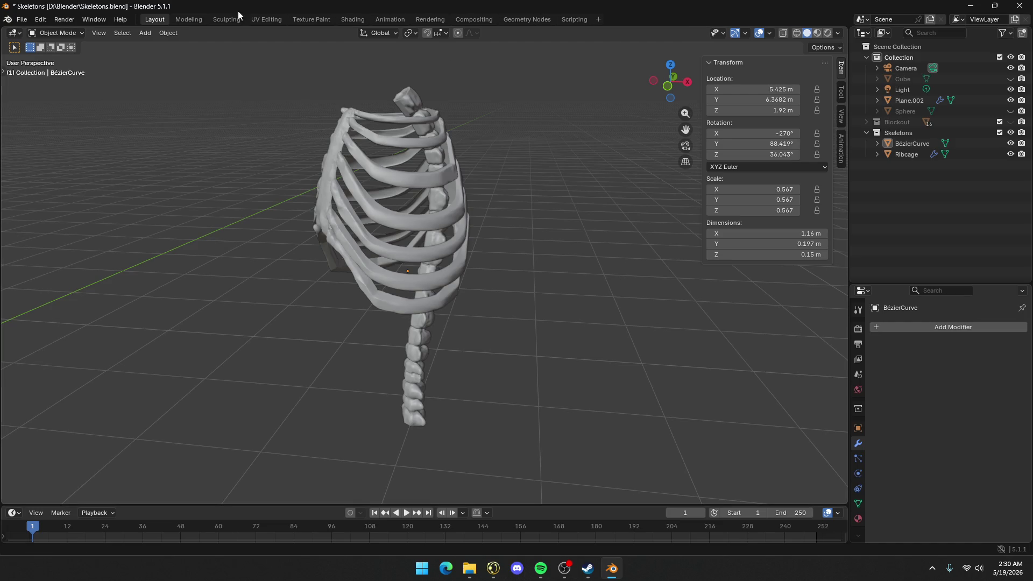
# Show Blockout, hide Skeletons, and zoom in toward the tree and rocks
pyautogui.click(1011, 122)
pyautogui.click(1010, 132)
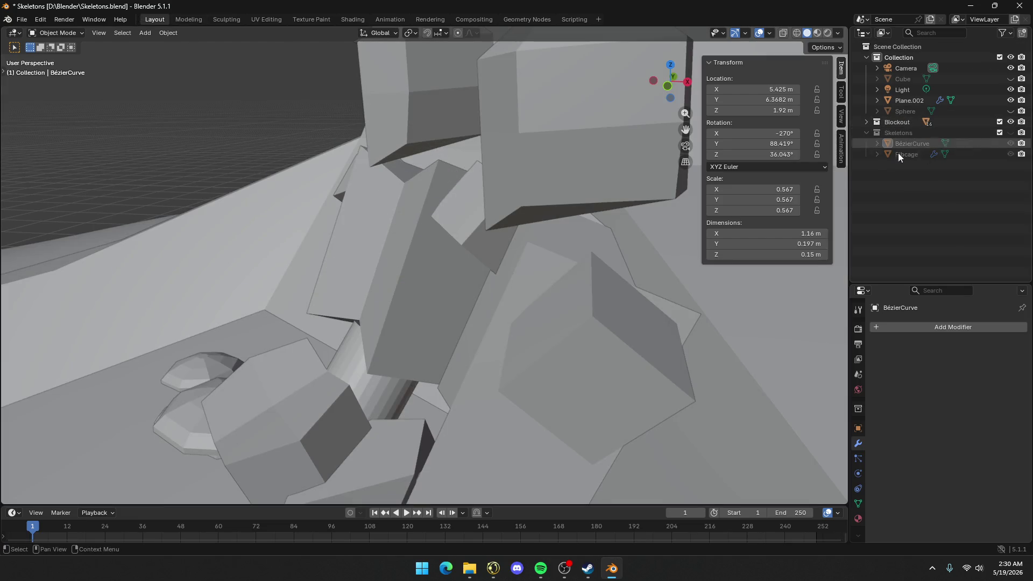
pyautogui.scroll(-10, 558, 199)
pyautogui.moveTo(483, 207)
pyautogui.mouseDown(button='middle')
pyautogui.moveTo(475, 185)
pyautogui.moveTo(607, 201)
pyautogui.moveTo(599, 178)
pyautogui.moveTo(540, 185)
pyautogui.mouseUp(button='middle')
pyautogui.scroll(-8, 540, 184)
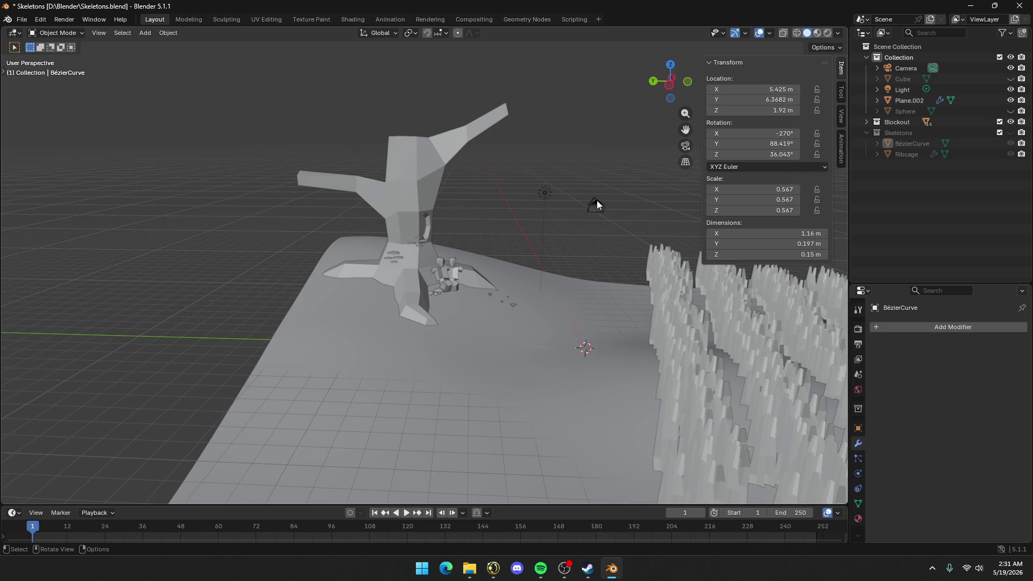
pyautogui.moveTo(599, 198)
pyautogui.keyDown('ctrl'); pyautogui.mouseDown(button='middle')
pyautogui.moveTo(530, 272)
pyautogui.moveTo(376, 321)
pyautogui.moveTo(396, 309)
pyautogui.moveTo(397, 293)
pyautogui.moveTo(455, 265)
pyautogui.mouseUp(button='middle'); pyautogui.keyUp('ctrl')
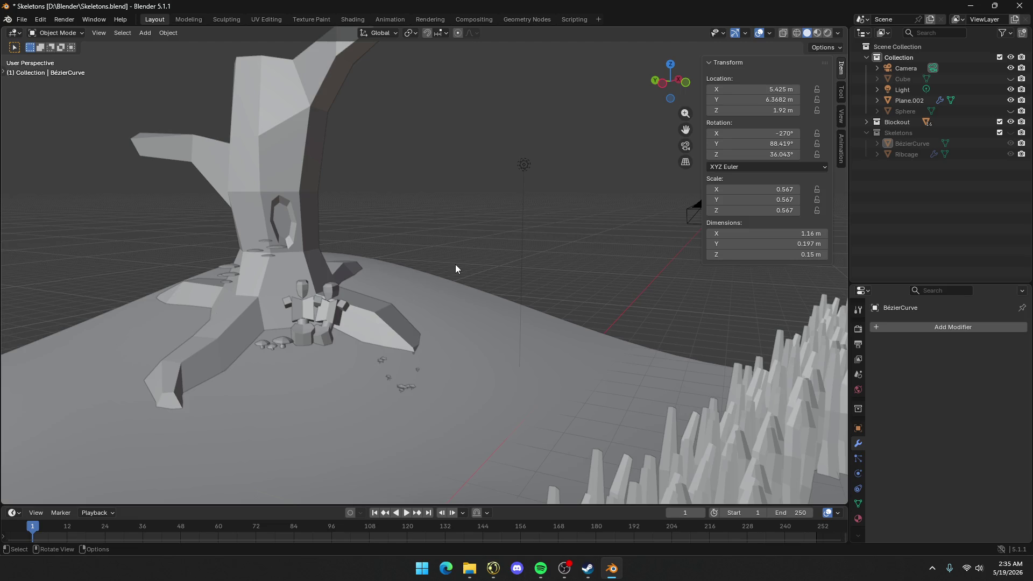
# Zoom in on the tree base and select the mushroom object Plane.002 to show its Array modifier
pyautogui.moveTo(450, 261)
pyautogui.keyDown('ctrl'); pyautogui.mouseDown(button='middle')
pyautogui.moveTo(305, 291)
pyautogui.moveTo(568, 234)
pyautogui.mouseUp(button='middle'); pyautogui.keyUp('ctrl')
pyautogui.scroll(-2, 473, 293)
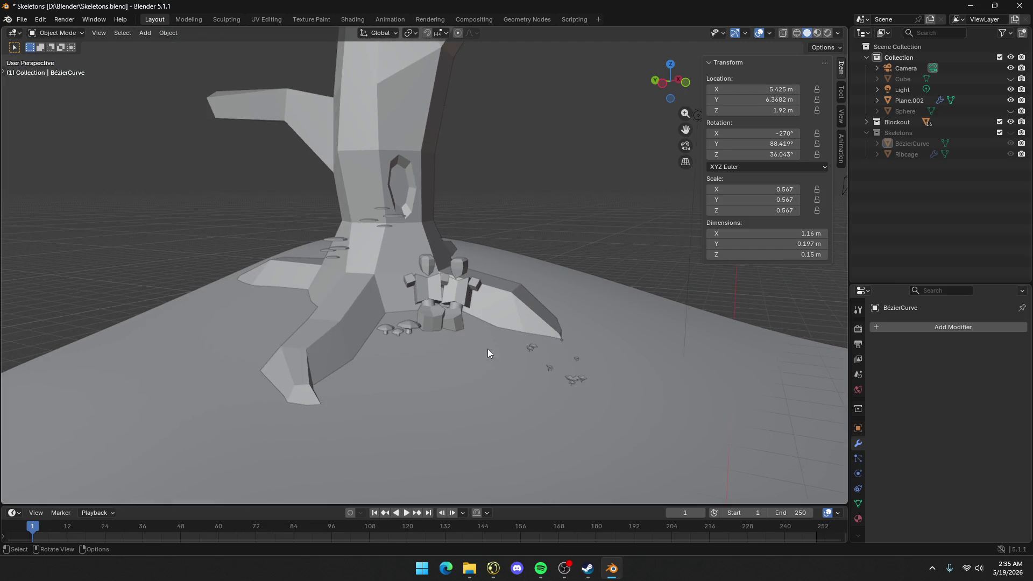
pyautogui.scroll(2, 486, 341)
pyautogui.scroll(2, 565, 383)
pyautogui.click(431, 347)
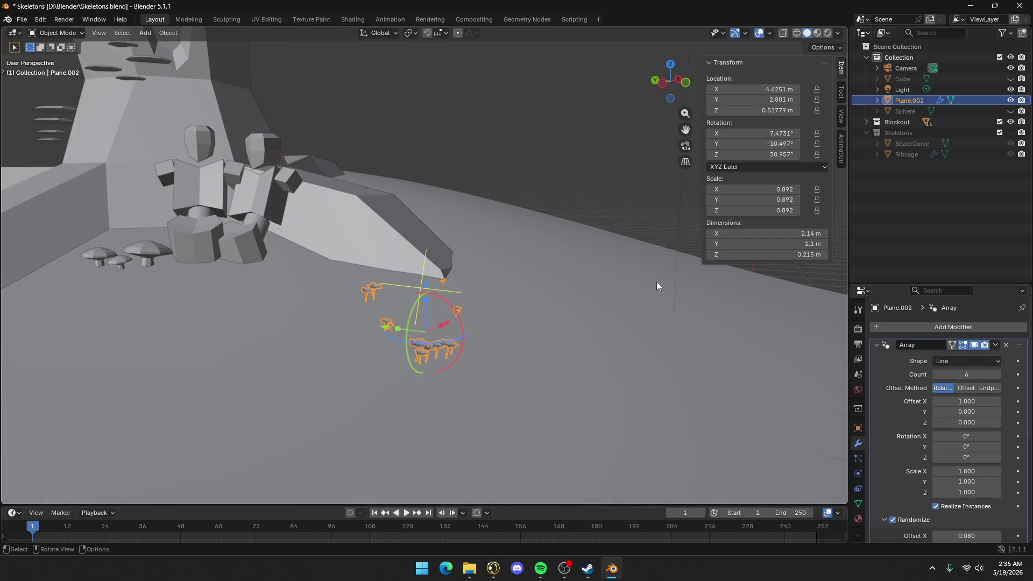
# Add a Generate > Array modifier, Array.001, to Plane.002 below its existing Array
pyautogui.click(981, 325)
pyautogui.moveTo(939, 325)
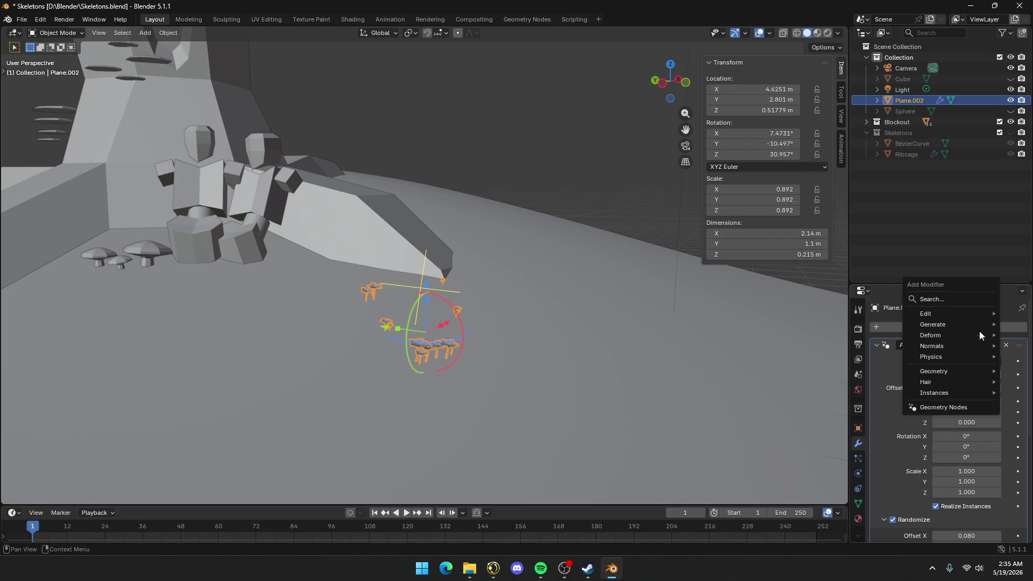
pyautogui.press('Escape')
pyautogui.scroll(-5, 921, 354)
pyautogui.scroll(5, 923, 363)
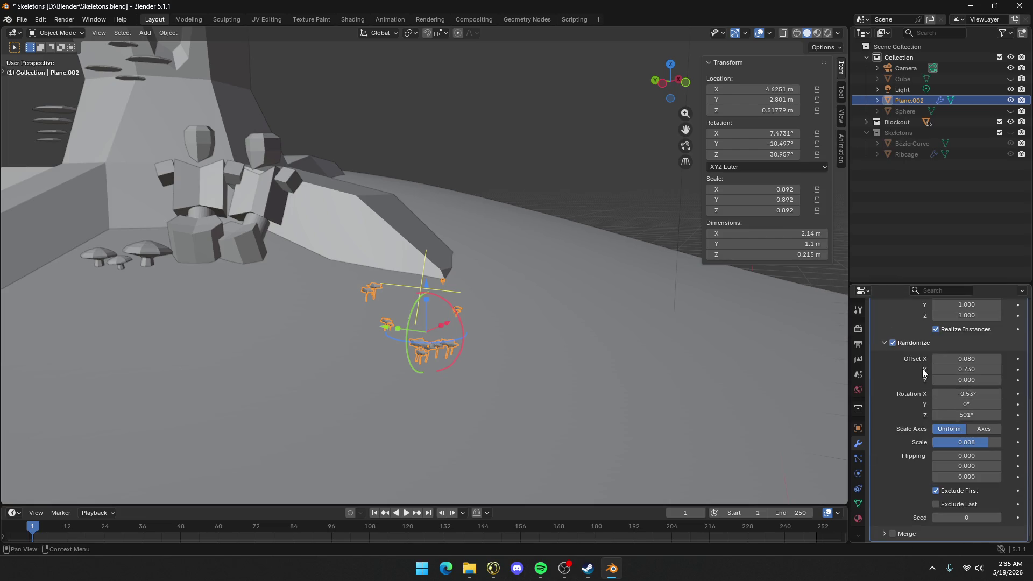
pyautogui.click(944, 326)
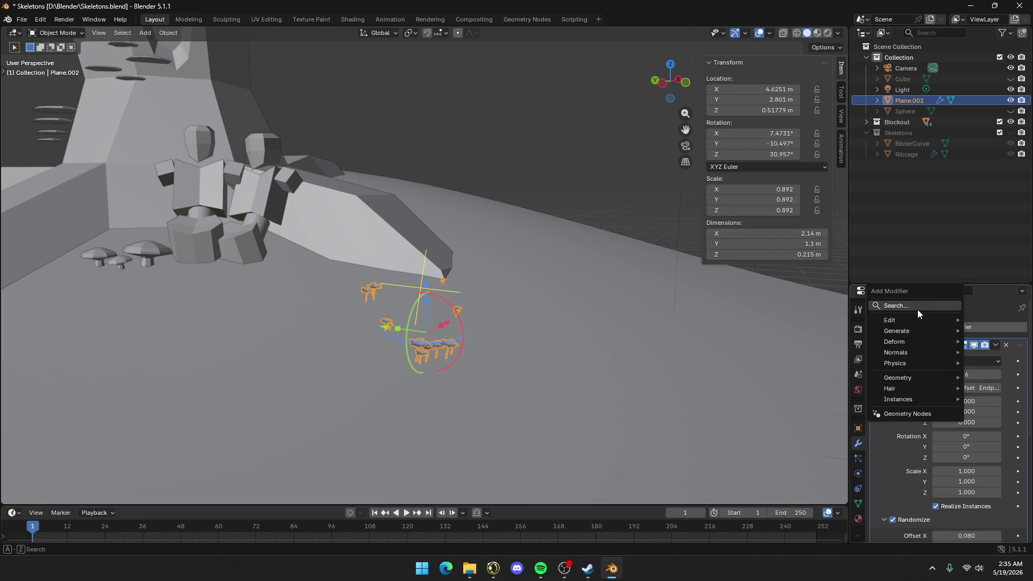
pyautogui.moveTo(921, 321)
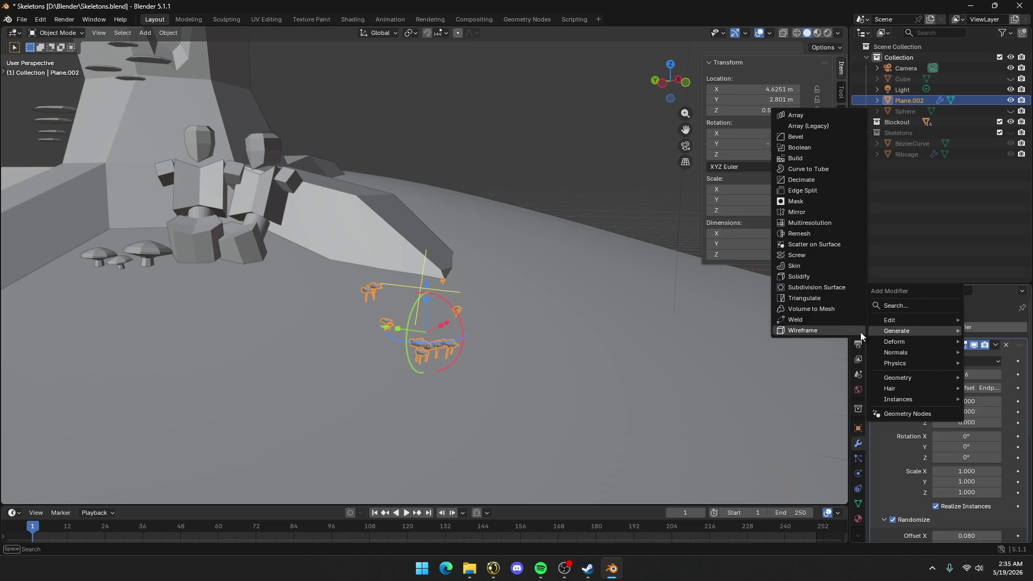
pyautogui.click(803, 116)
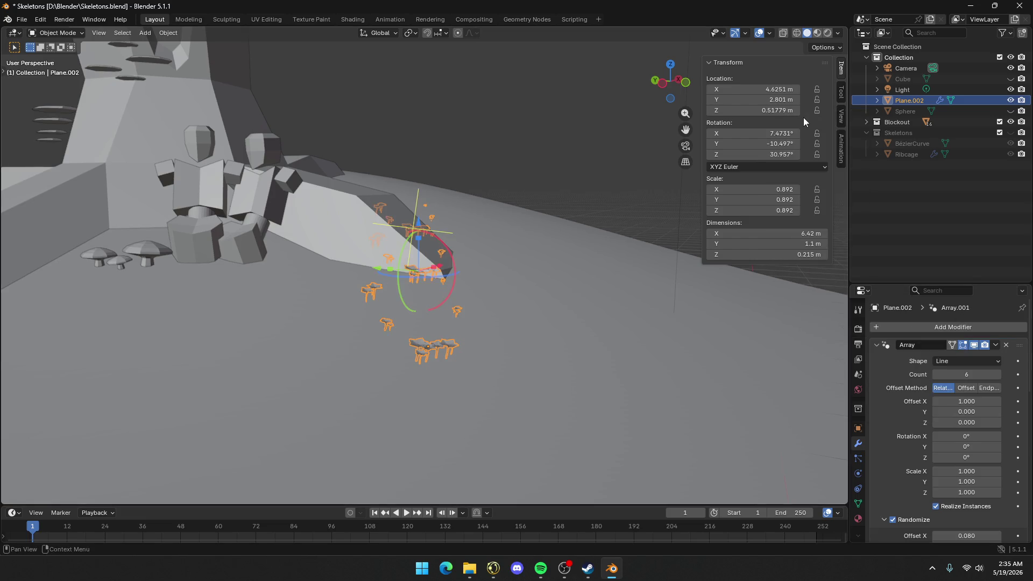
# Set Array.001's relative offset to X 0 and Y 1, spreading the mushrooms into a grid
pyautogui.scroll(-10, 960, 377)
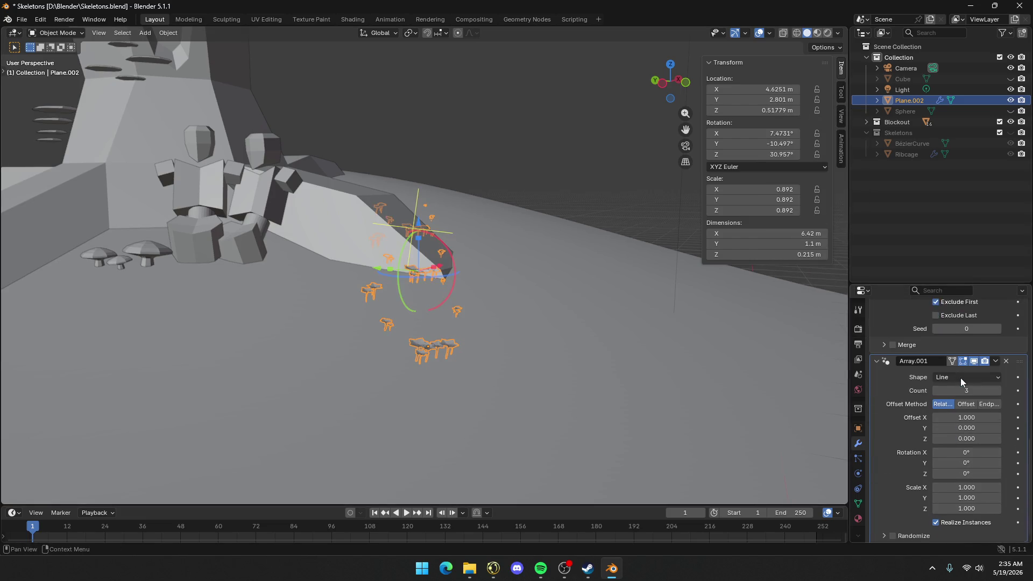
pyautogui.click(971, 404)
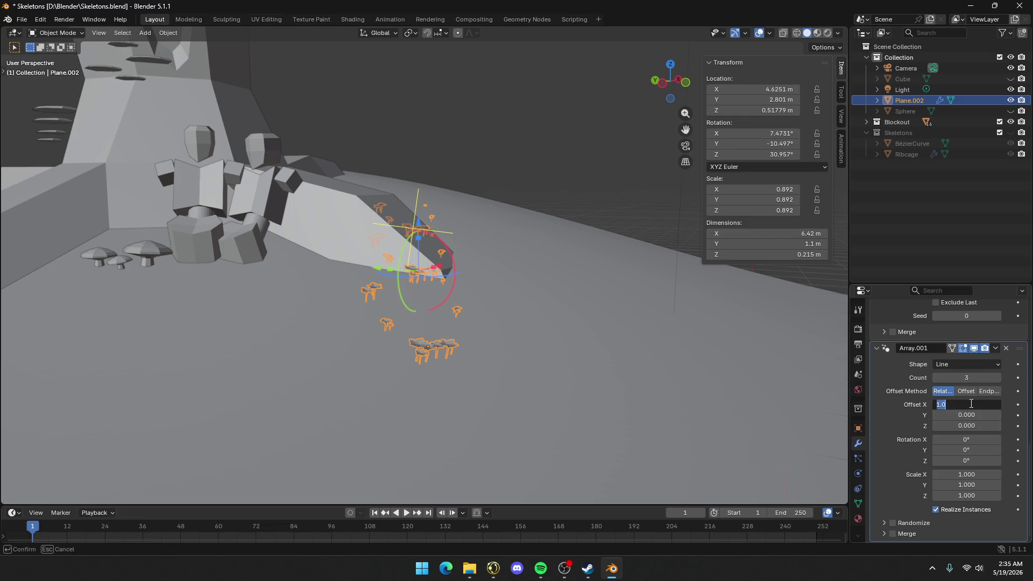
pyautogui.write('0')
pyautogui.press('Return')
pyautogui.click(965, 415)
pyautogui.write('1')
pyautogui.press('Return')
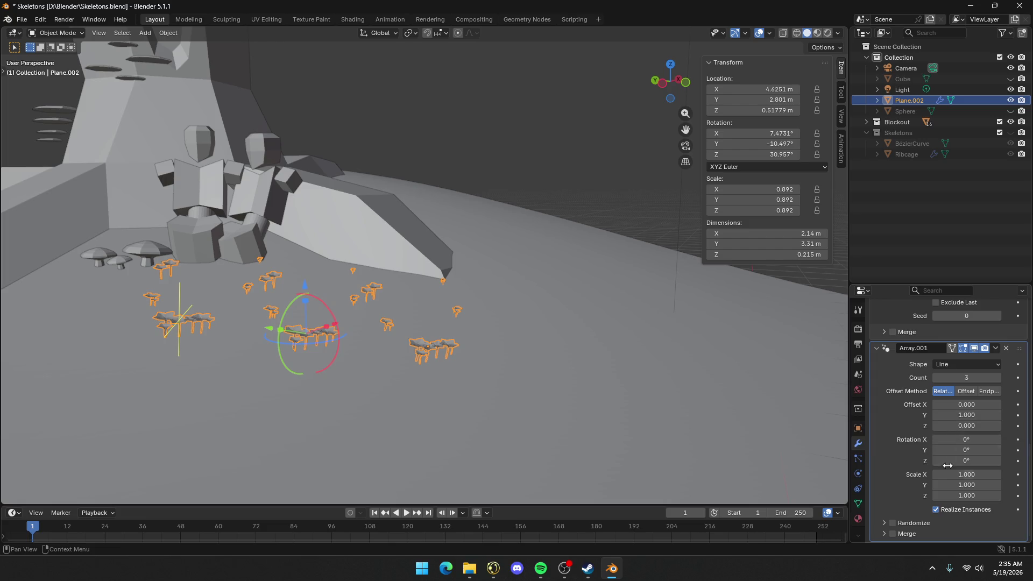